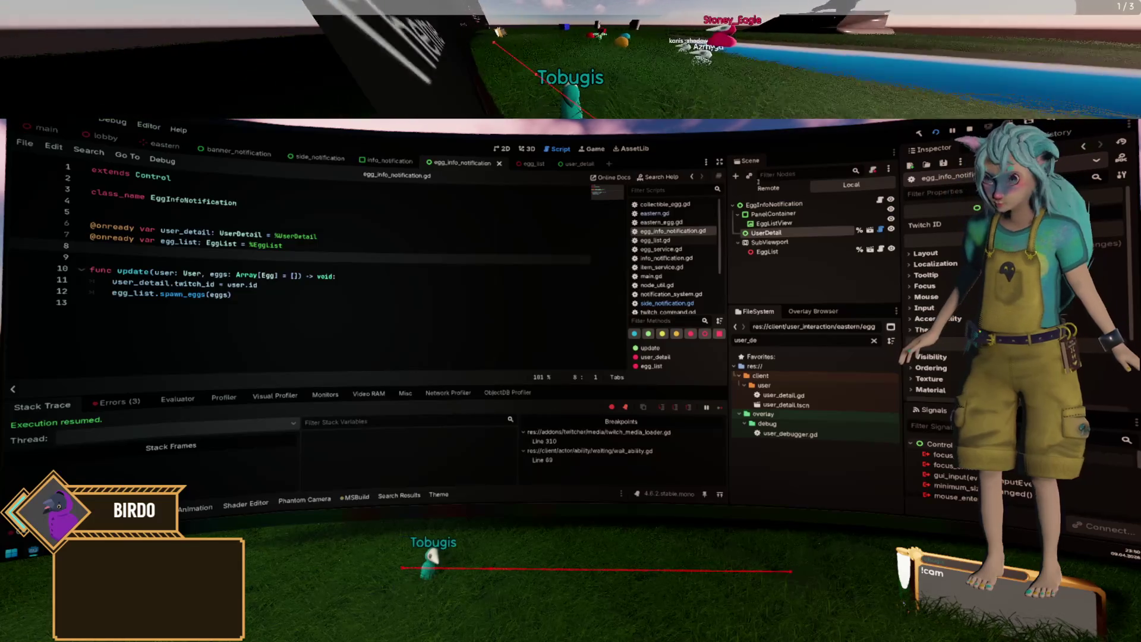
# Show the remote scene tree and expand Main > Systems > SideNotification > Notifications.
pyautogui.click(768, 188)
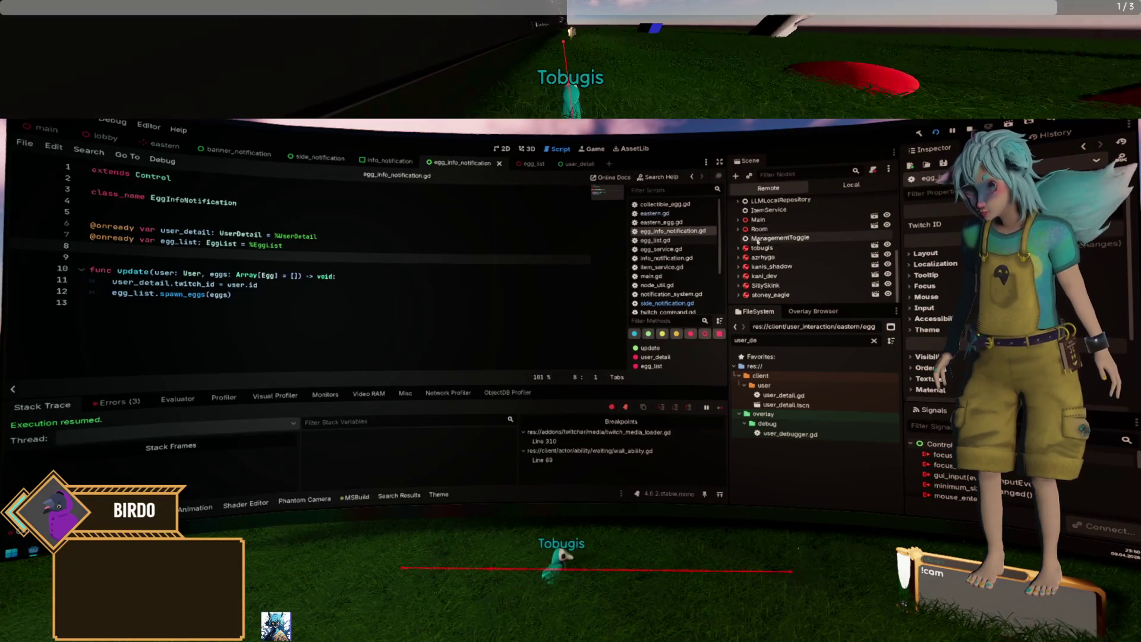
pyautogui.scroll(2, 756, 238)
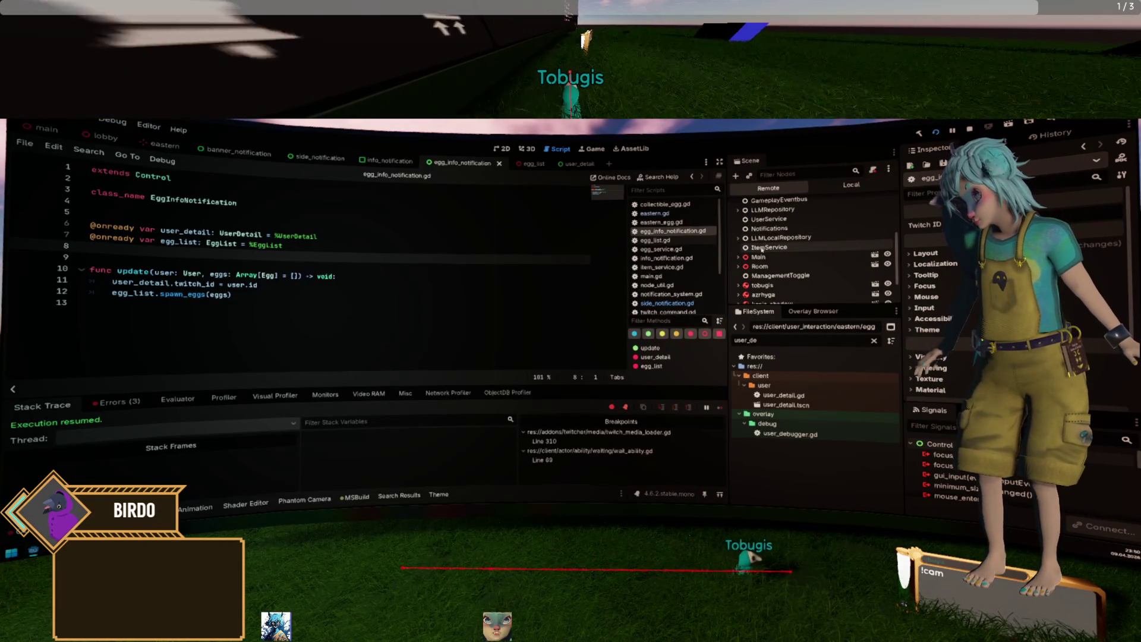
pyautogui.click(763, 229)
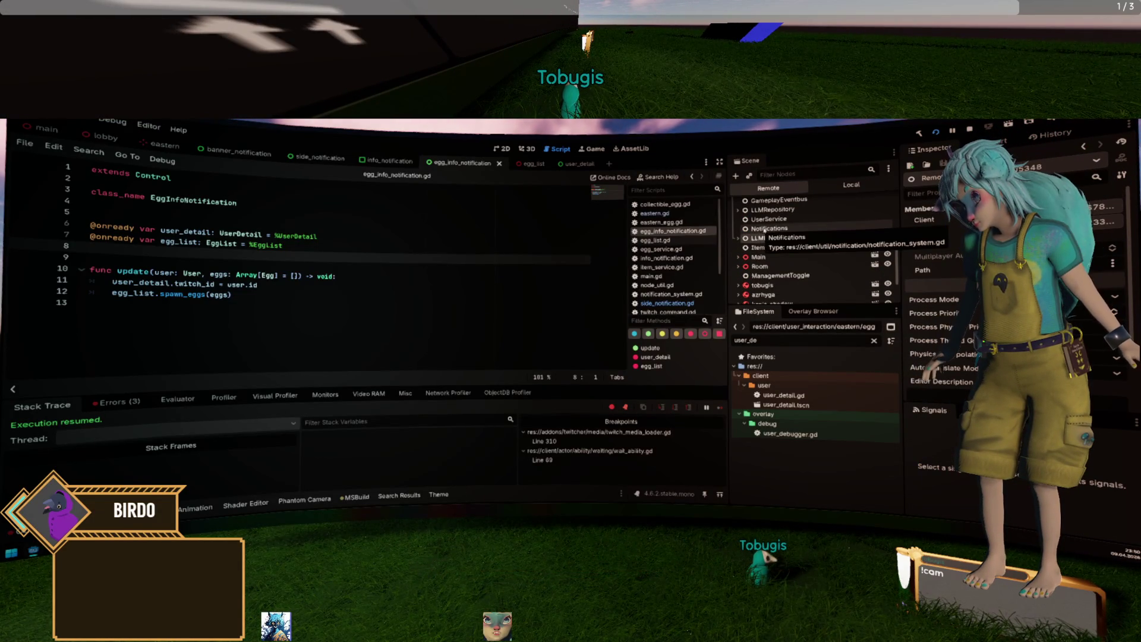
pyautogui.scroll(2, 763, 232)
pyautogui.click(787, 265)
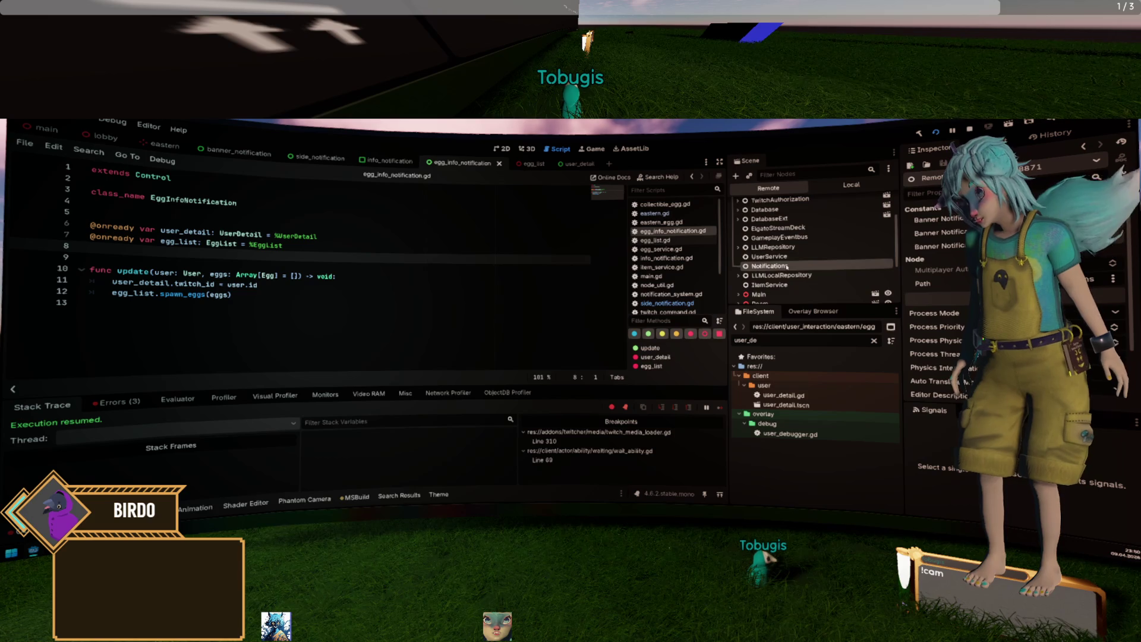
pyautogui.scroll(-2, 785, 257)
pyautogui.scroll(-1, 785, 252)
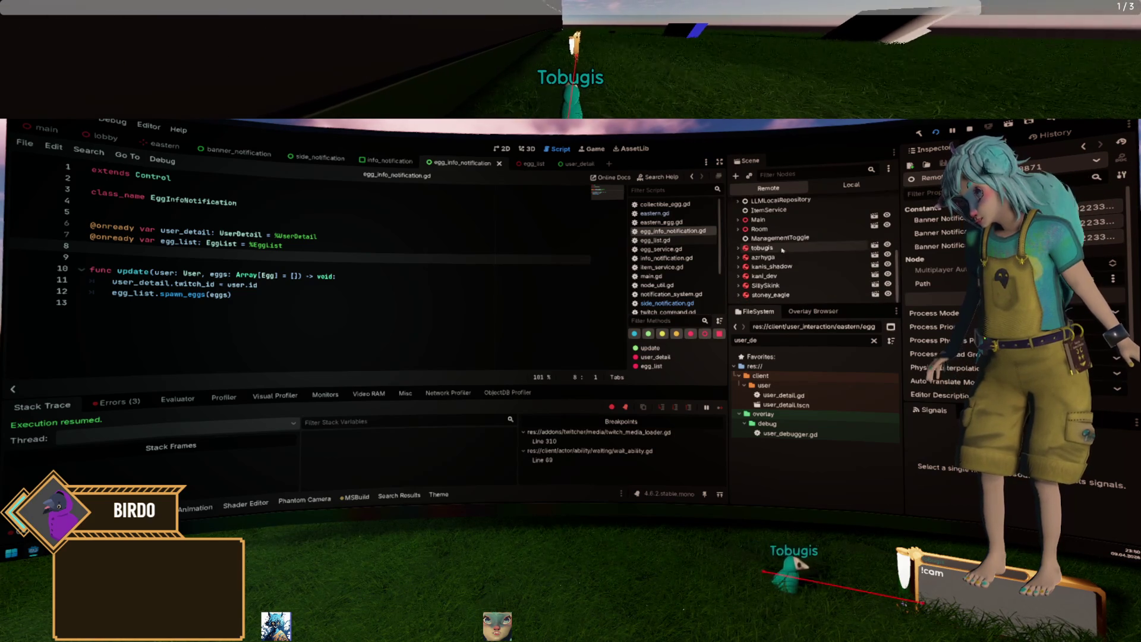
pyautogui.click(738, 220)
pyautogui.click(746, 229)
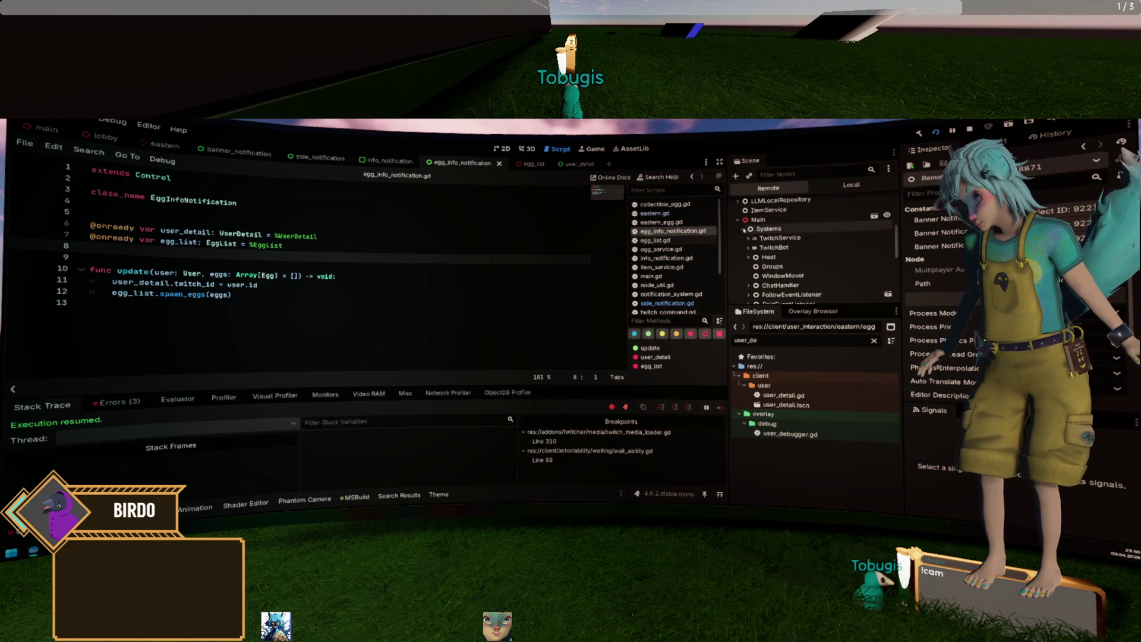
pyautogui.scroll(-3, 755, 244)
pyautogui.click(747, 258)
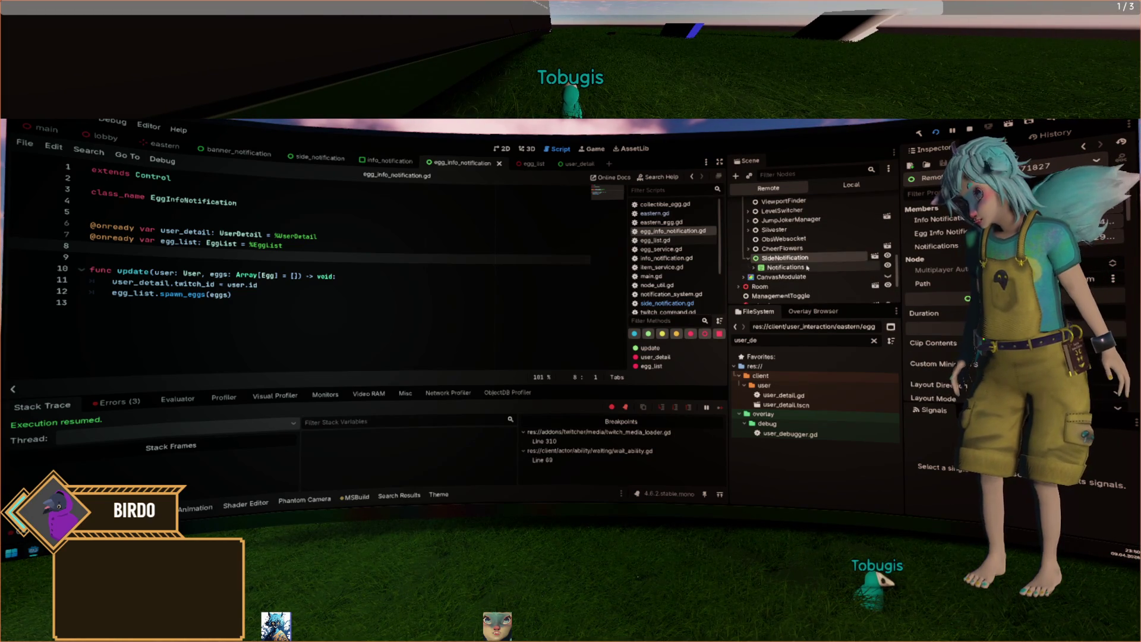
pyautogui.click(753, 266)
pyautogui.click(797, 286)
pyautogui.rightClick(808, 290)
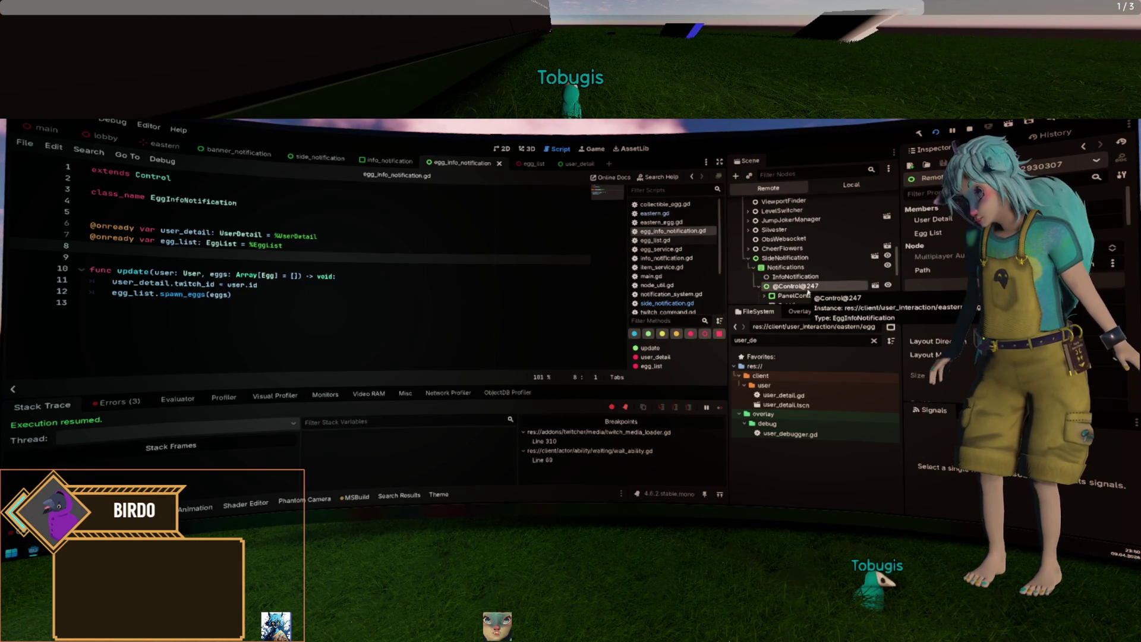
pyautogui.click(768, 287)
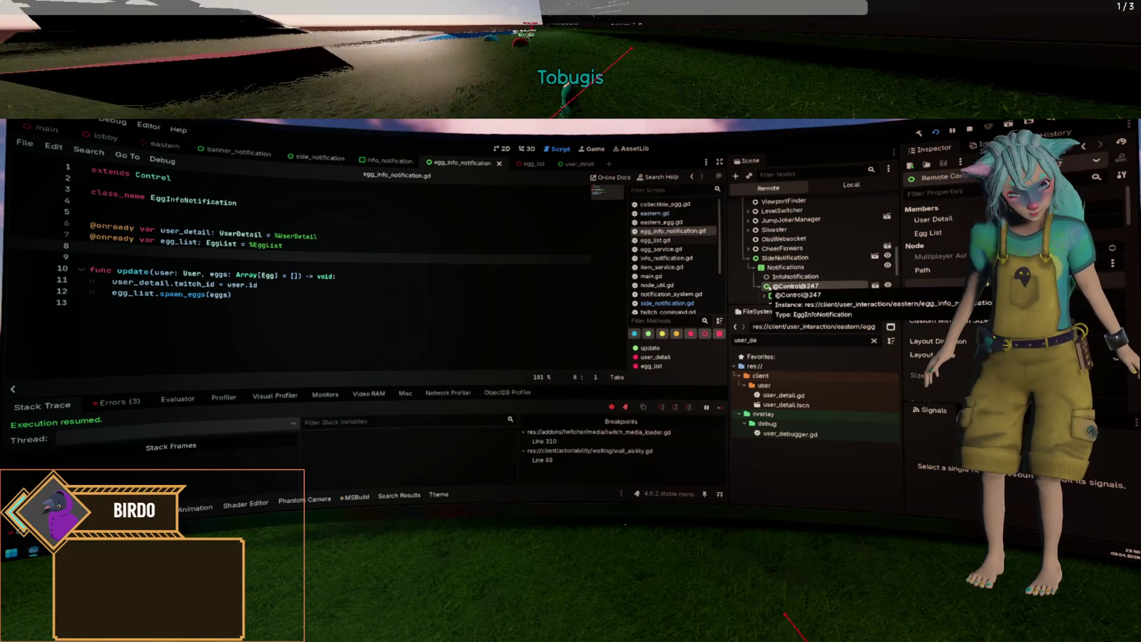
pyautogui.click(766, 287)
pyautogui.scroll(-1, 823, 277)
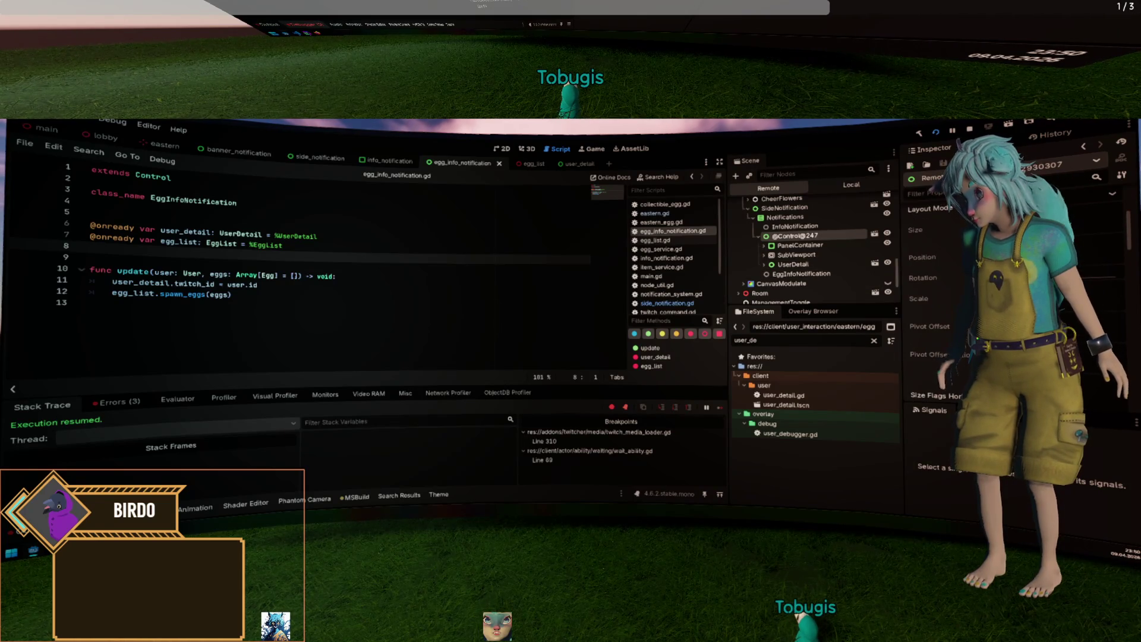
pyautogui.scroll(-5, 933, 285)
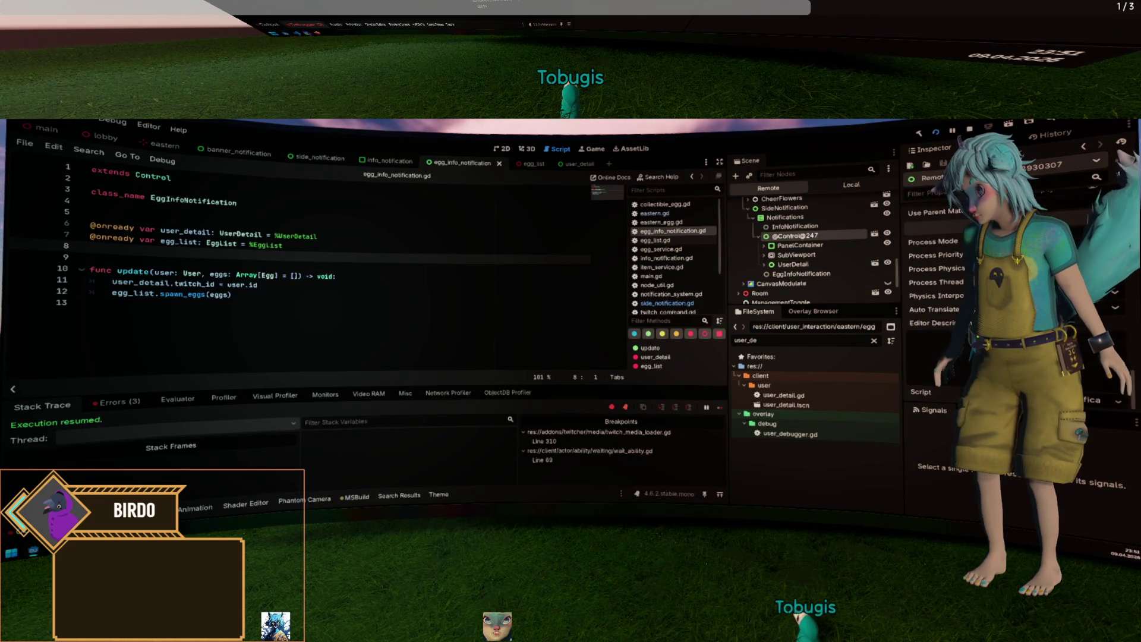
pyautogui.scroll(5, 933, 285)
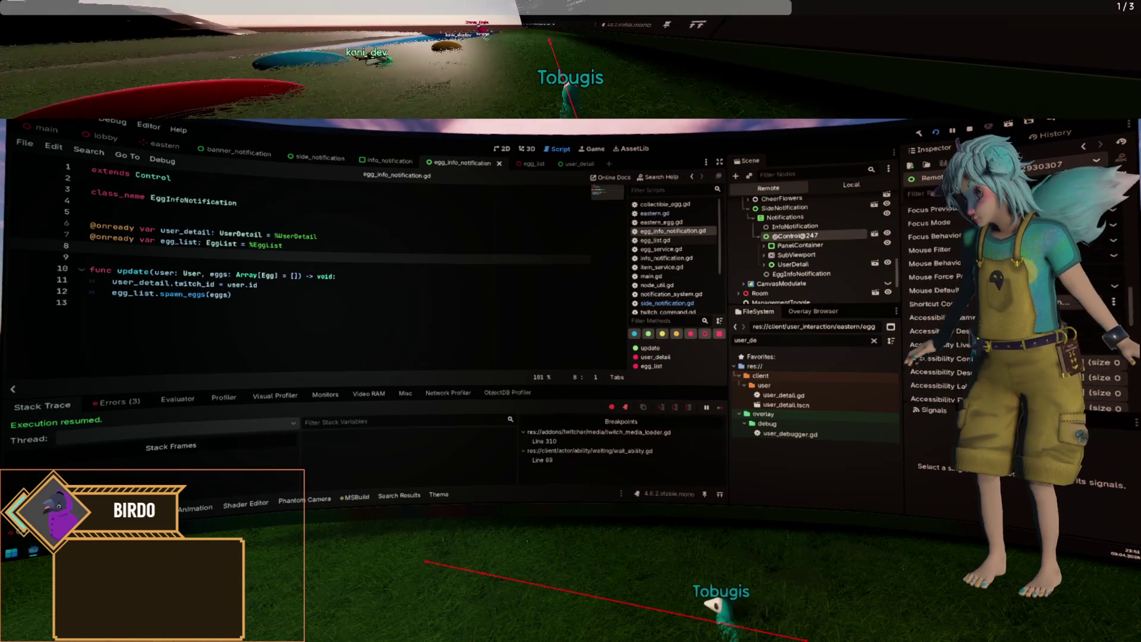
pyautogui.scroll(3, 934, 285)
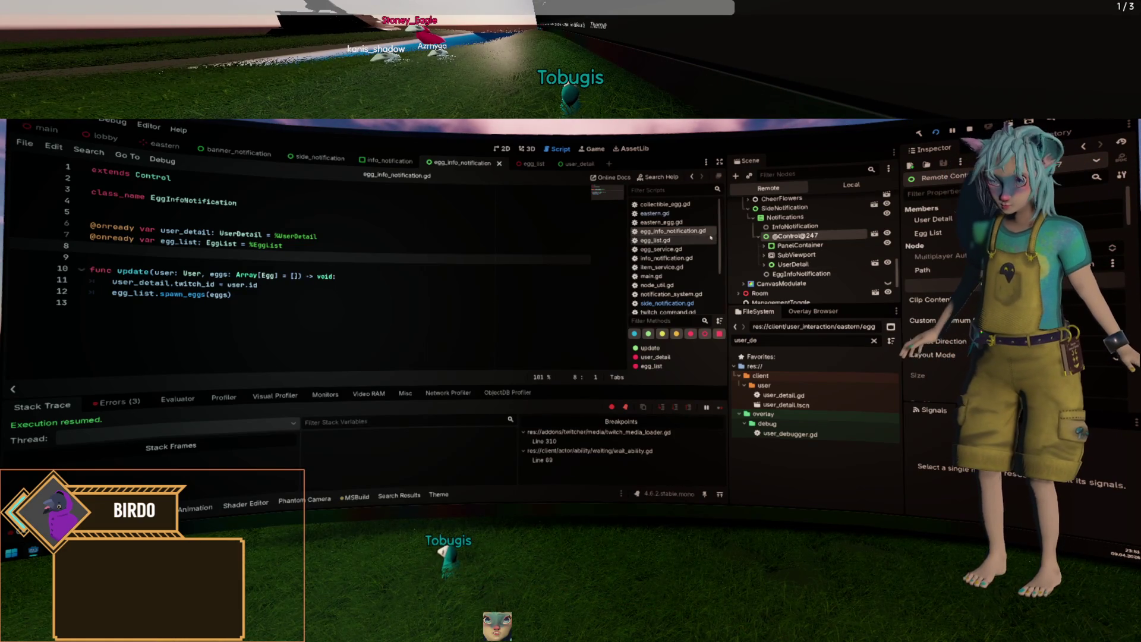
# Look over the notification's 2D layout and the remote Room > Cameras node, then stop the game.
pyautogui.click(504, 149)
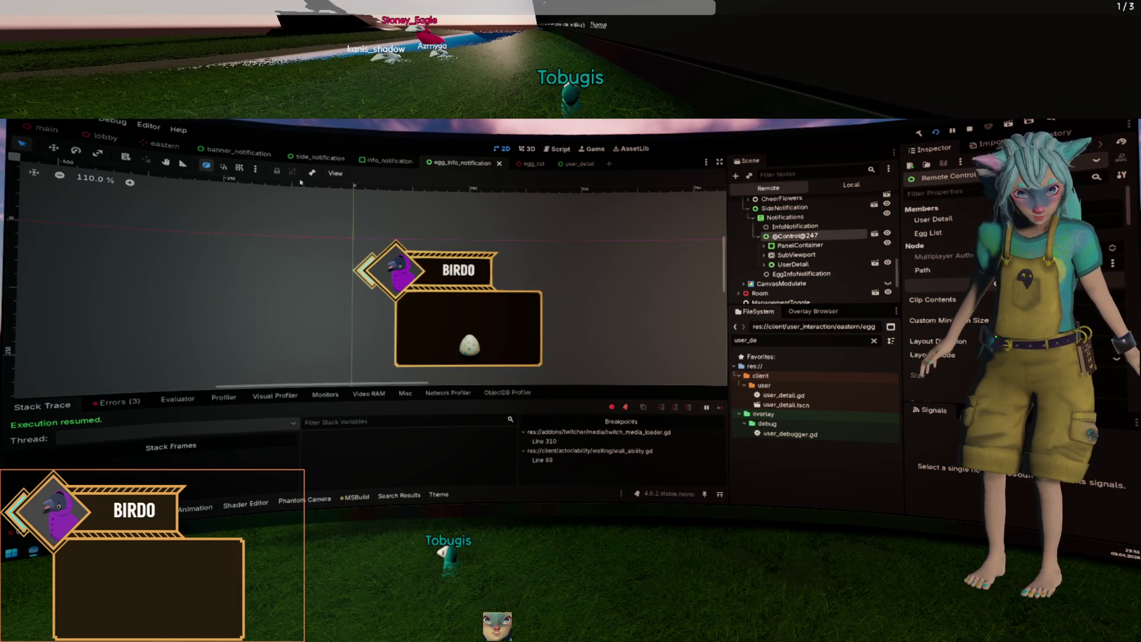
pyautogui.click(592, 148)
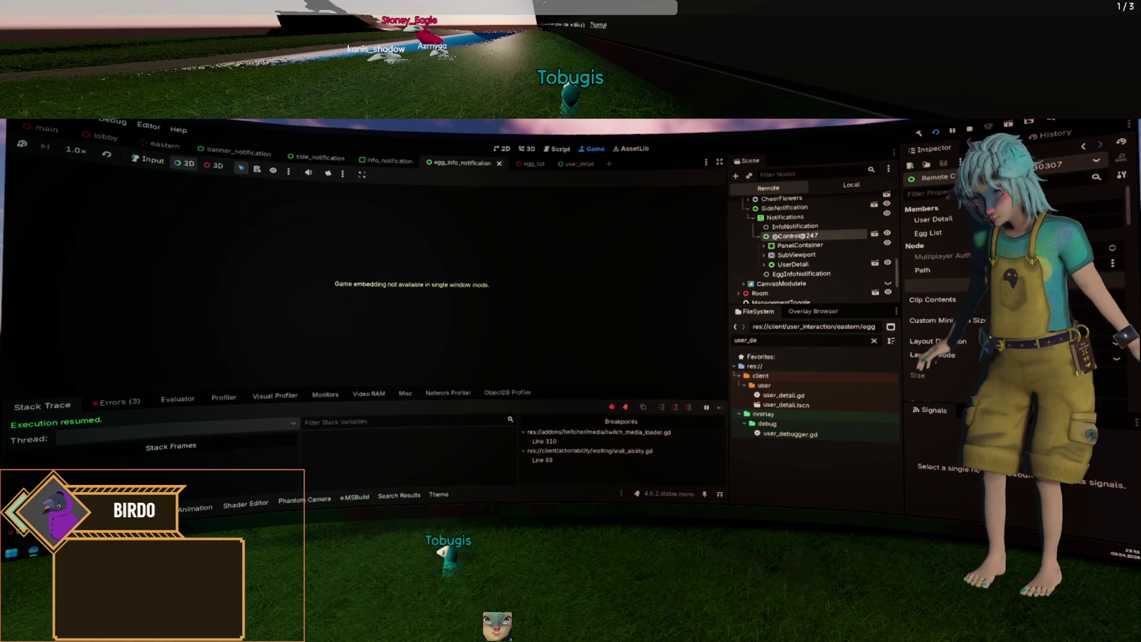
pyautogui.click(198, 591)
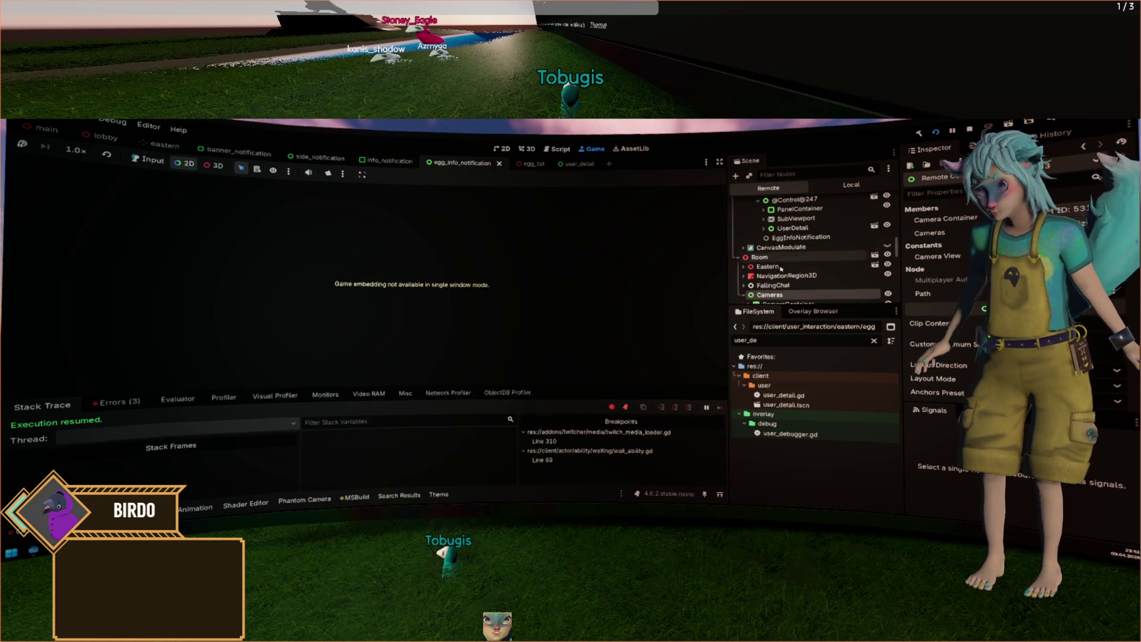
pyautogui.hotkey('ctrl', 'F2')
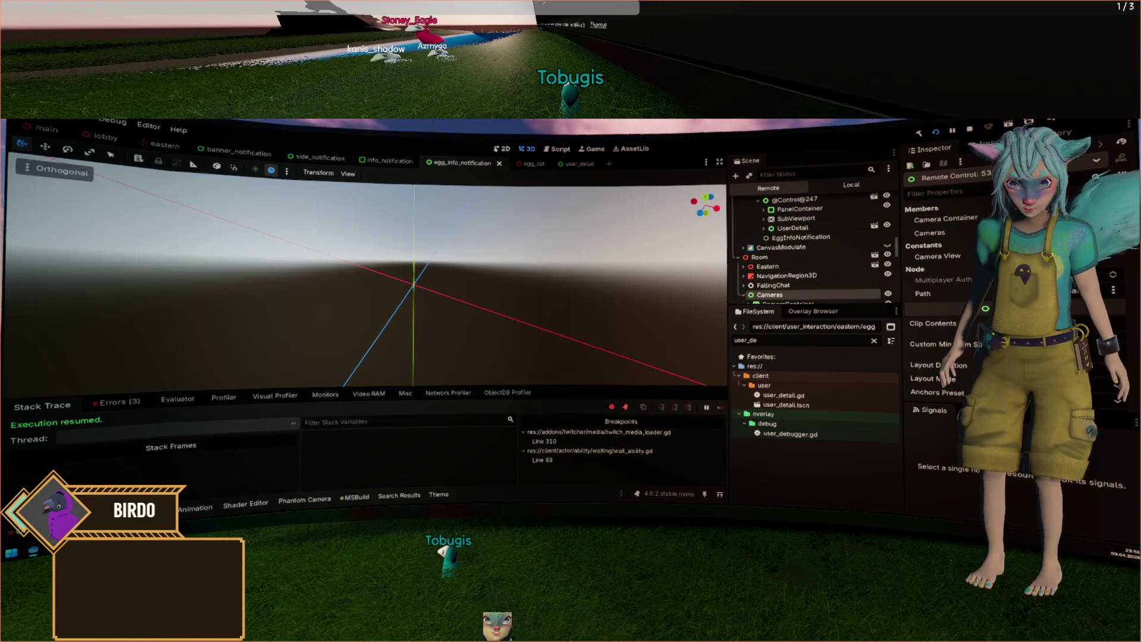
pyautogui.hotkey('ctrl', 'F4')
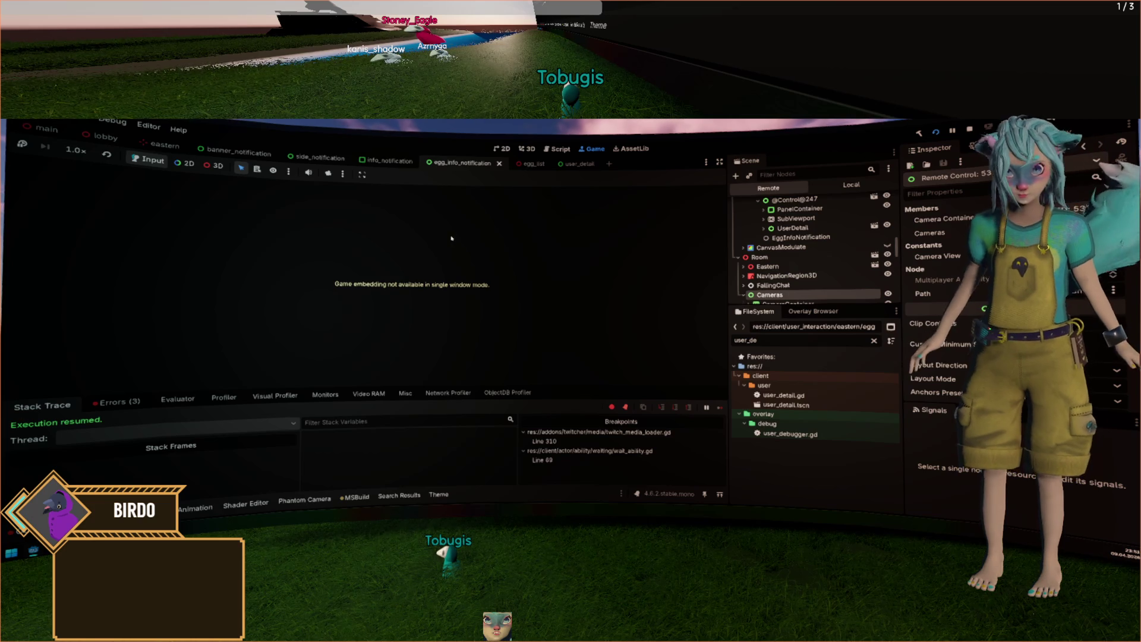
pyautogui.click(930, 134)
pyautogui.write('desk')
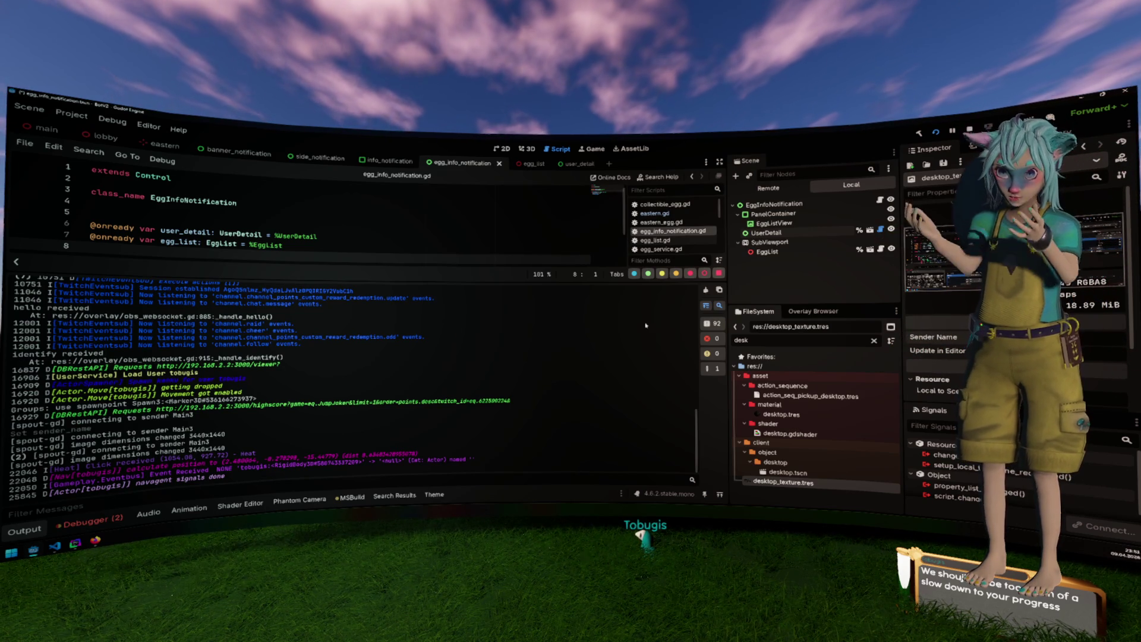
# Hide the Output log panel so egg_info_notification.gd fills the script editor.
pyautogui.click(646, 325)
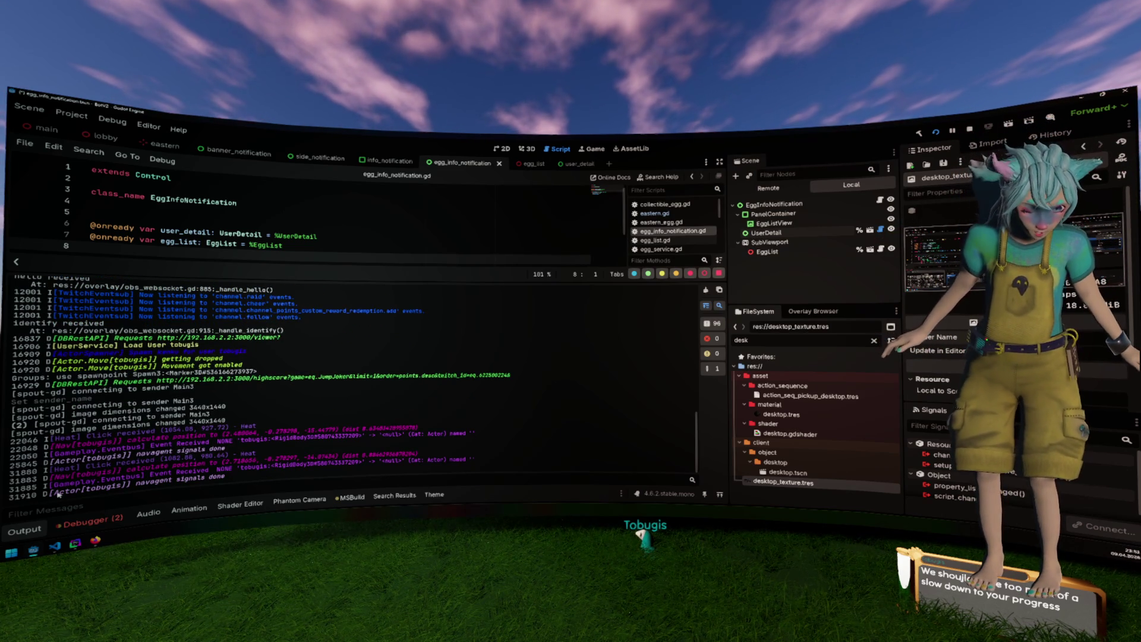
pyautogui.click(18, 531)
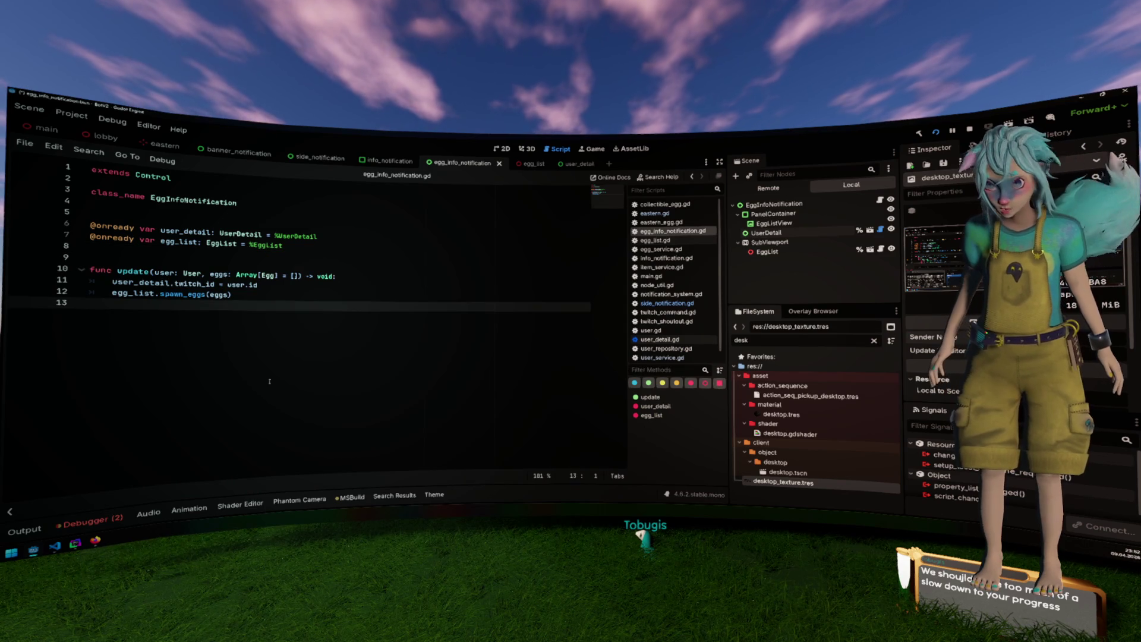
# Open the eastern scene, save and run it, and view the side_notification.gd line 39 'user' error.
pyautogui.click(516, 271)
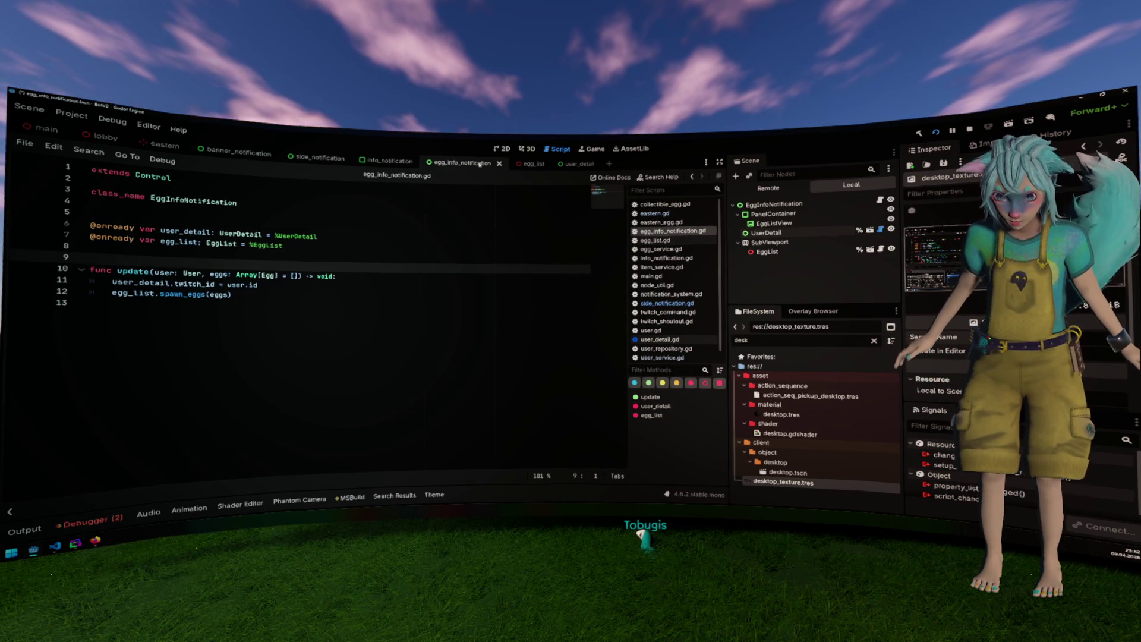
pyautogui.click(162, 144)
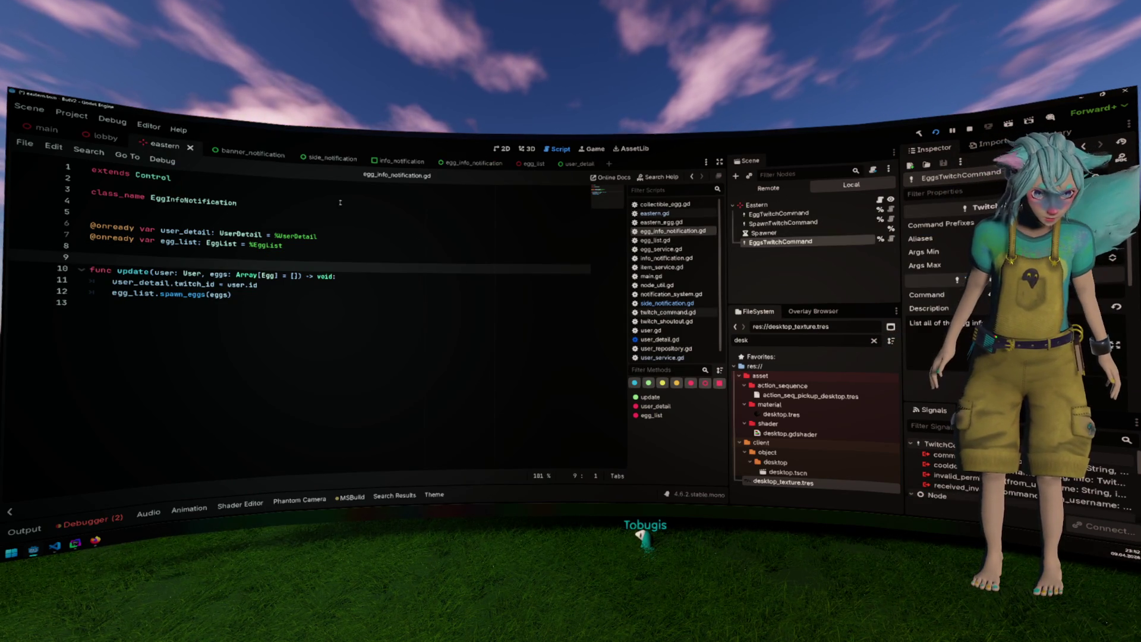
pyautogui.click(516, 245)
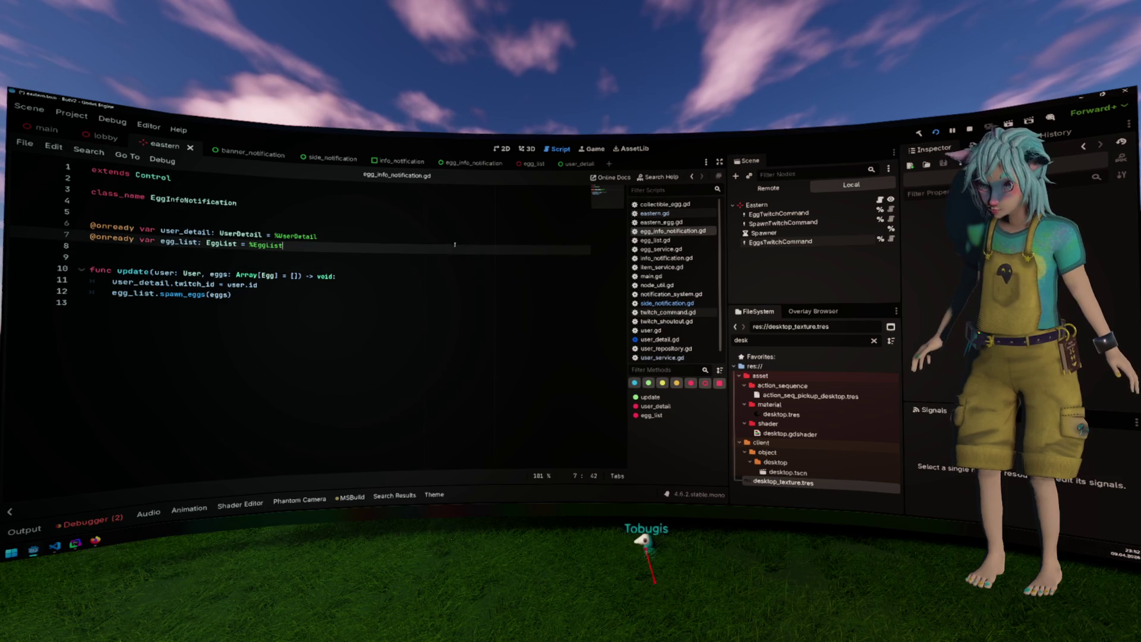
pyautogui.hotkey('ctrl', 's')
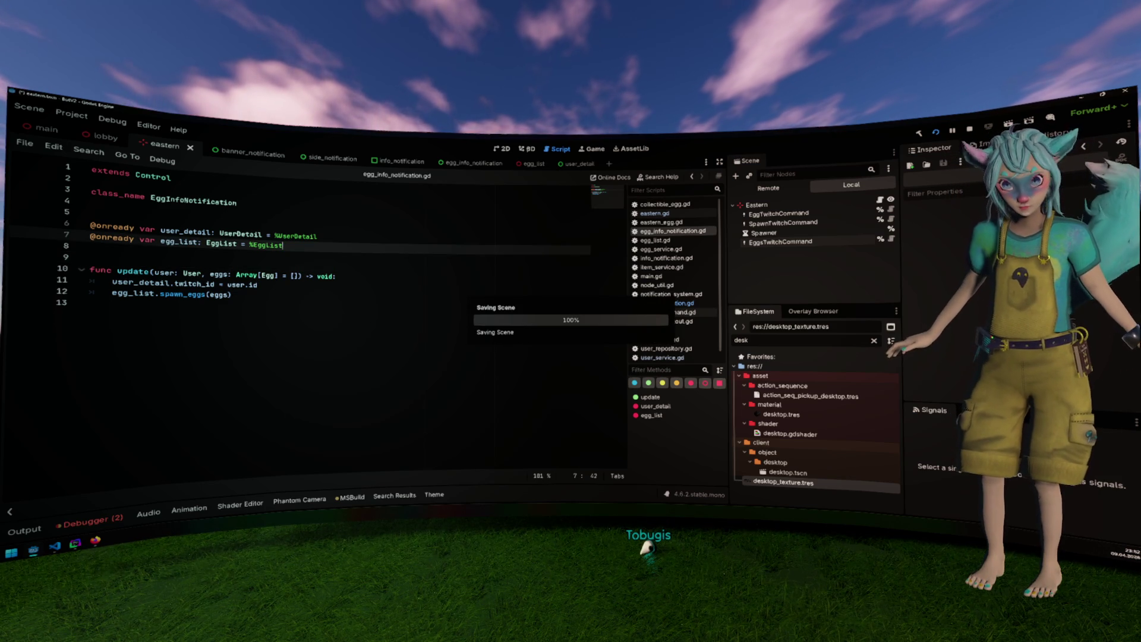
pyautogui.click(528, 149)
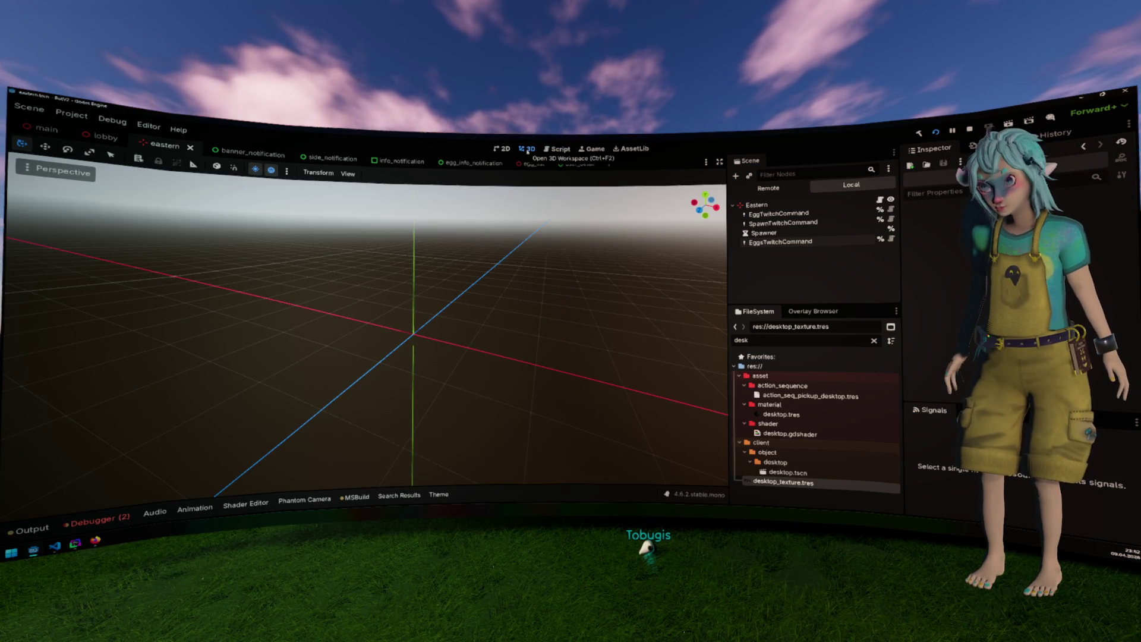
pyautogui.click(559, 150)
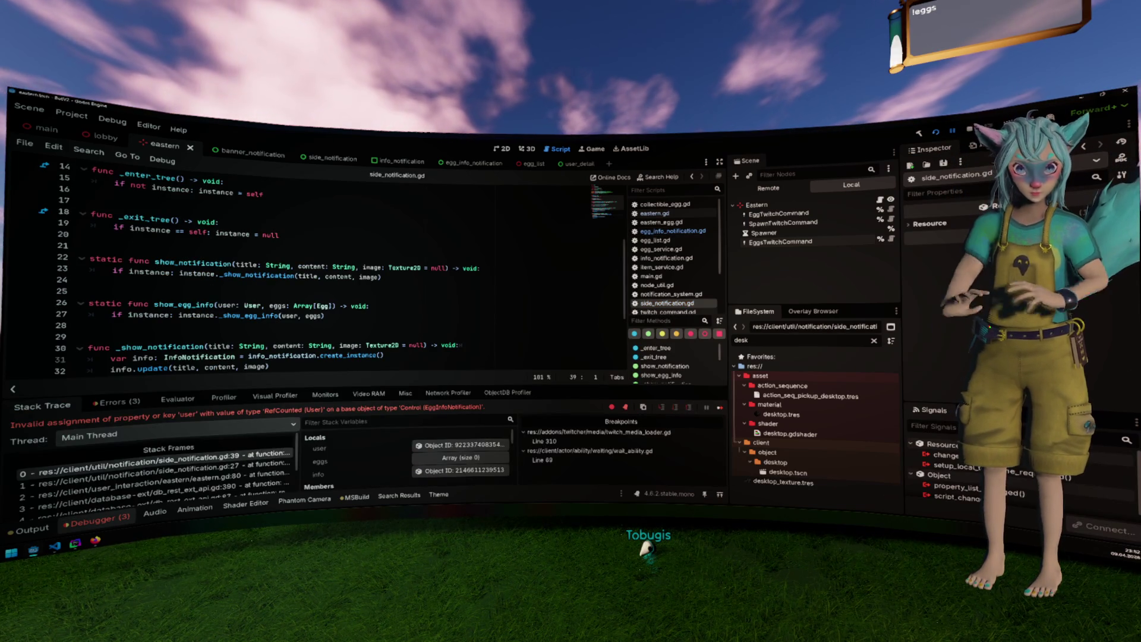
# Check the update function's definition on line 10 of egg_info_notification.gd.
pyautogui.scroll(-4, 451, 244)
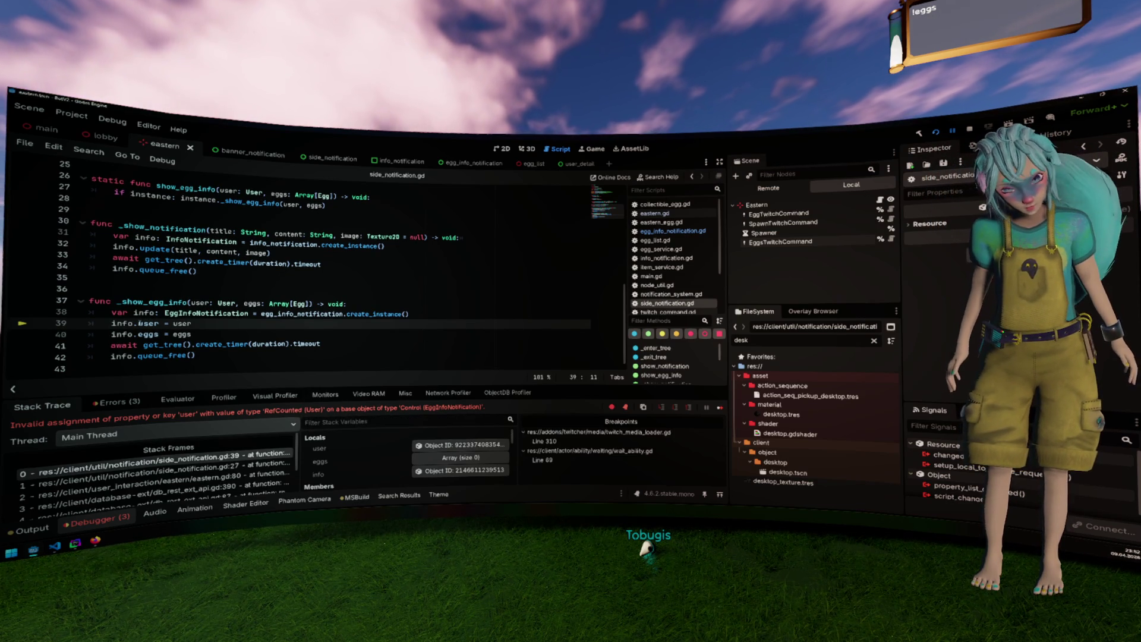
pyautogui.keyDown('ctrl'); pyautogui.click(202, 322); pyautogui.keyUp('ctrl')
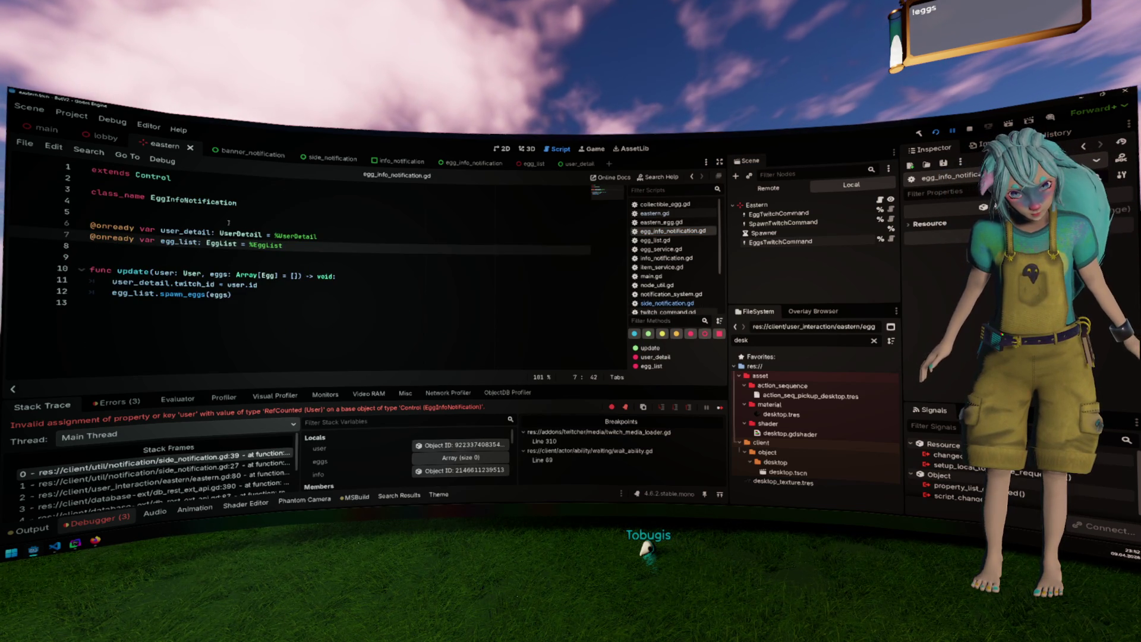
pyautogui.doubleClick(133, 271)
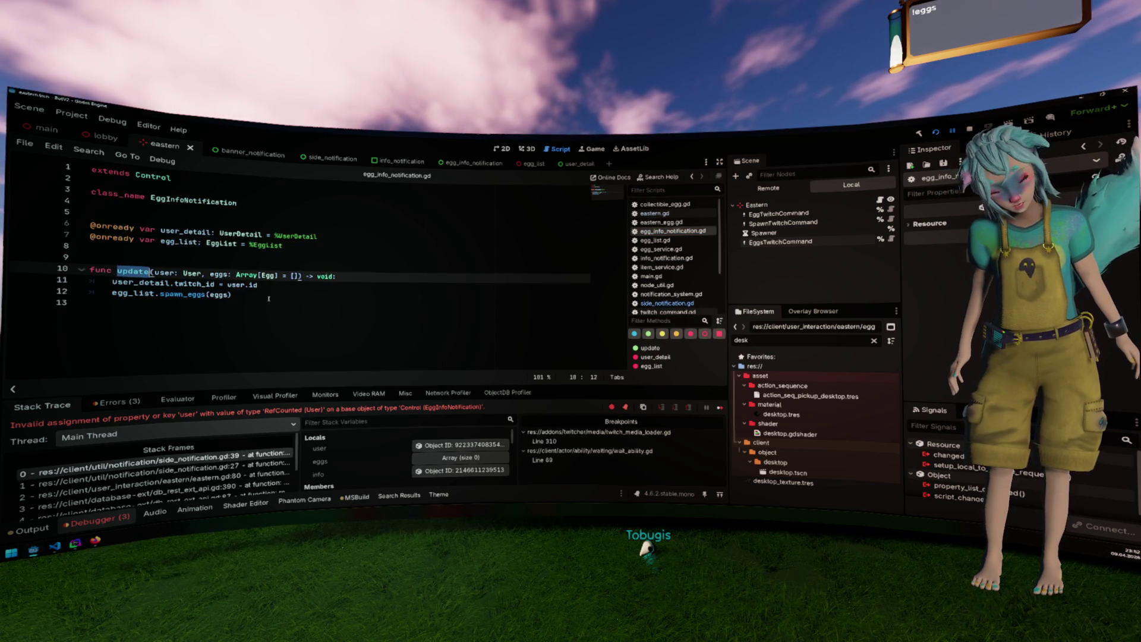
pyautogui.hotkey('alt', 'Left')
# Replace line 39's user and eggs assignments with info.update(user, eggs), save, and resume the game.
pyautogui.click(138, 325)
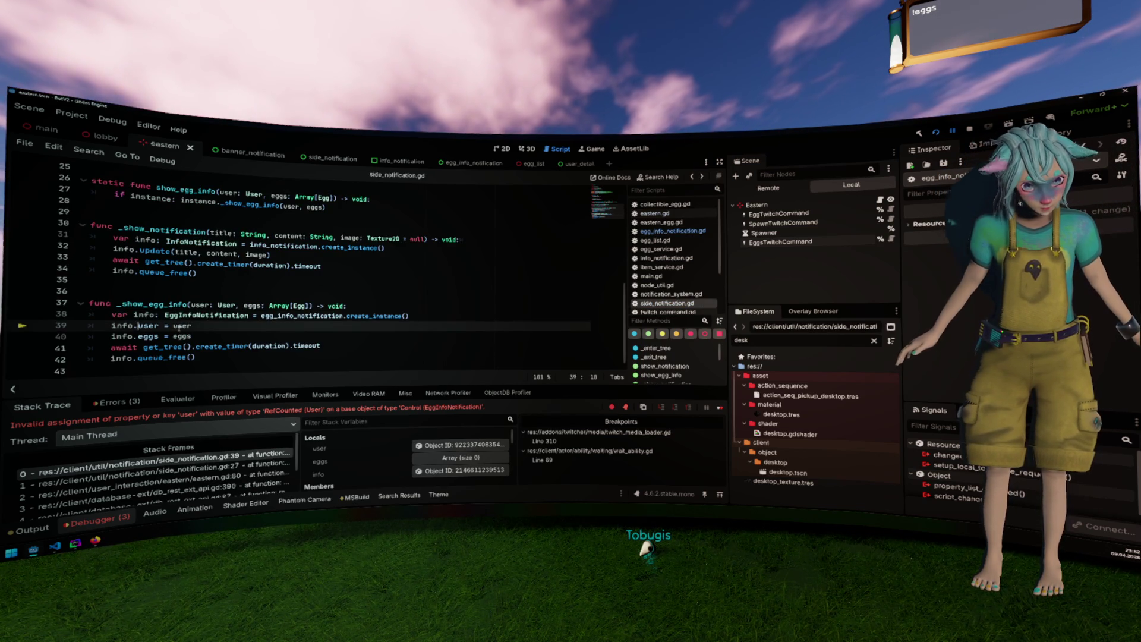
pyautogui.write('(')
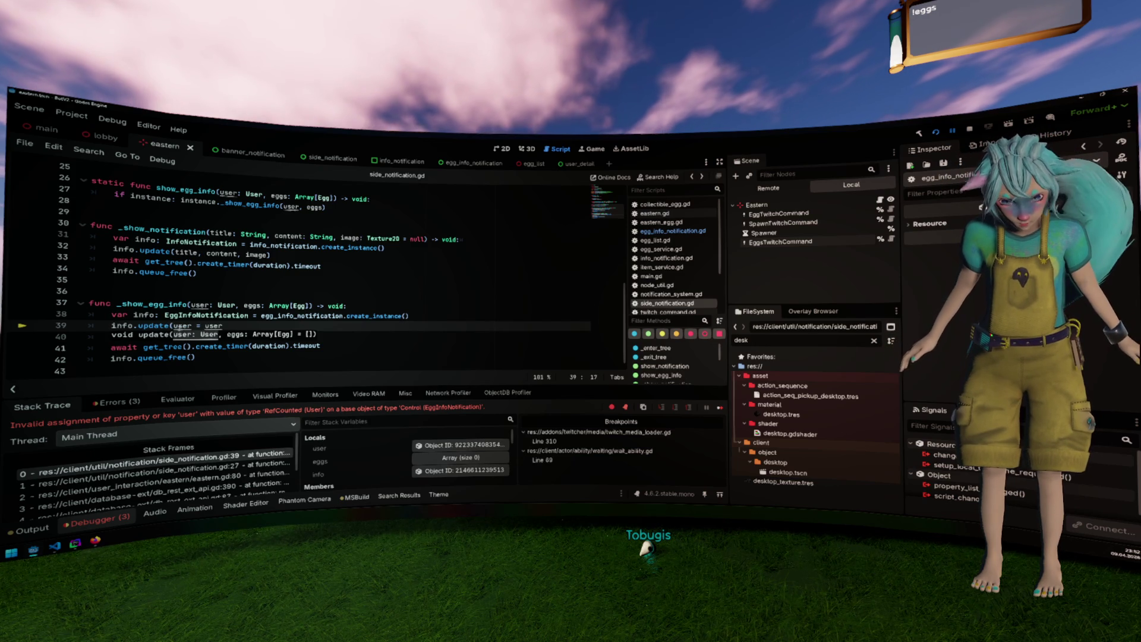
pyautogui.press('Delete')
pyautogui.press('Delete')
pyautogui.press('Delete')
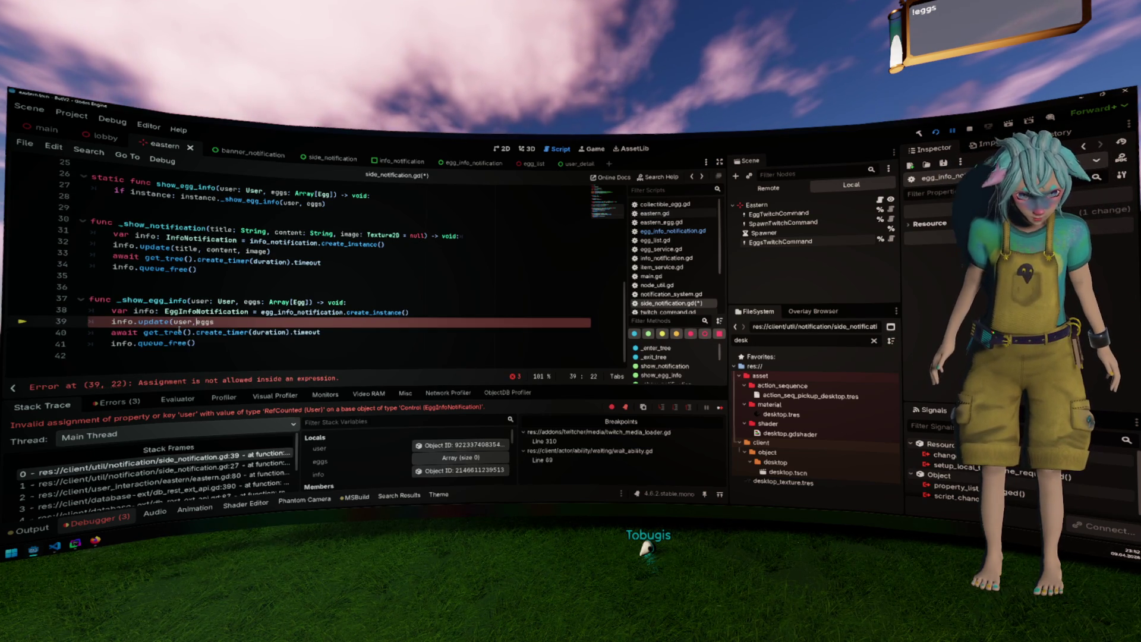
pyautogui.write(')')
pyautogui.hotkey('ctrl', 's')
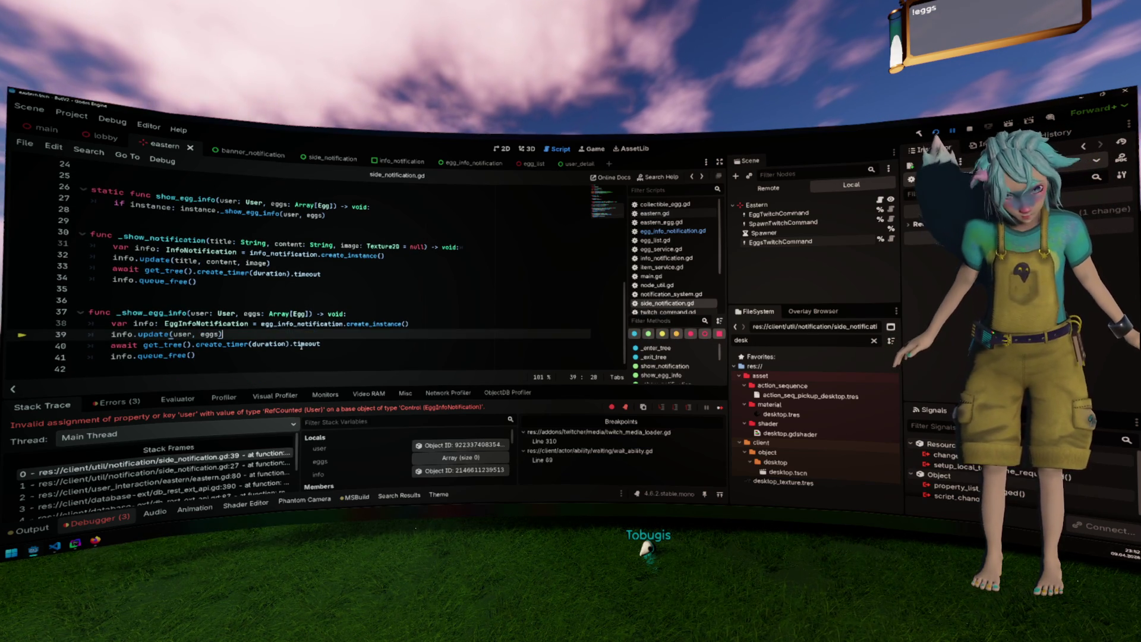
pyautogui.press('F12')
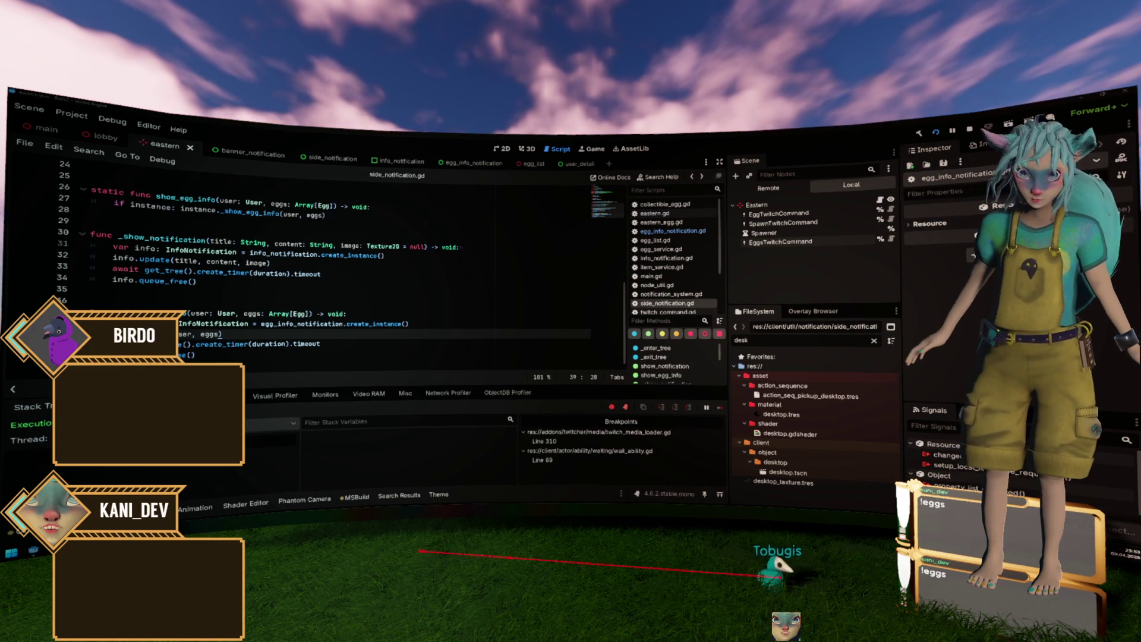
# Review the three debugger errors, then jump from line 39's update call to its definition.
pyautogui.click(122, 403)
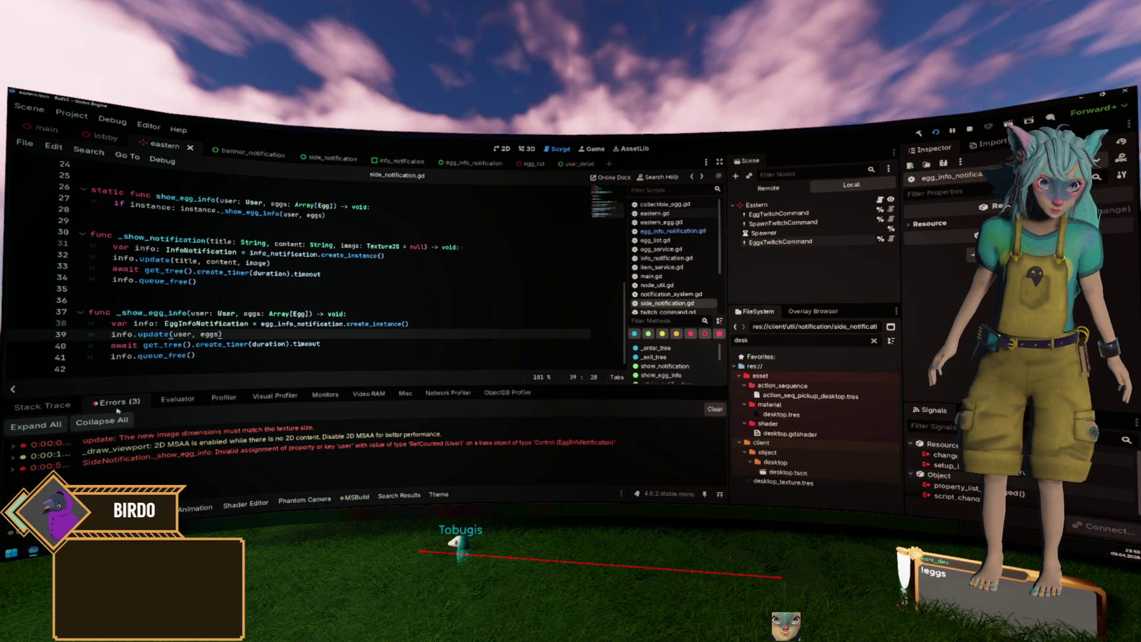
pyautogui.click(59, 515)
pyautogui.click(98, 513)
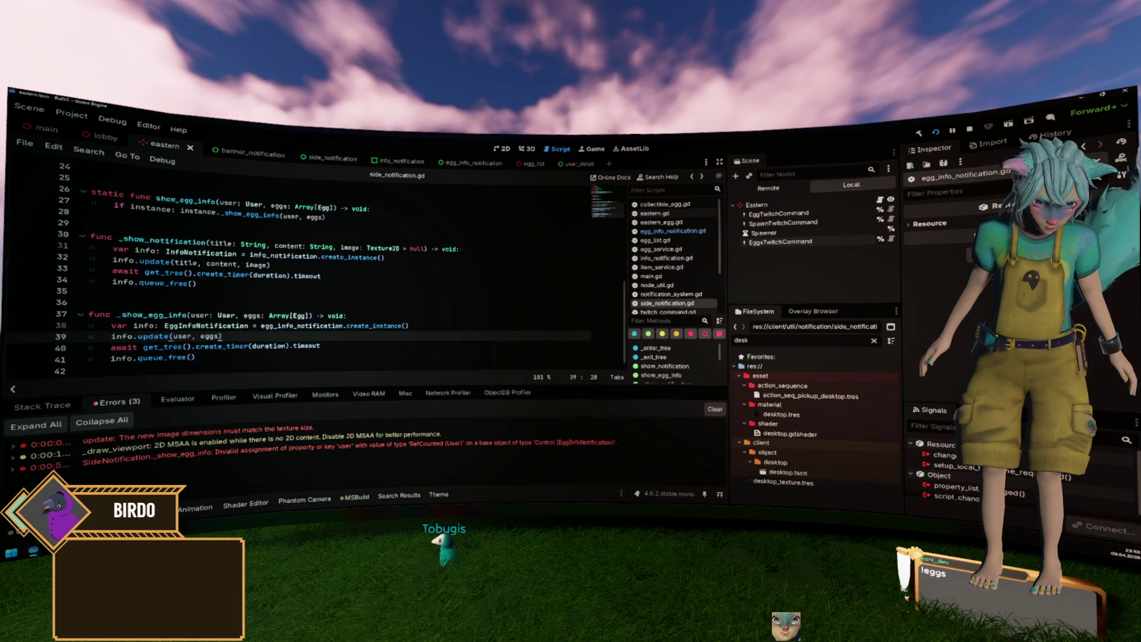
pyautogui.click(214, 326)
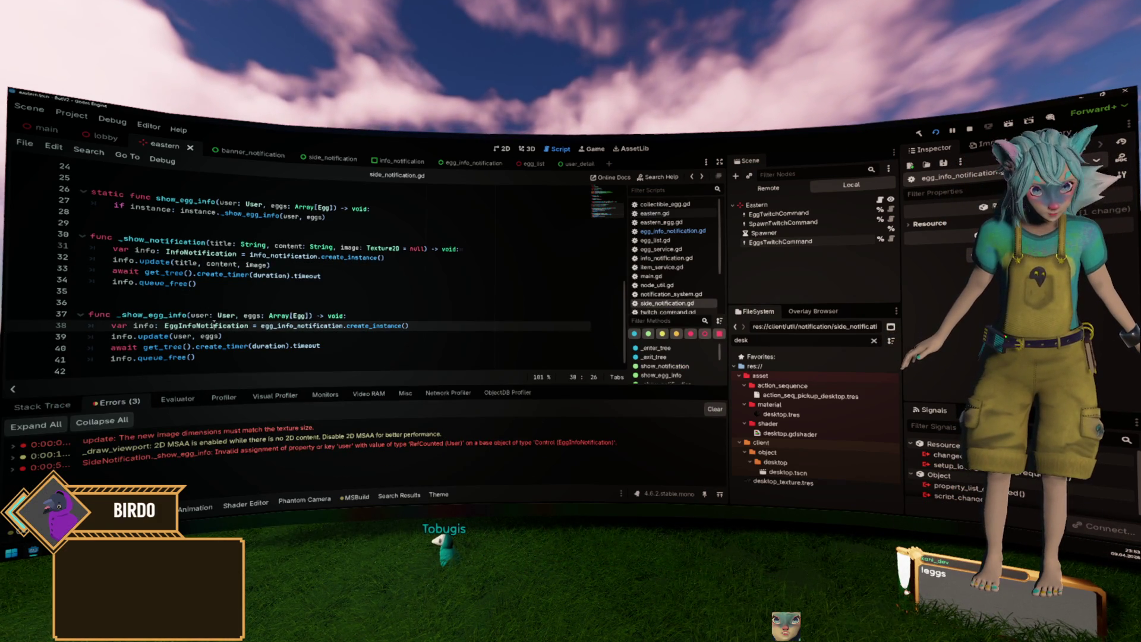
pyautogui.click(240, 354)
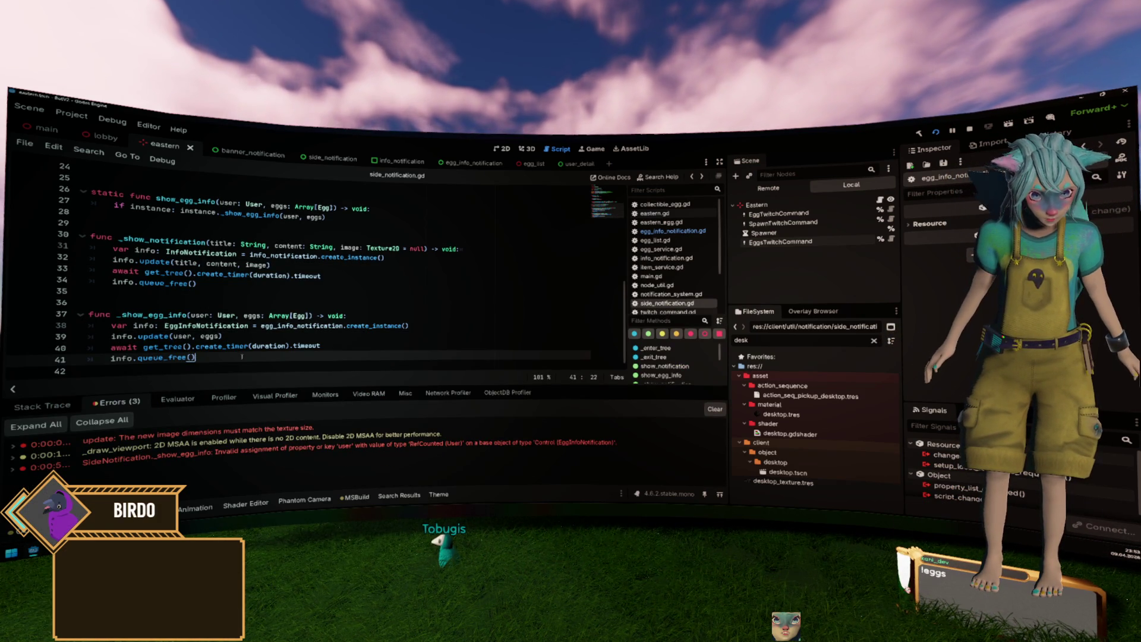
pyautogui.click(292, 332)
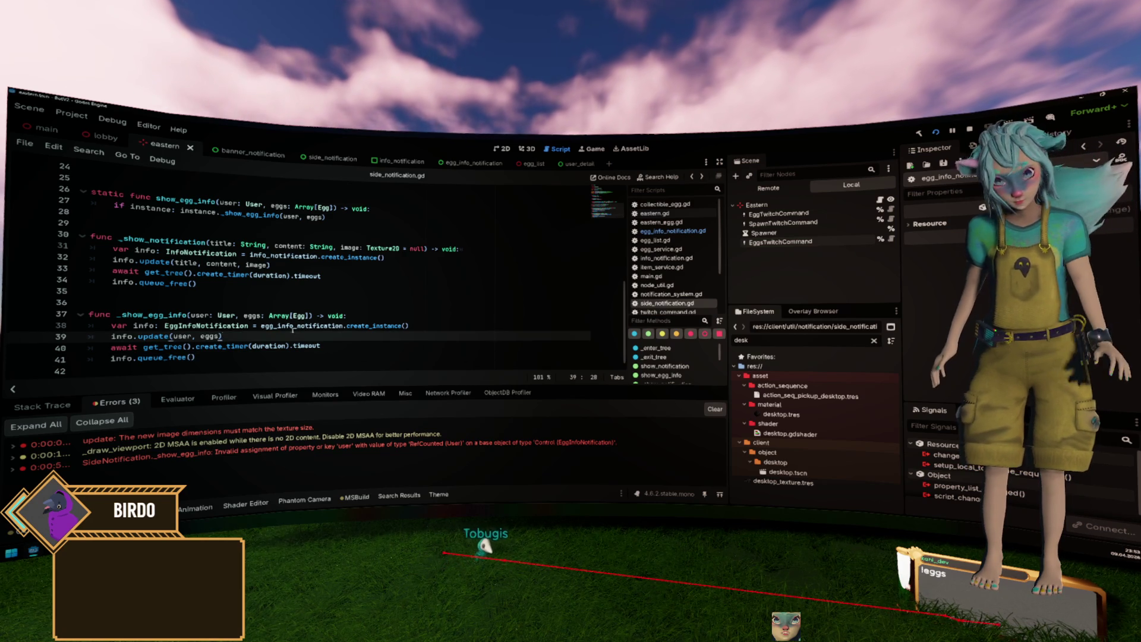
pyautogui.keyDown('ctrl'); pyautogui.click(155, 337); pyautogui.keyUp('ctrl')
# Break at line 9 of egg_list.gd spawn_eggs to see the empty eggs array, then remove it and resume.
pyautogui.click(258, 284)
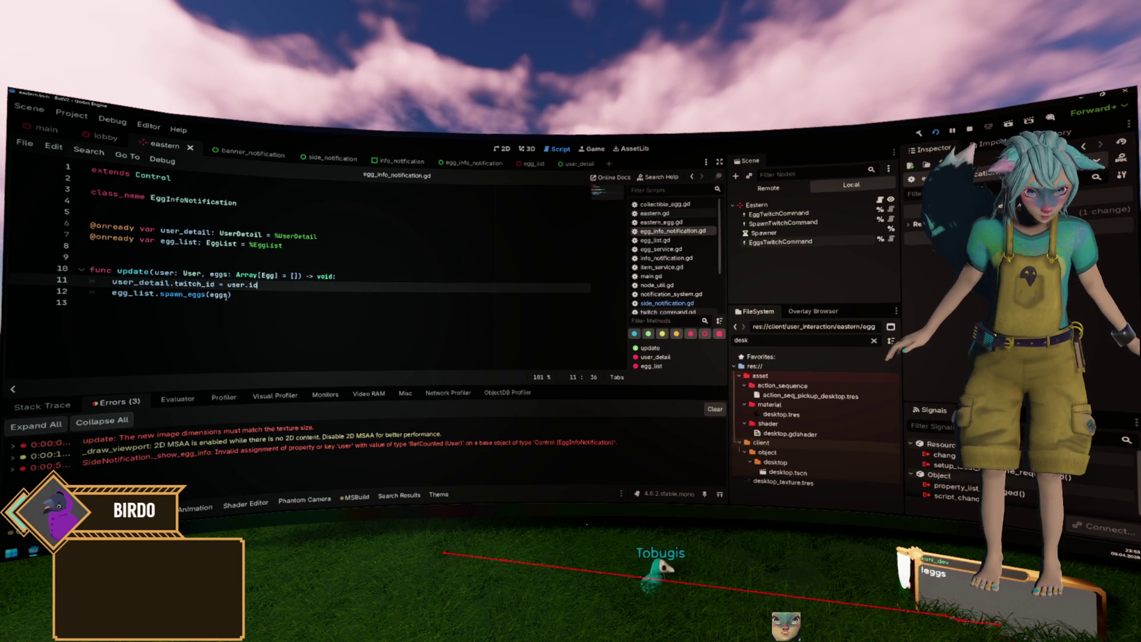
pyautogui.keyDown('ctrl'); pyautogui.click(190, 294); pyautogui.keyUp('ctrl')
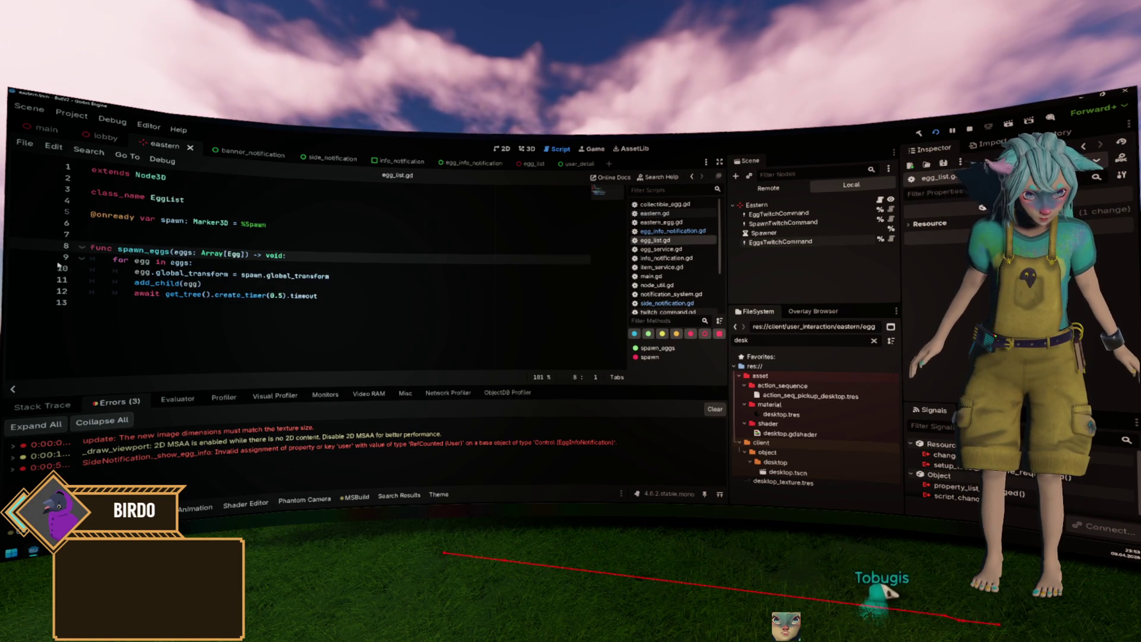
pyautogui.click(24, 255)
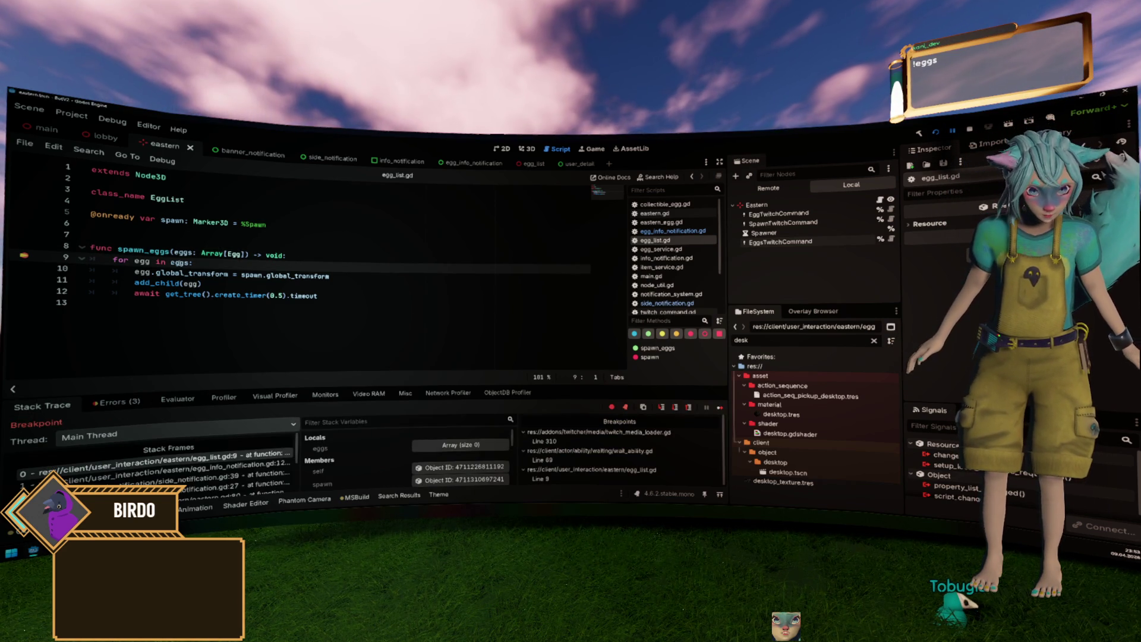
pyautogui.press('F9')
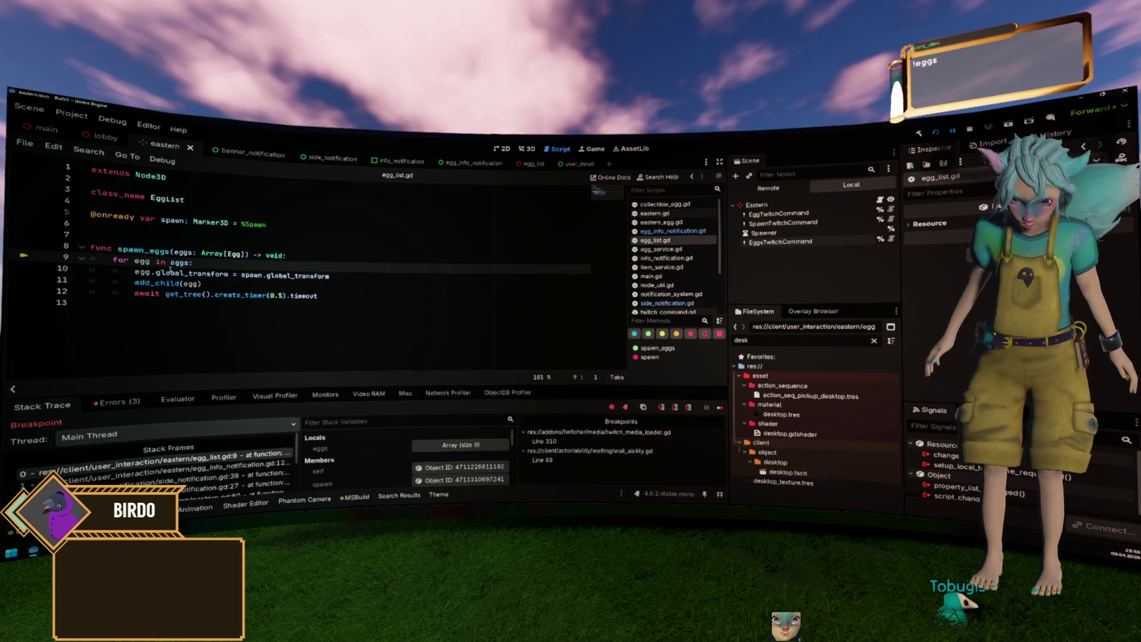
pyautogui.press('F12')
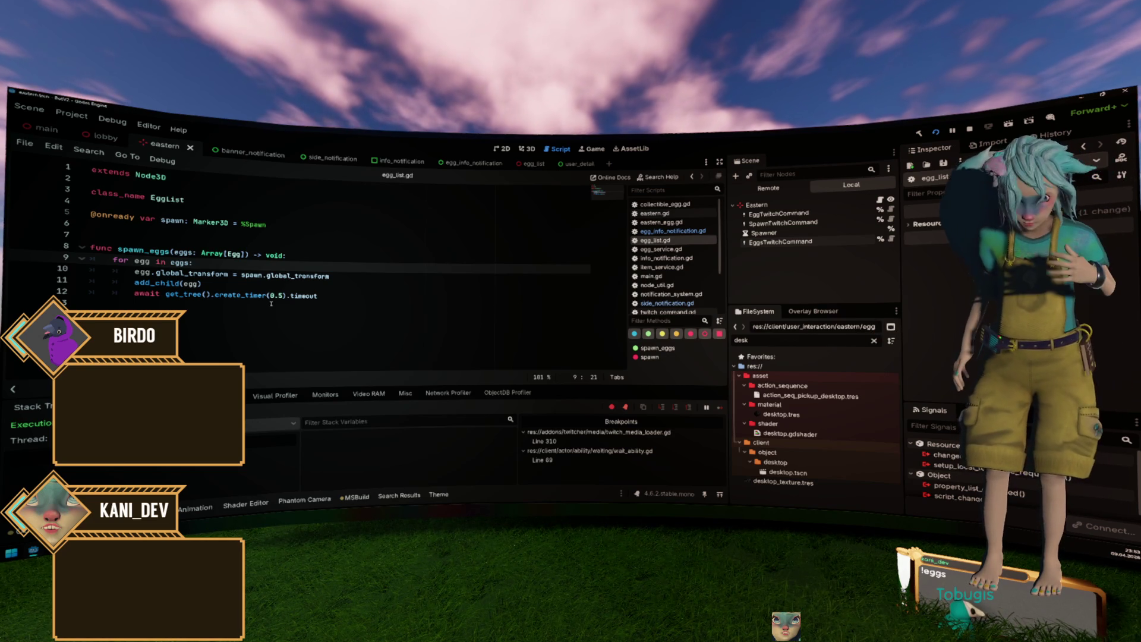
# Break at eastern.gd line 74 to inspect collected_eggs (11 items), then remove the breakpoint and resume.
pyautogui.click(654, 213)
pyautogui.scroll(-10, 168, 267)
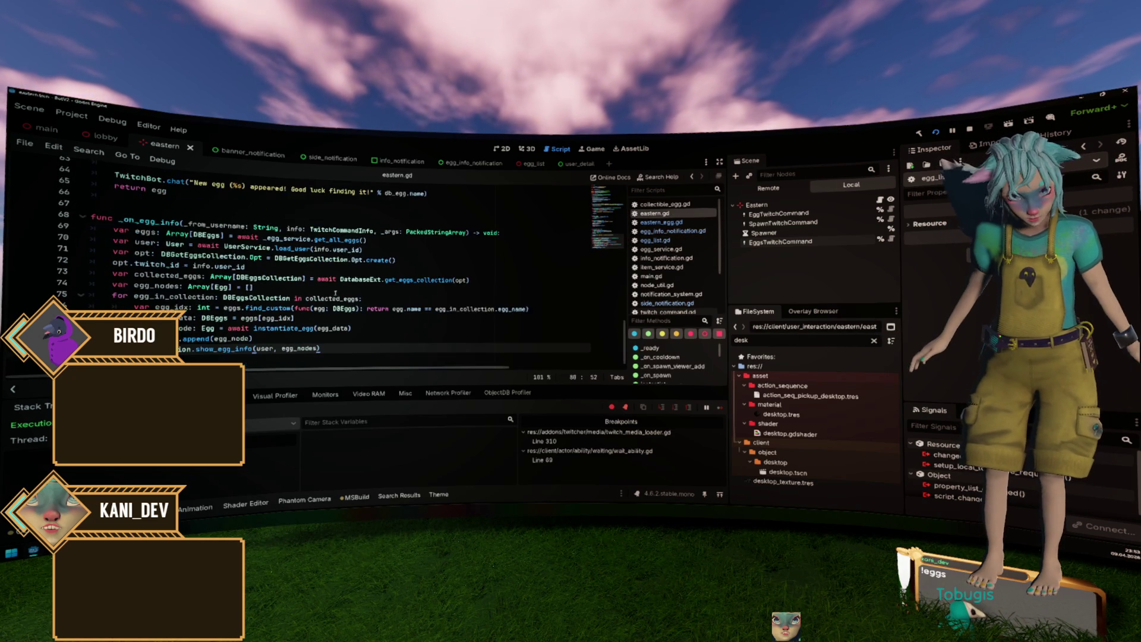
pyautogui.moveTo(89, 217)
pyautogui.mouseDown()
pyautogui.moveTo(297, 327)
pyautogui.moveTo(333, 362)
pyautogui.mouseUp()
pyautogui.click(341, 344)
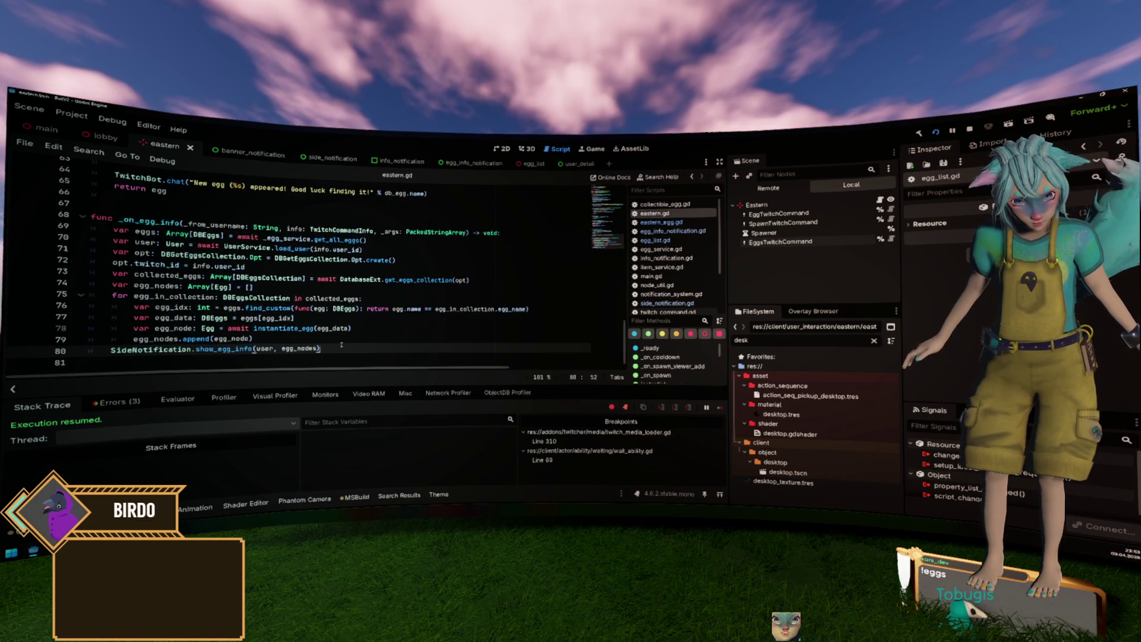
pyautogui.press('Up')
pyautogui.press('Up')
pyautogui.press('Up')
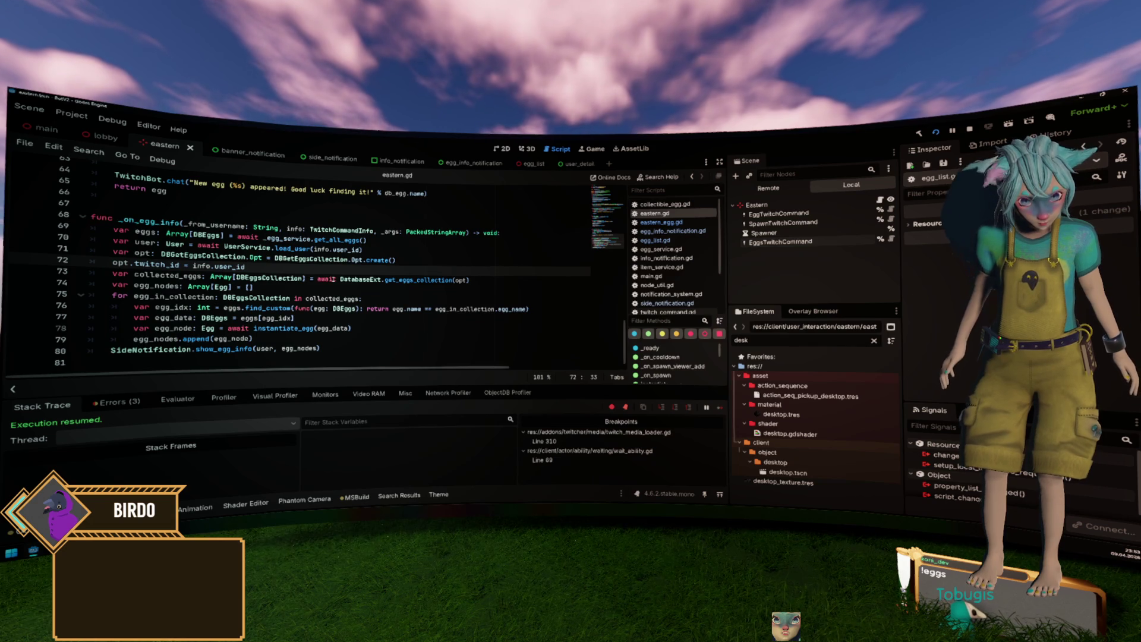
pyautogui.click(208, 277)
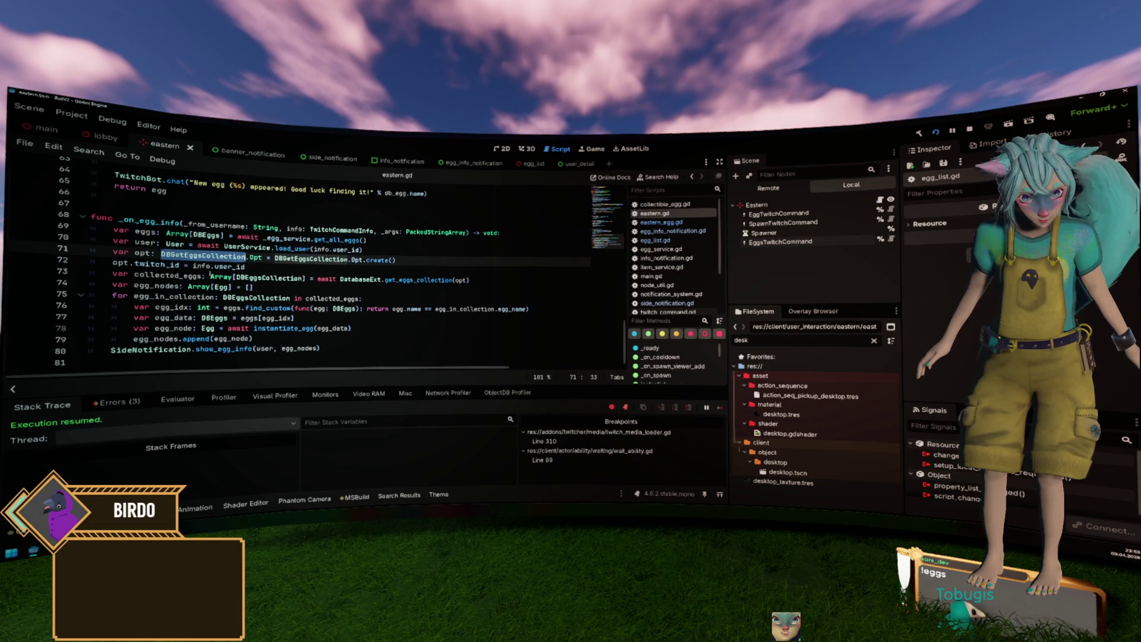
pyautogui.moveTo(472, 280); pyautogui.dragTo(90, 250)
pyautogui.click(24, 282)
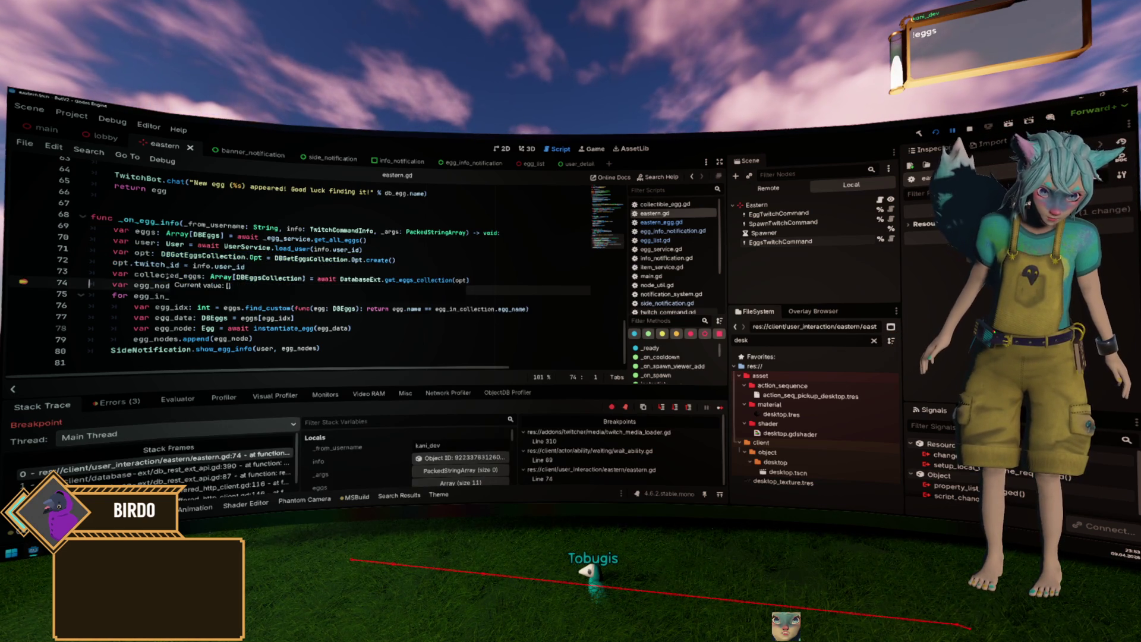
pyautogui.doubleClick(167, 277)
pyautogui.click(24, 282)
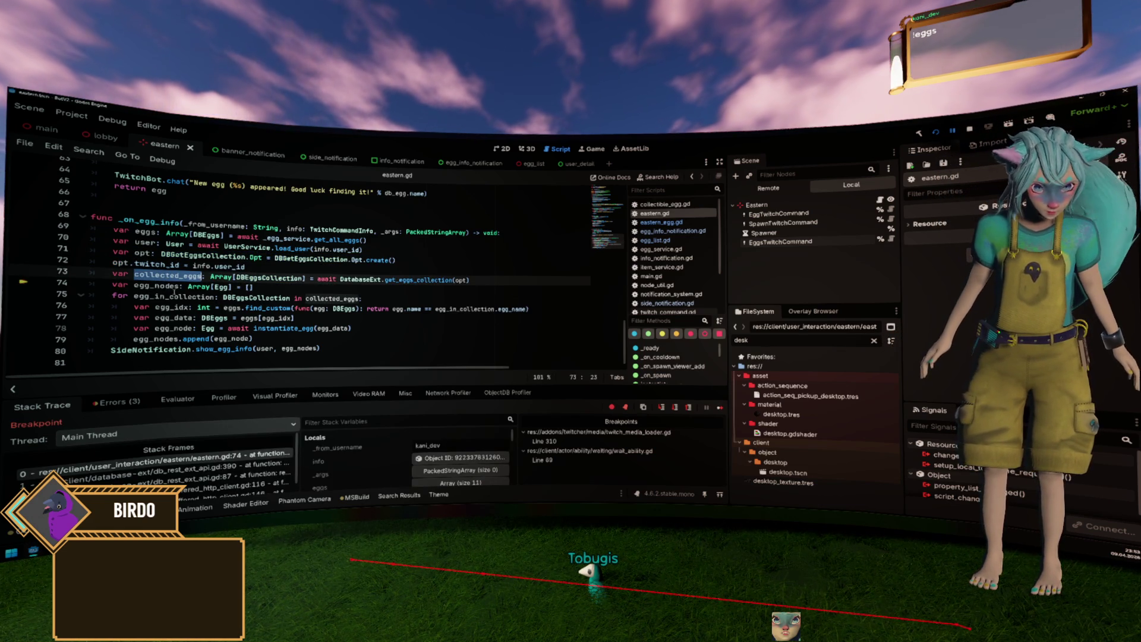
pyautogui.click(274, 298)
pyautogui.press('F12')
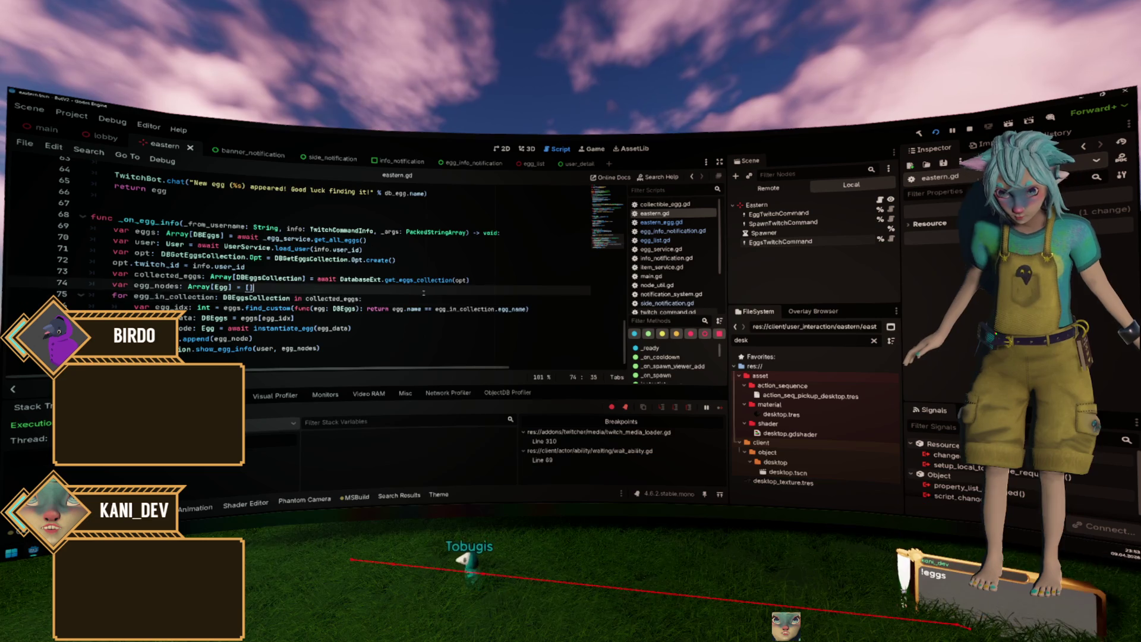
# Look up get_eggs_collection in db_rest_ext_api.gd, then return to the twitch_id value on line 72.
pyautogui.keyDown('ctrl'); pyautogui.click(410, 280); pyautogui.keyUp('ctrl')
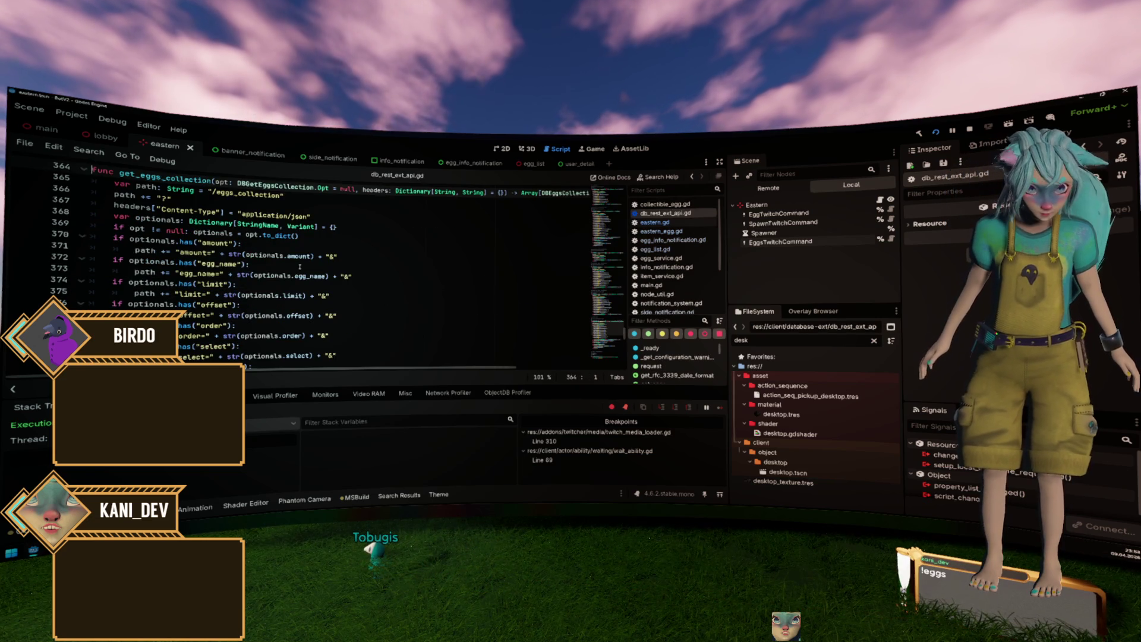
pyautogui.hotkey('alt', 'Left')
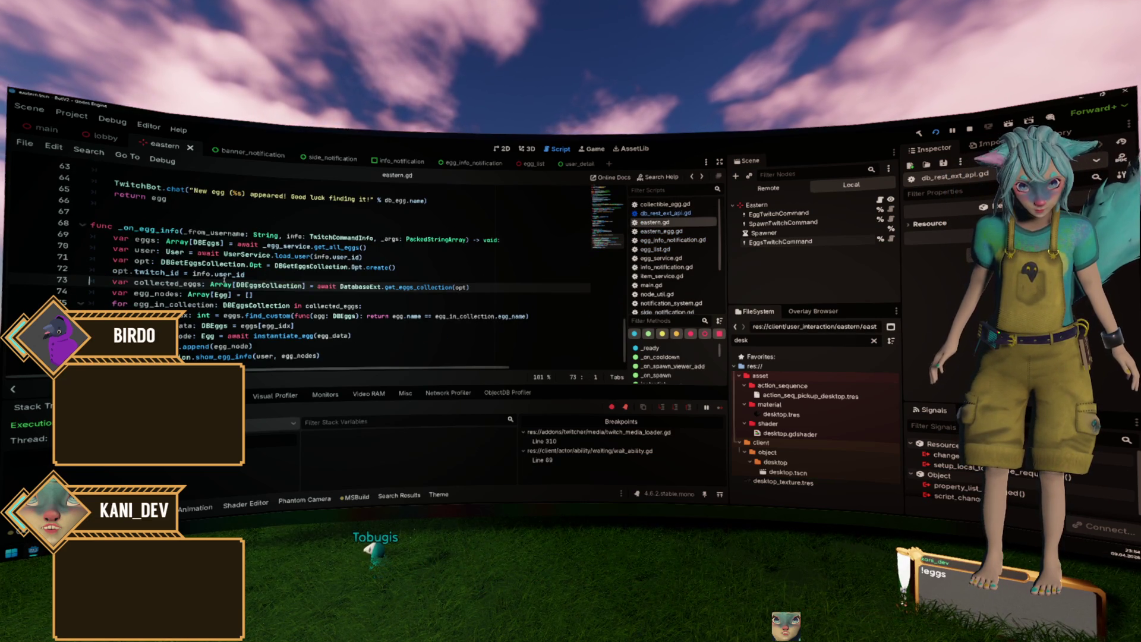
pyautogui.moveTo(224, 278)
pyautogui.click(184, 273)
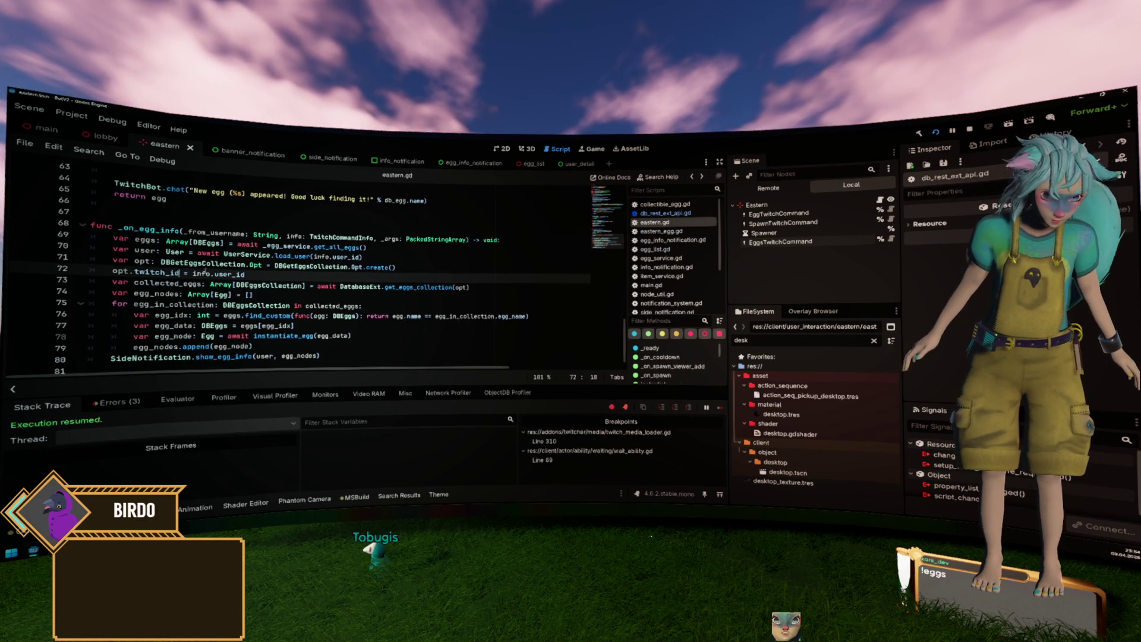
# Prefix info.user_id with "eq." + in line 72's opt.twitch_id assignment of eastern.gd.
pyautogui.press('Right')
pyautogui.write('"eq.')
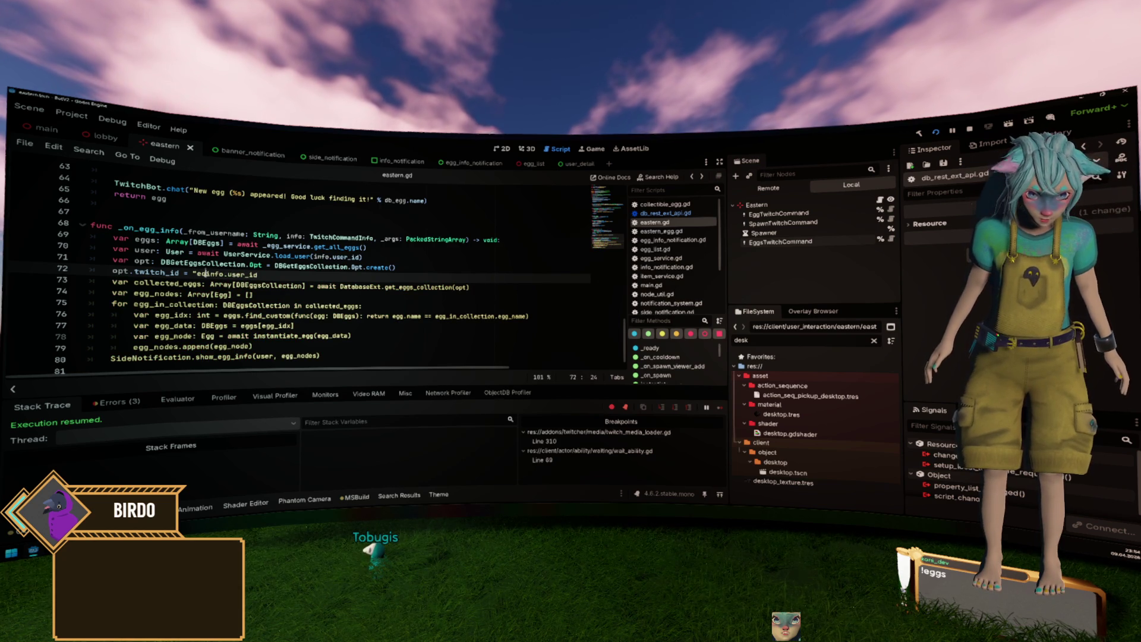
pyautogui.write('" +')
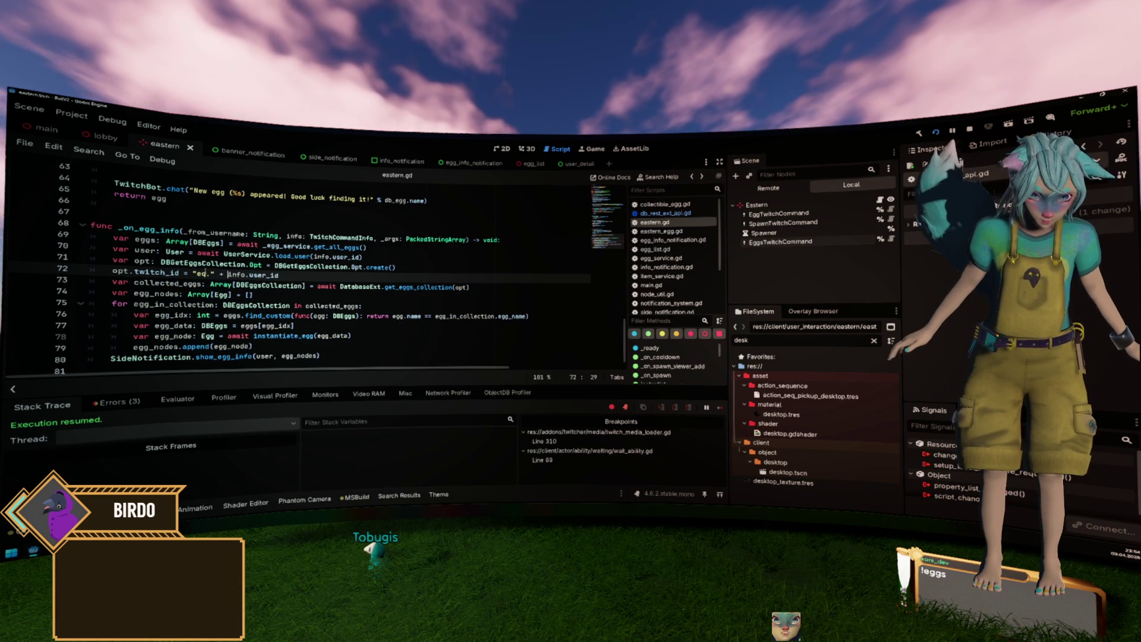
pyautogui.click(344, 305)
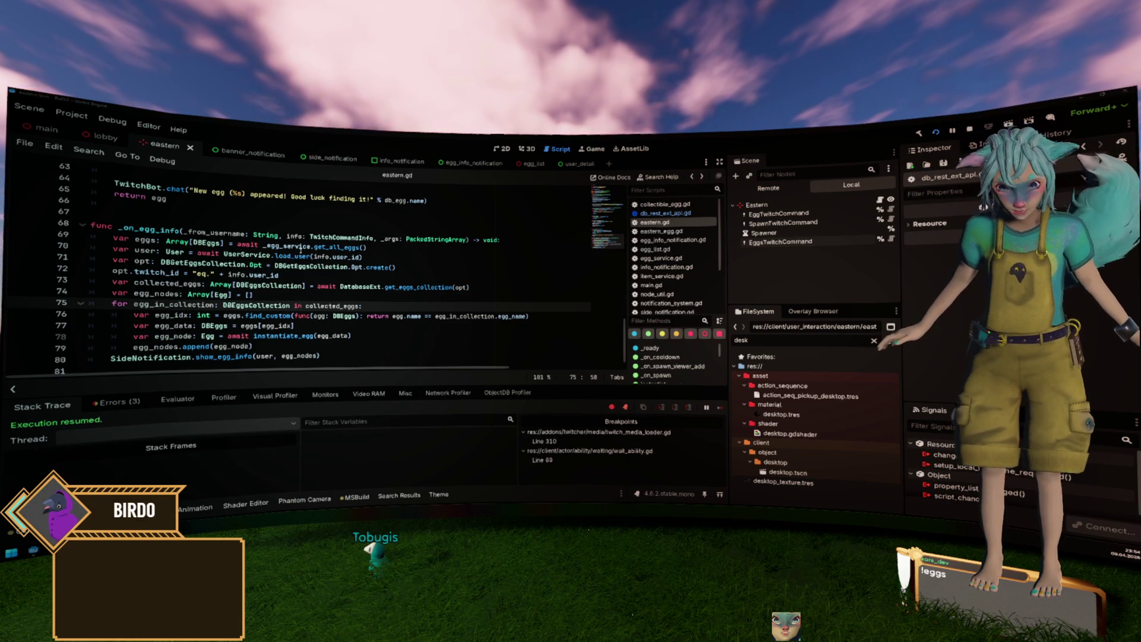
pyautogui.moveTo(295, 256)
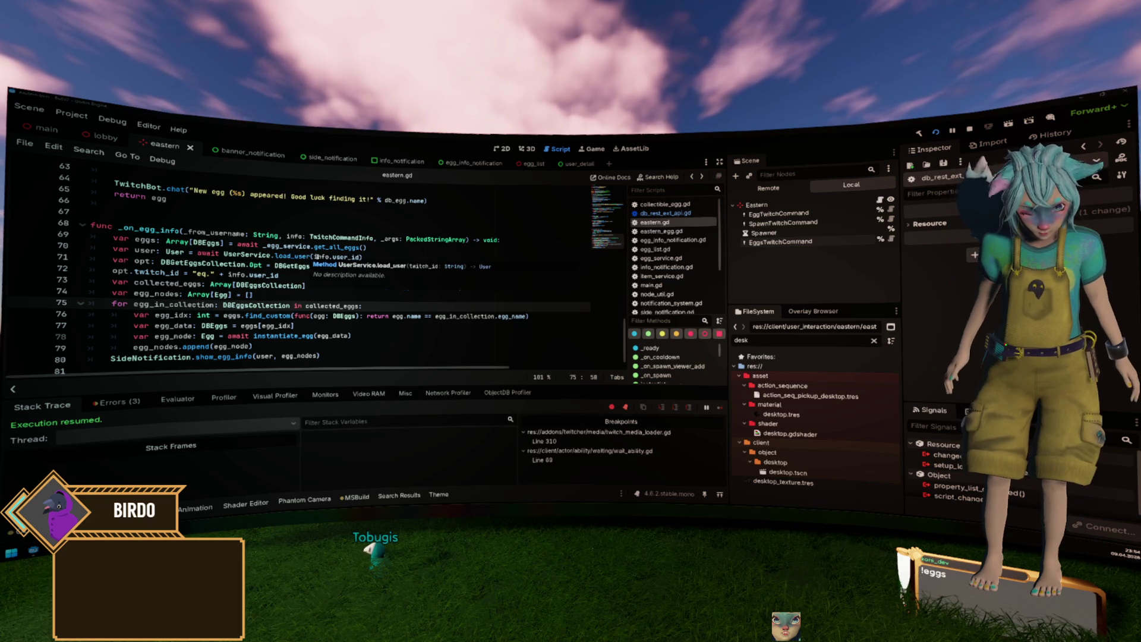
pyautogui.click(362, 306)
pyautogui.write('= await DatabaseExt.get_eggs_collection(opt)')
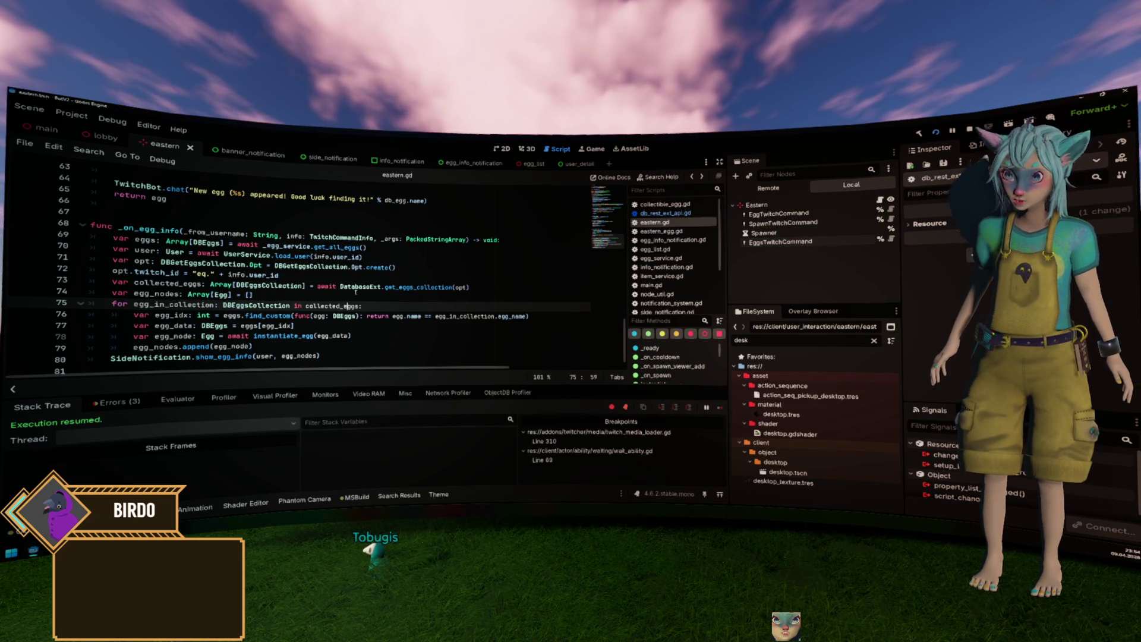
pyautogui.moveTo(355, 290)
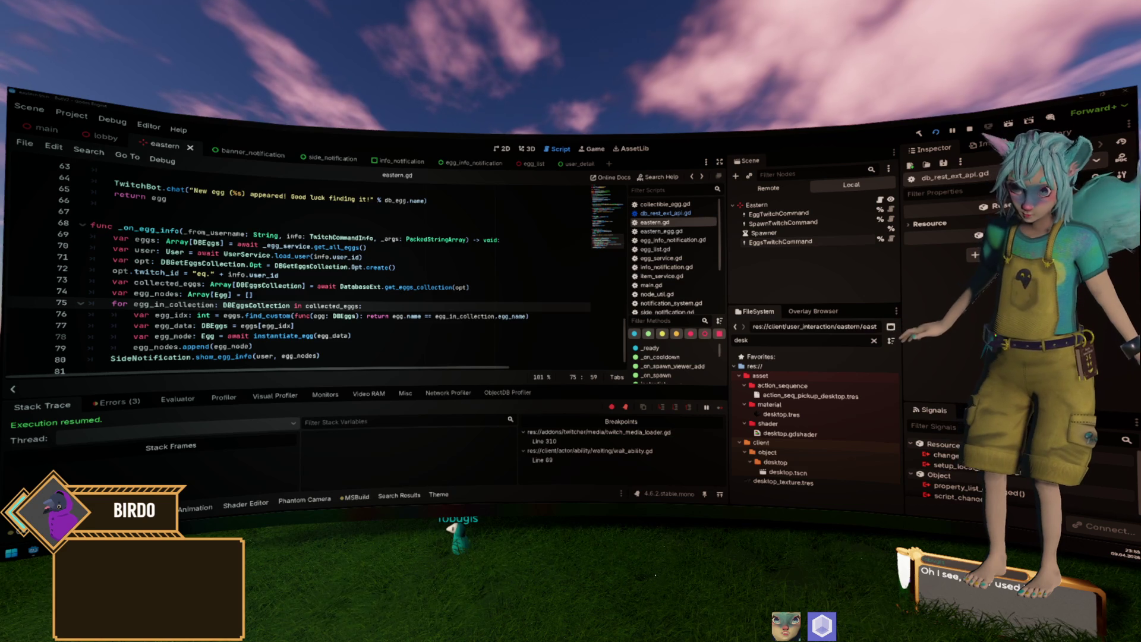
# Switch to the overlay.kani.dev Swagger docs in Firefox and scroll through the /eggs and /scenes endpoints.
pyautogui.hotkey('alt', 'Tab')
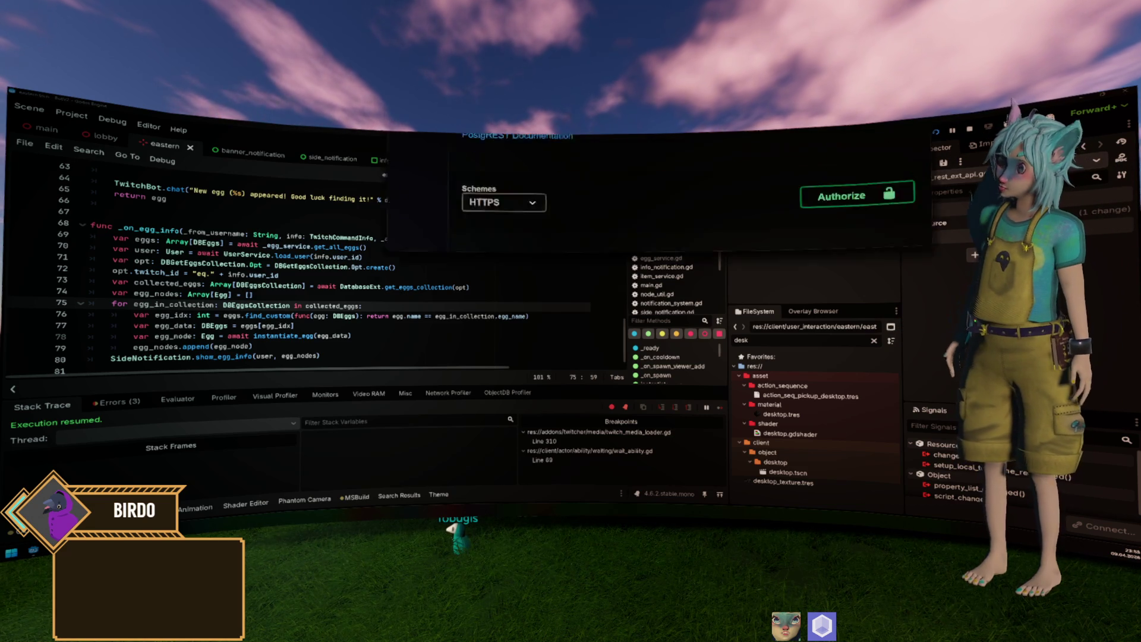
pyautogui.hotkey('ctrl', 'l')
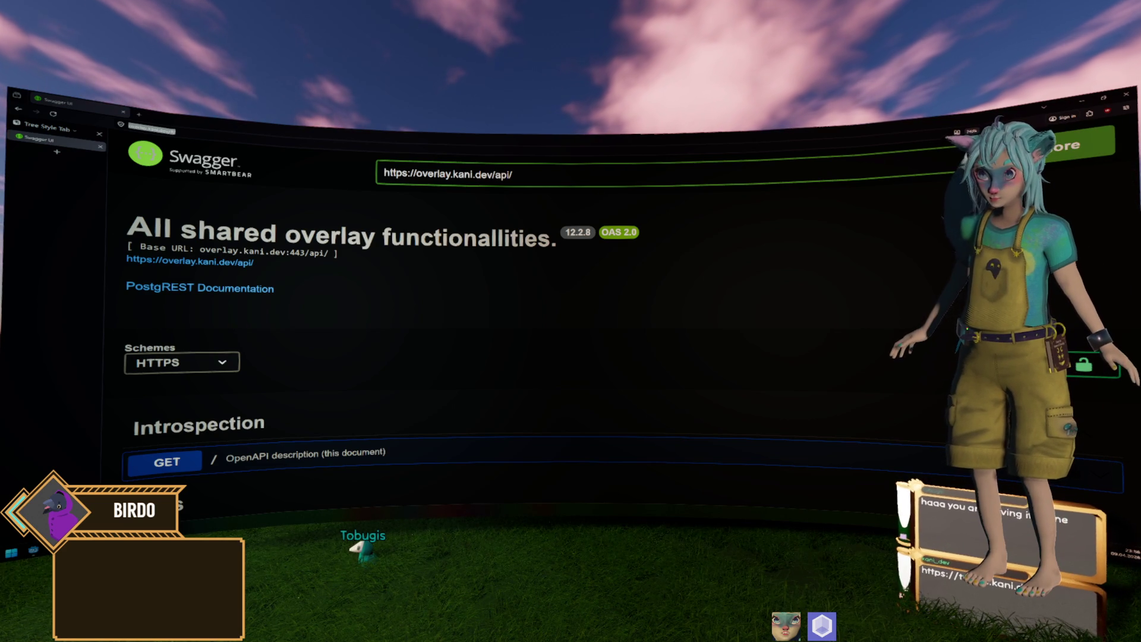
pyautogui.scroll(-10, 487, 253)
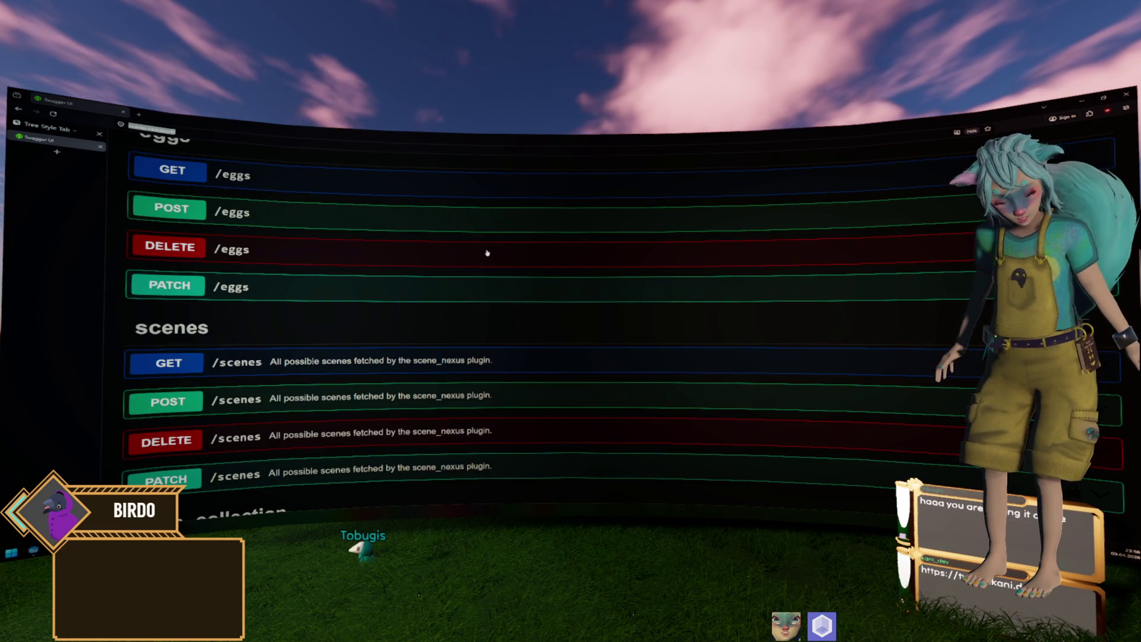
pyautogui.scroll(5, 356, 310)
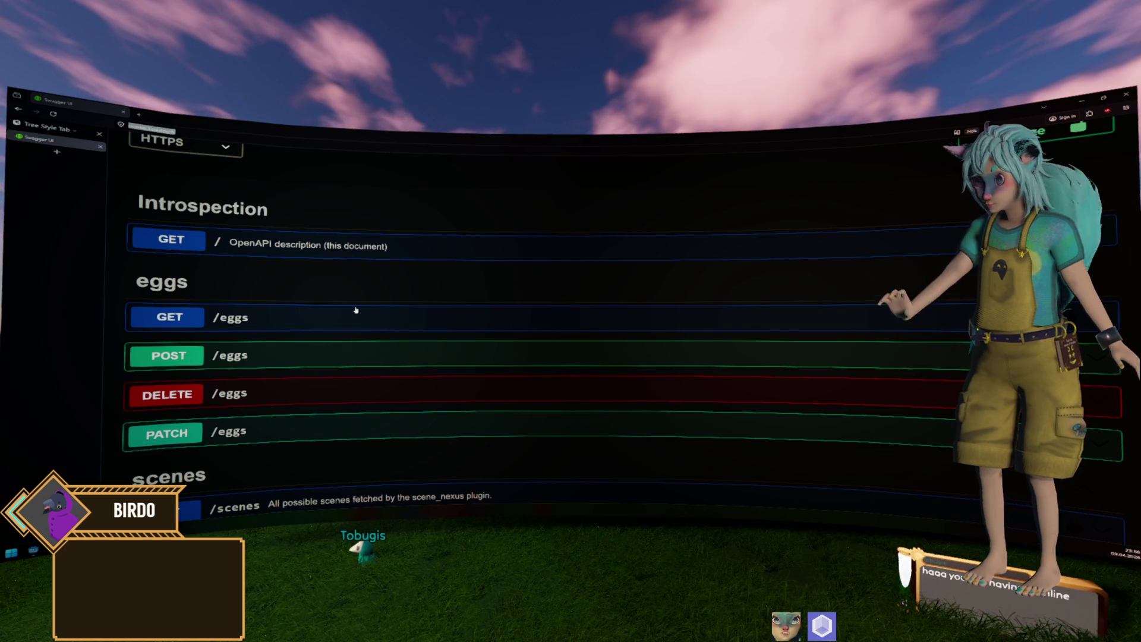
pyautogui.scroll(3, 555, 280)
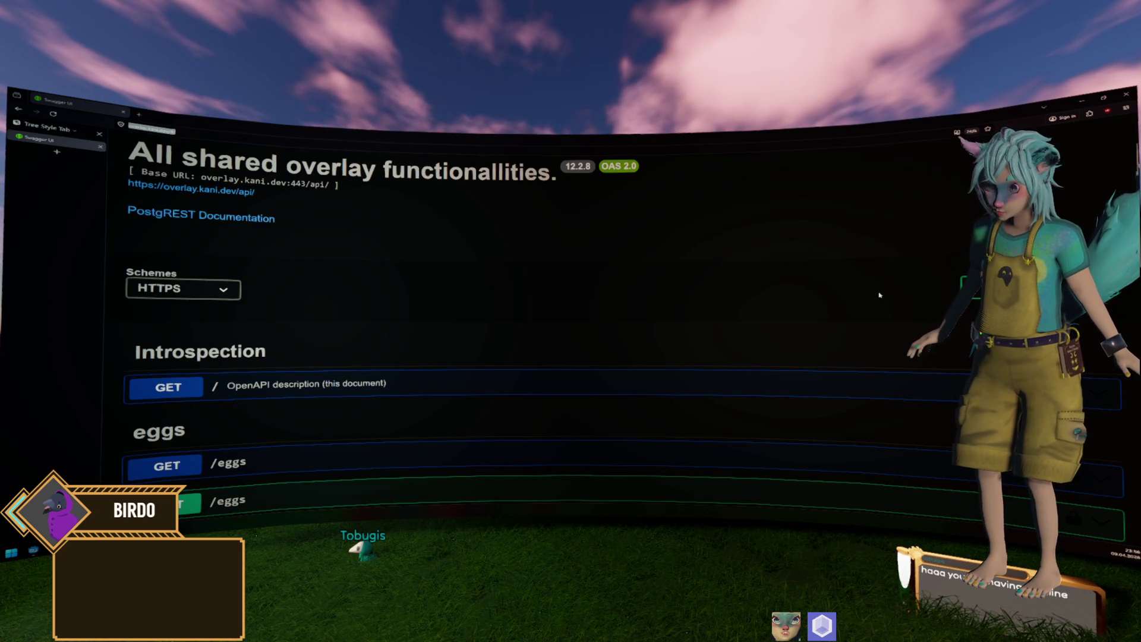
pyautogui.scroll(-2, 537, 302)
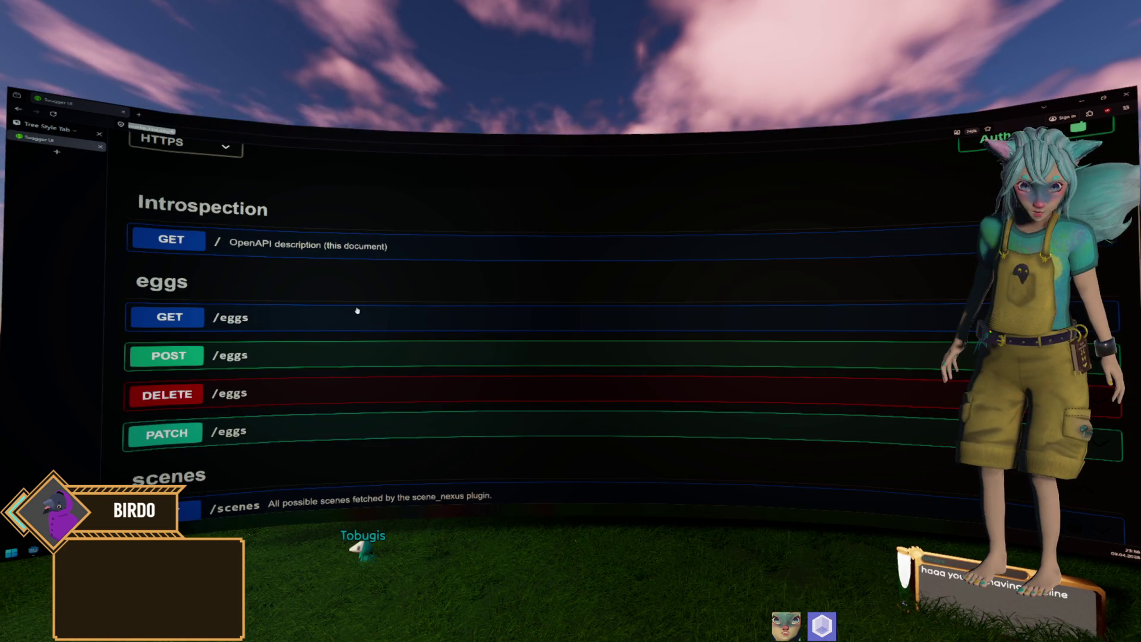
# Expand the GET /eggs endpoint in Swagger UI and execute the request.
pyautogui.click(418, 319)
pyautogui.scroll(-10, 472, 314)
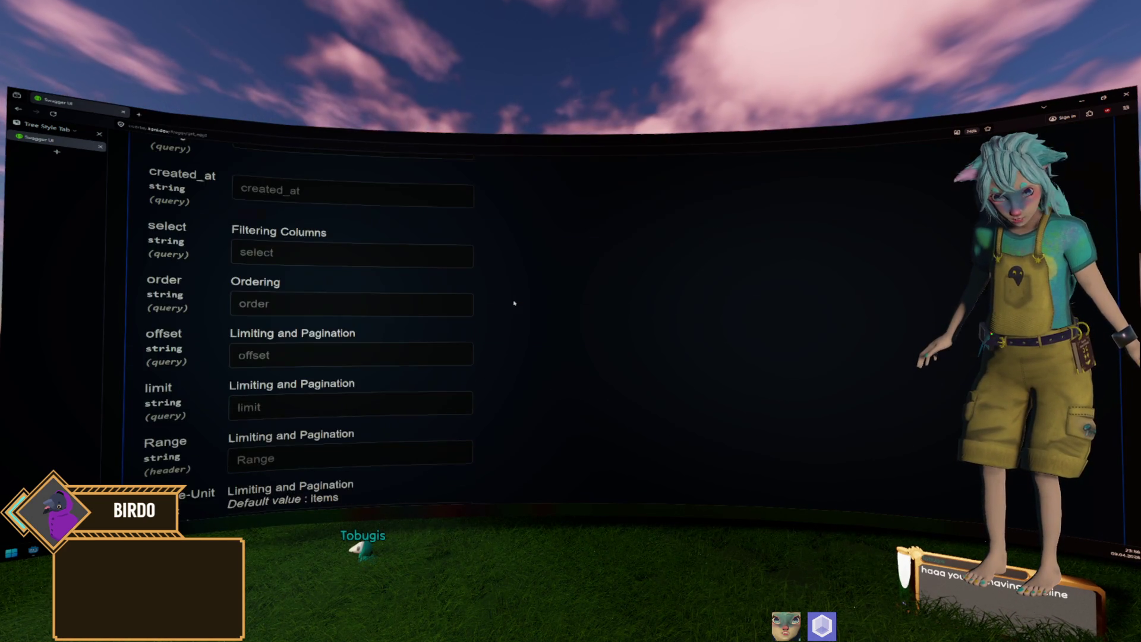
pyautogui.scroll(8, 735, 250)
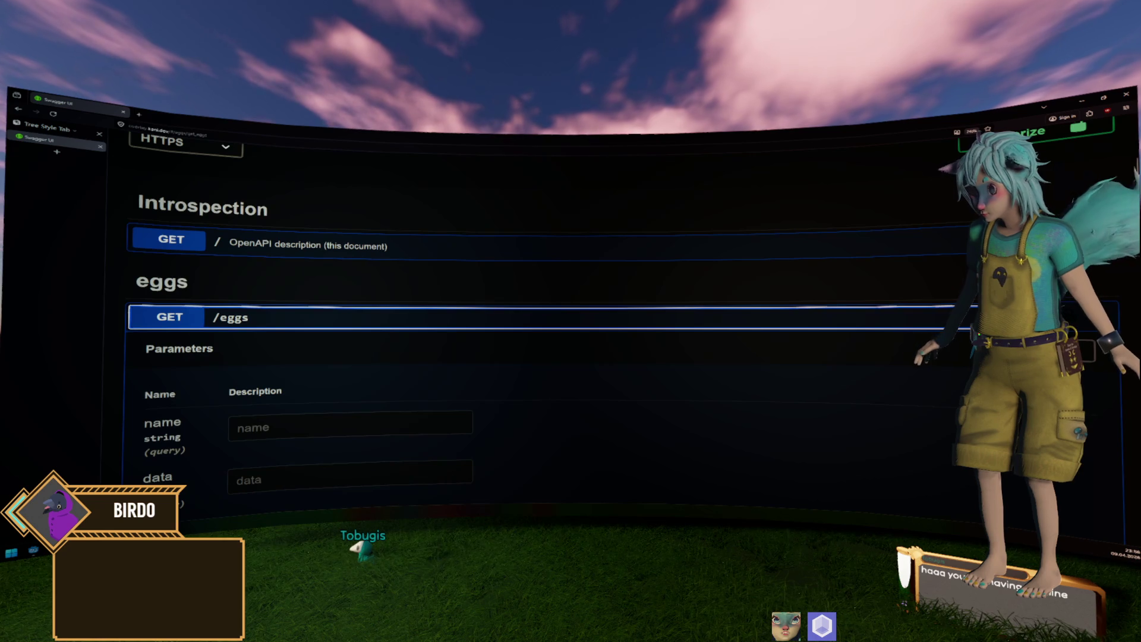
pyautogui.scroll(-15, 667, 308)
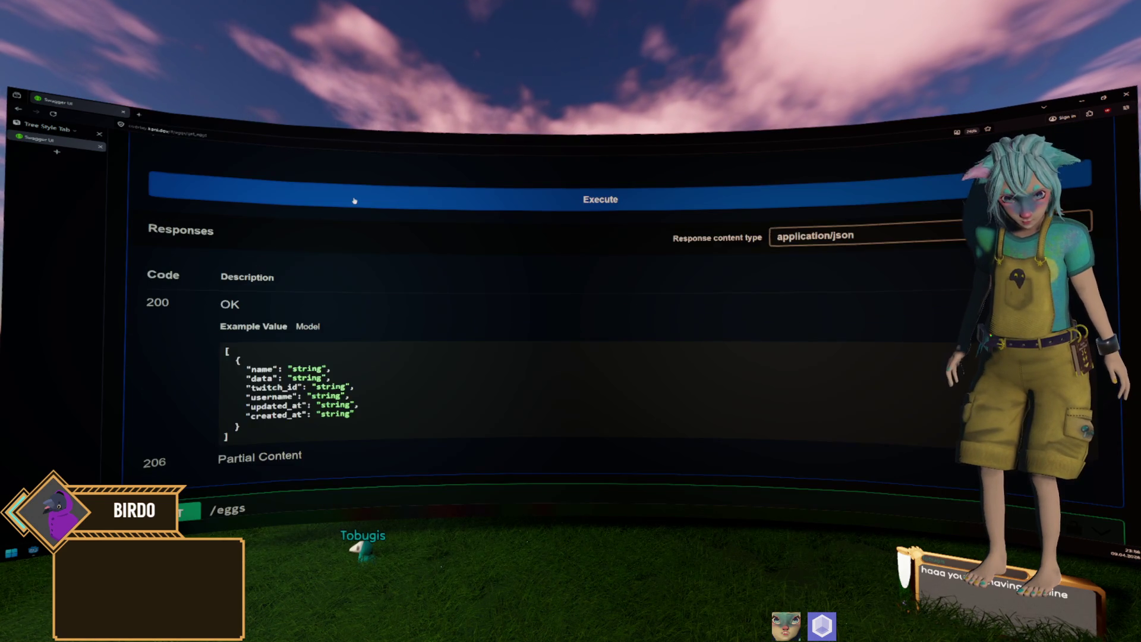
pyautogui.click(354, 201)
# Select the 401 response's 'permission denied for view eggs' error message.
pyautogui.scroll(-3, 297, 332)
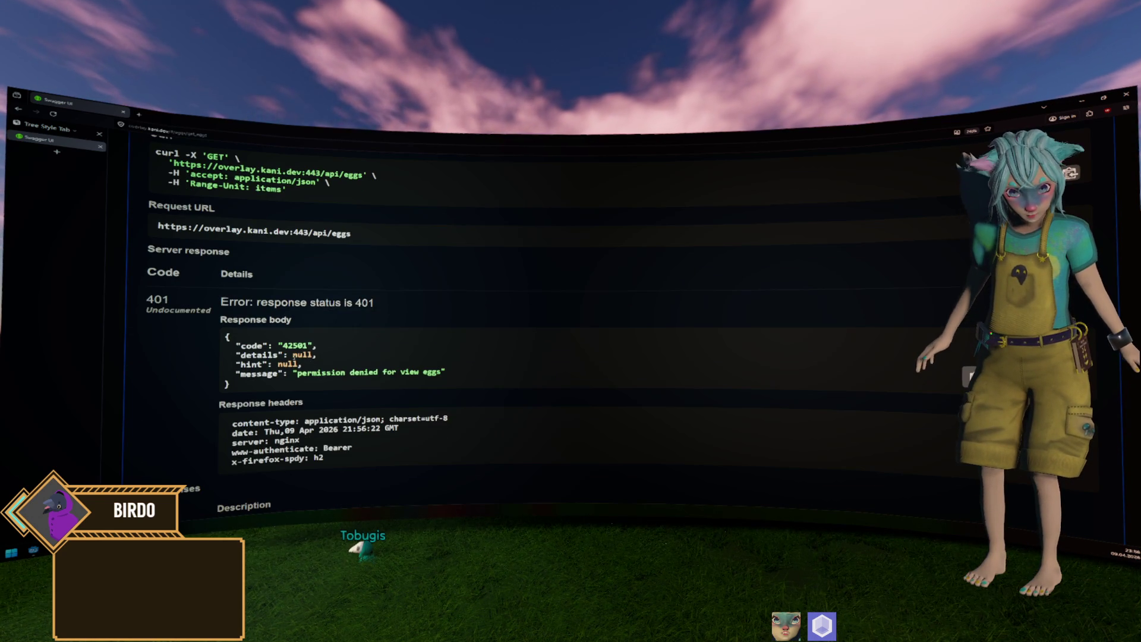
pyautogui.moveTo(331, 372); pyautogui.dragTo(528, 394)
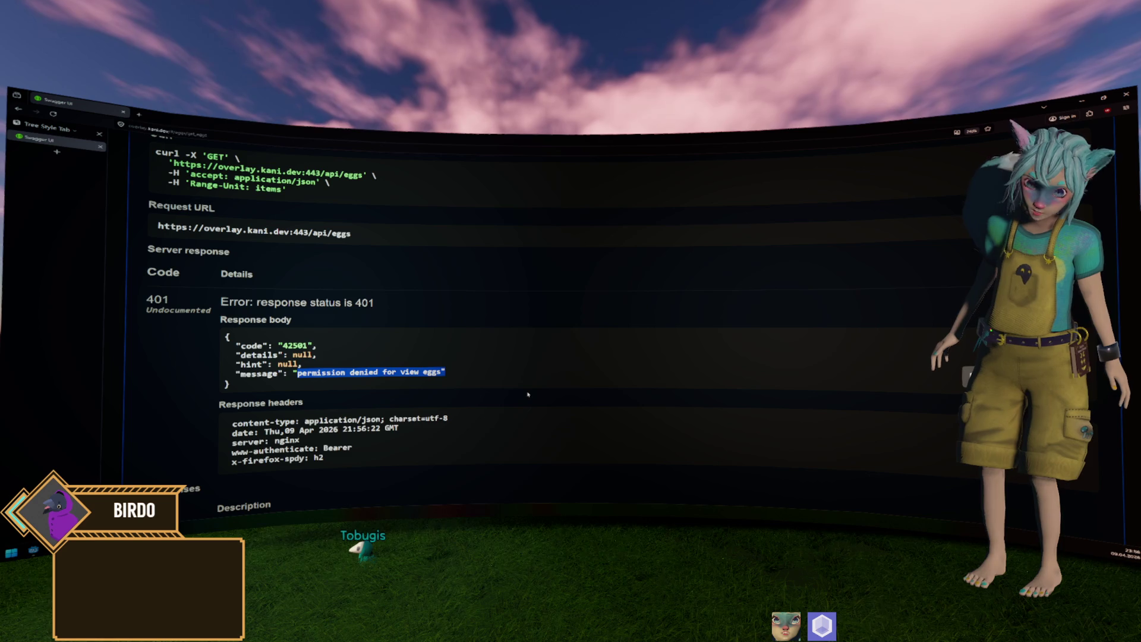
pyautogui.scroll(10, 528, 394)
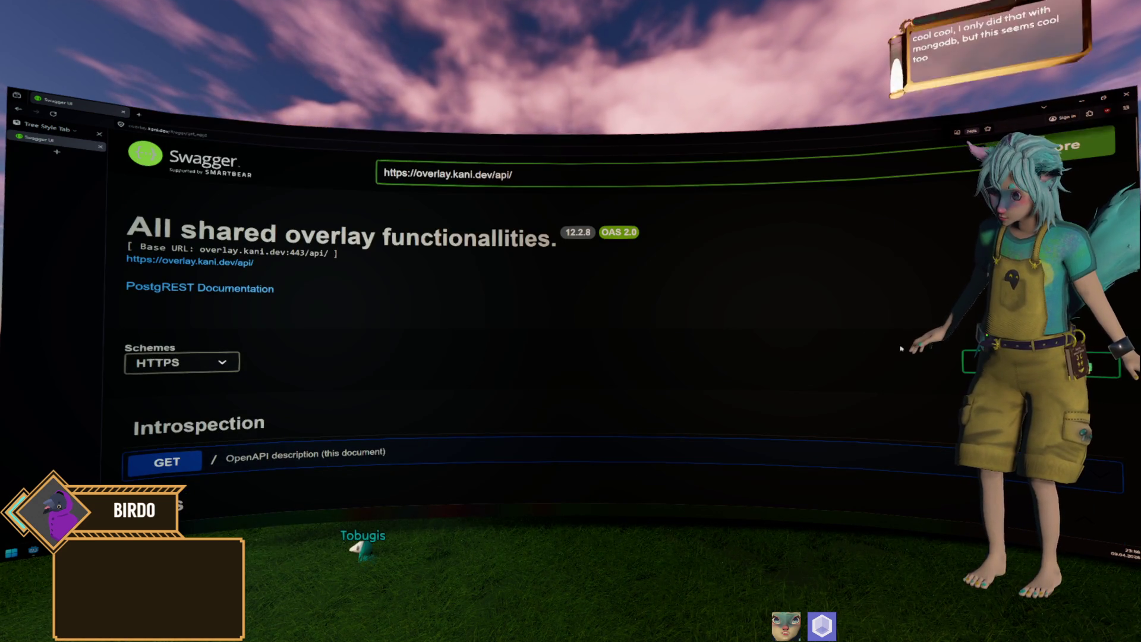
pyautogui.scroll(-1, 826, 321)
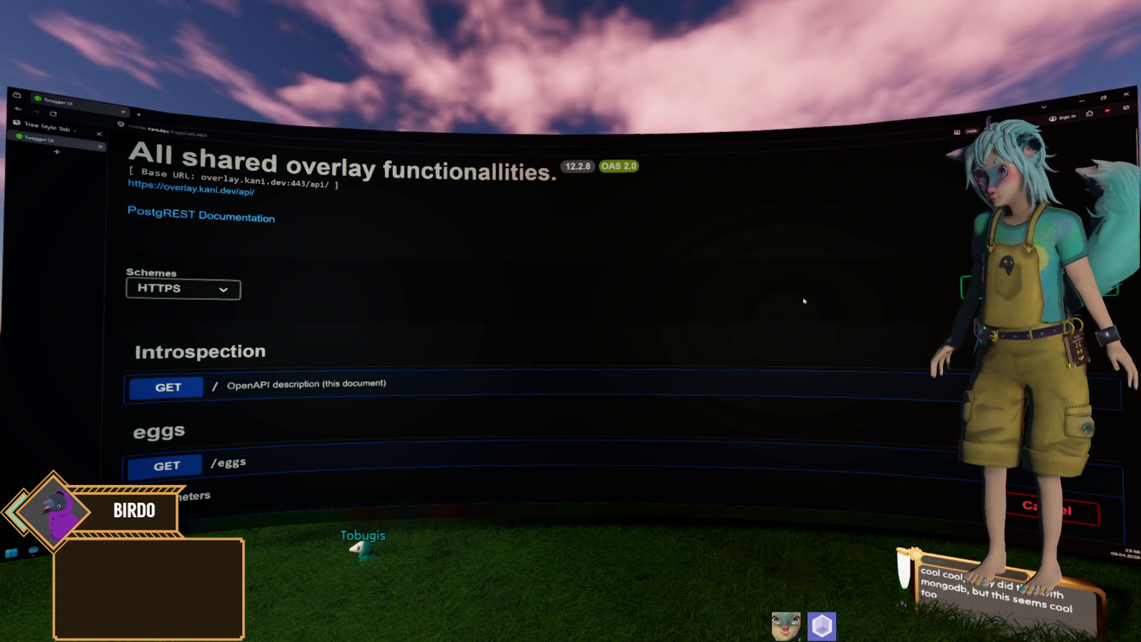
pyautogui.keyDown('ctrl'); pyautogui.scroll(-4, 804, 300); pyautogui.keyUp('ctrl')
pyautogui.keyDown('ctrl'); pyautogui.scroll(1, 773, 303); pyautogui.keyUp('ctrl')
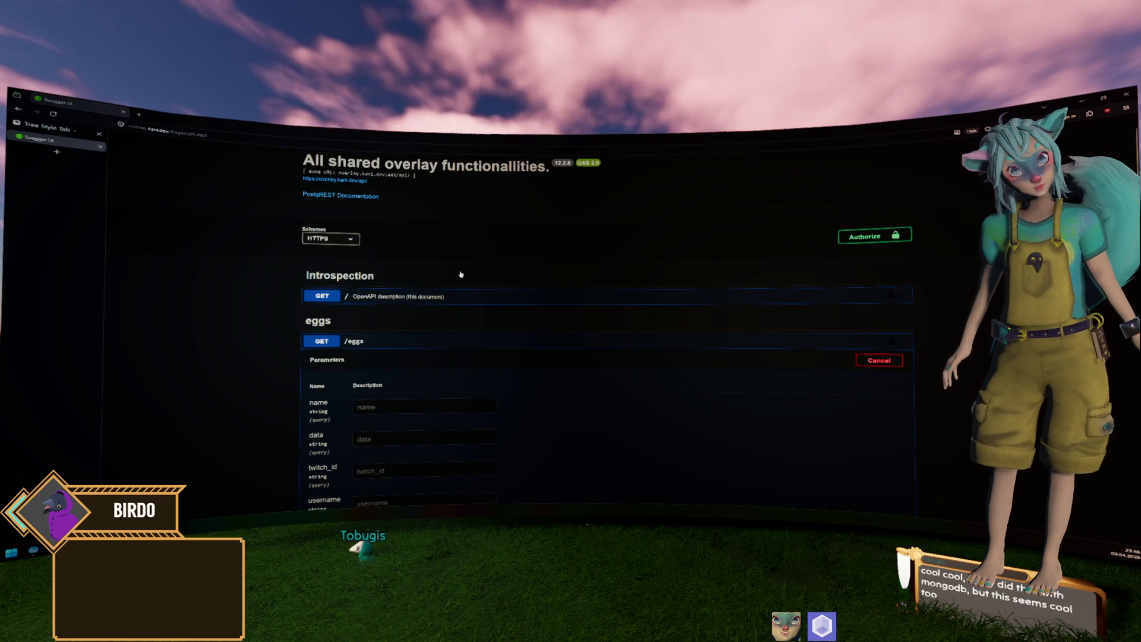
# In DataGrip, expand the api schema's tables and views and select the eggs and eggs_collection views.
pyautogui.hotkey('alt', 'Tab')
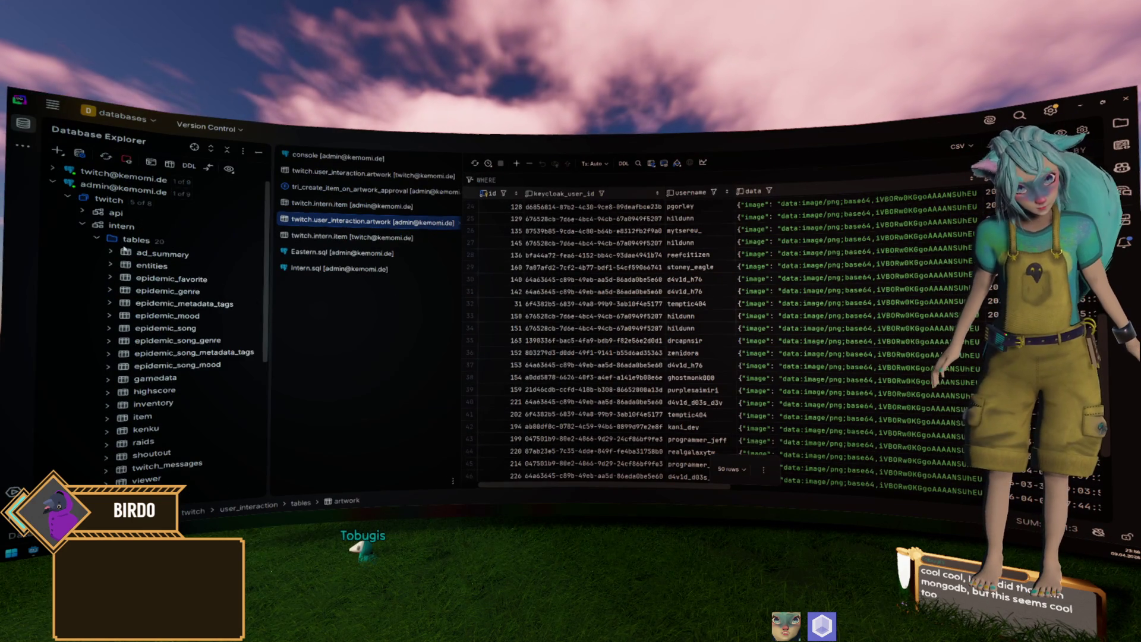
pyautogui.click(82, 212)
pyautogui.click(98, 226)
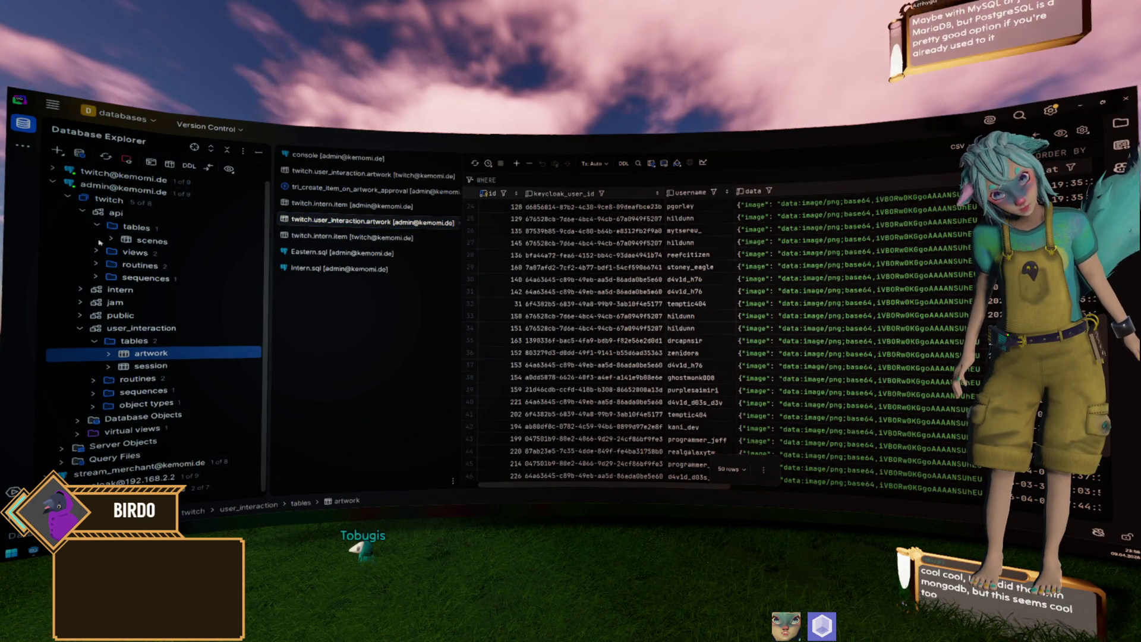
pyautogui.click(98, 252)
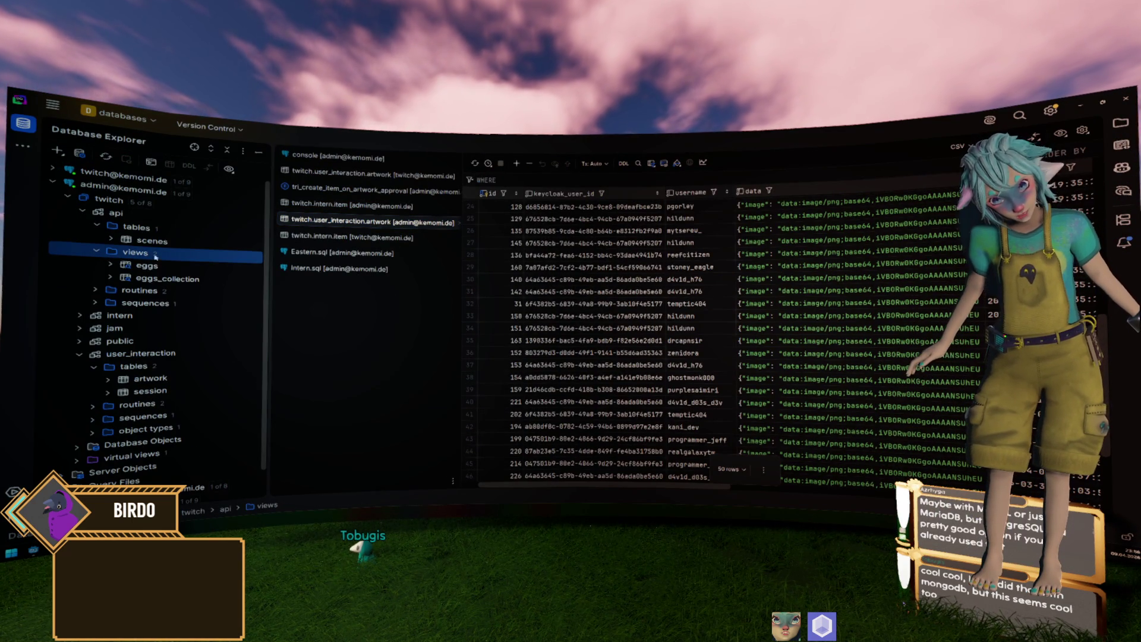
pyautogui.click(147, 265)
pyautogui.keyDown('shift'); pyautogui.click(168, 279); pyautogui.keyUp('shift')
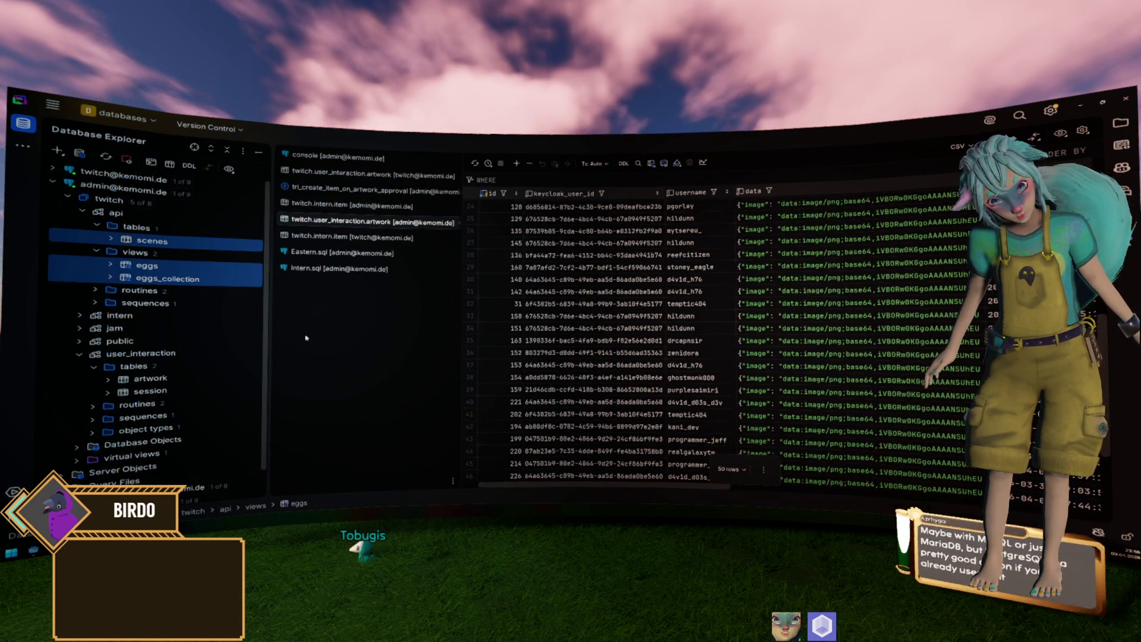
pyautogui.hotkey('alt', 'Tab')
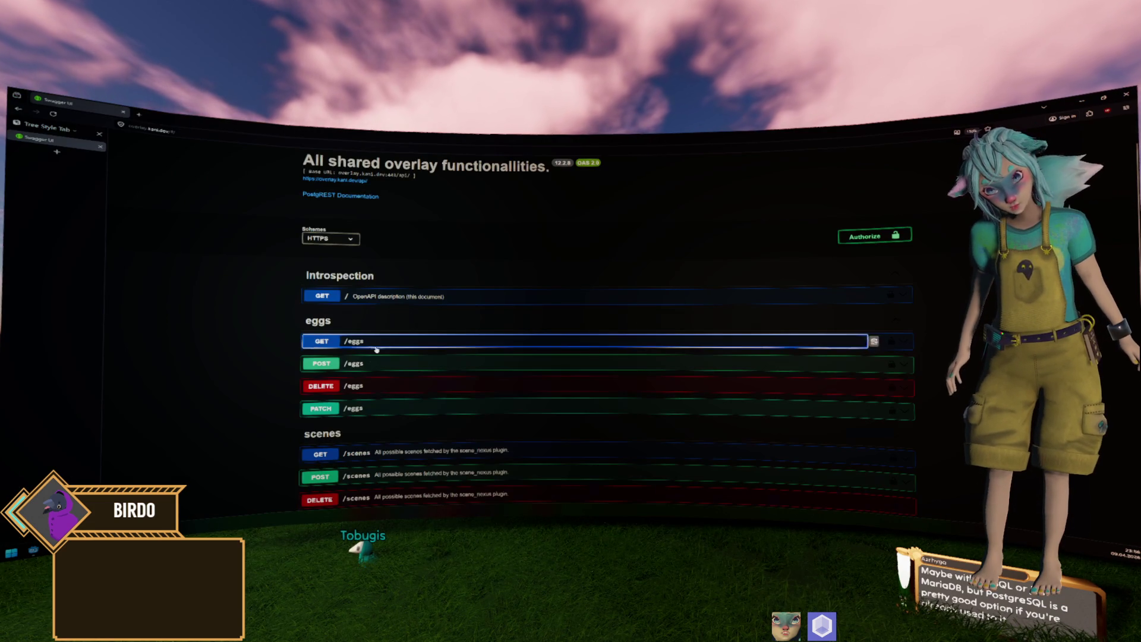
# Scroll Swagger UI down to the eggs_collection and rpc/collect_egg endpoints.
pyautogui.scroll(-4, 376, 376)
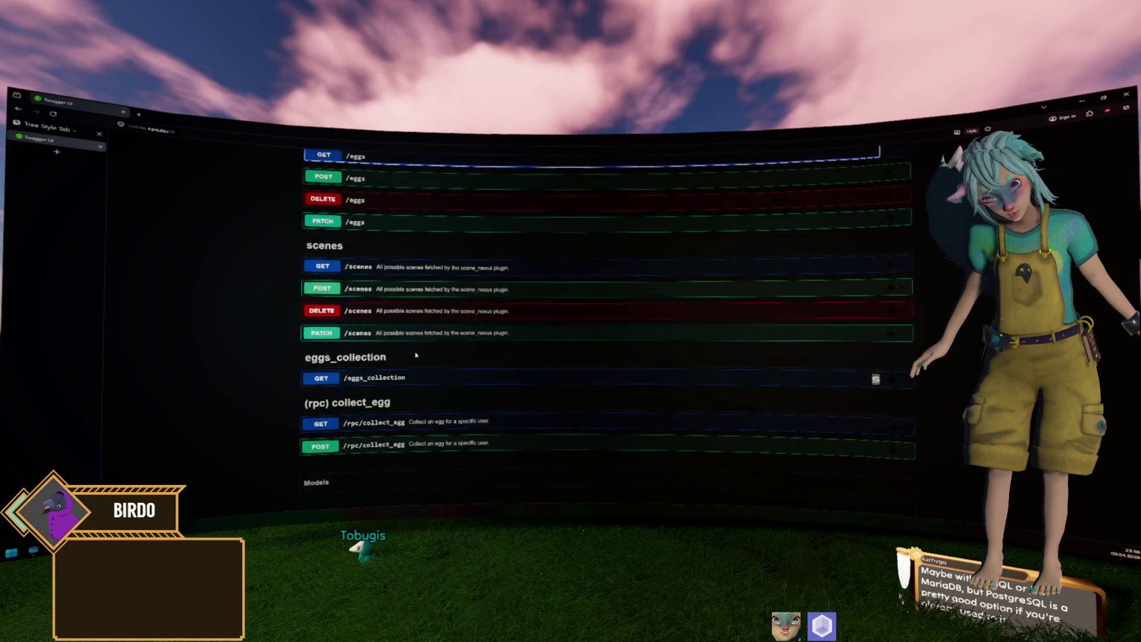
pyautogui.scroll(2, 416, 356)
pyautogui.scroll(-2, 416, 356)
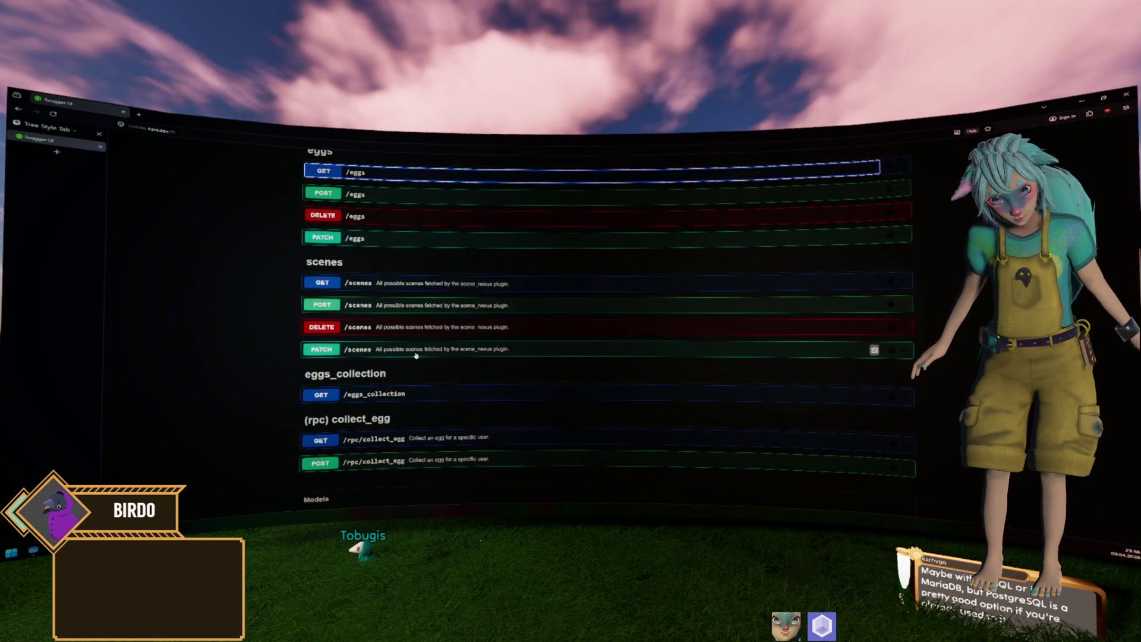
pyautogui.scroll(1, 388, 394)
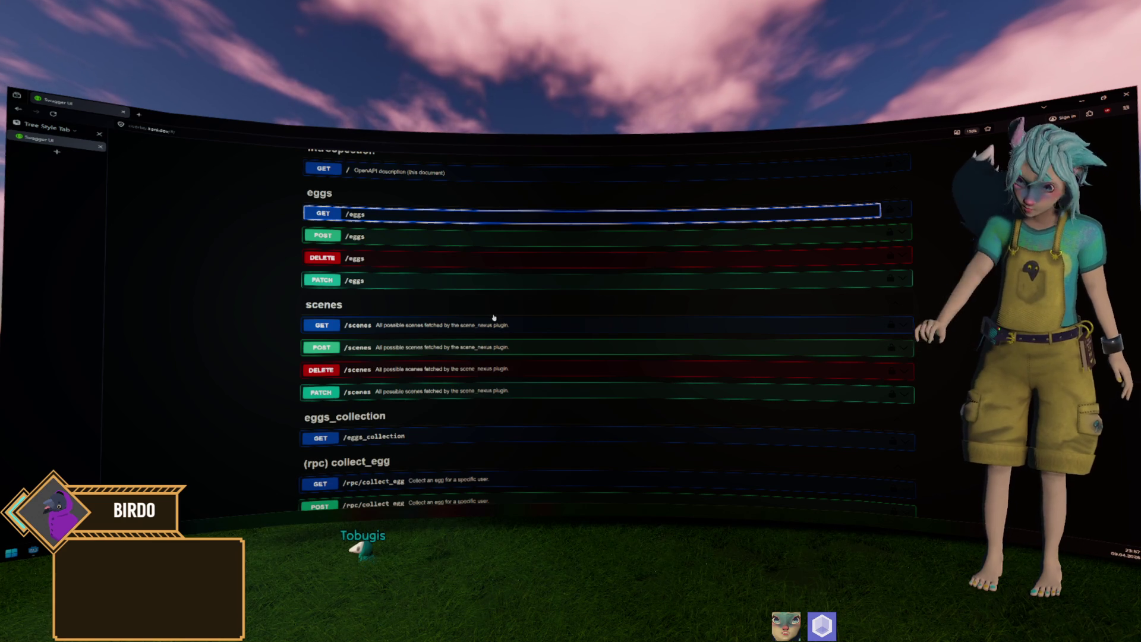
pyautogui.press('alt')
pyautogui.scroll(-3, 379, 312)
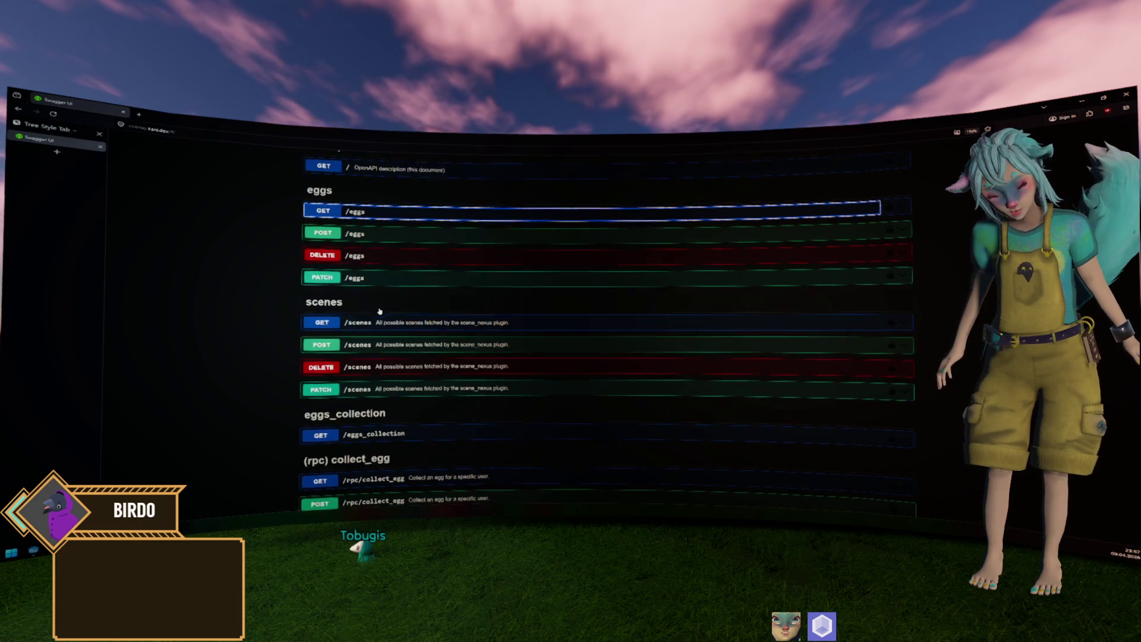
# In DataGrip, expand the api schema's routines and select collect_egg.
pyautogui.hotkey('alt', 'Tab')
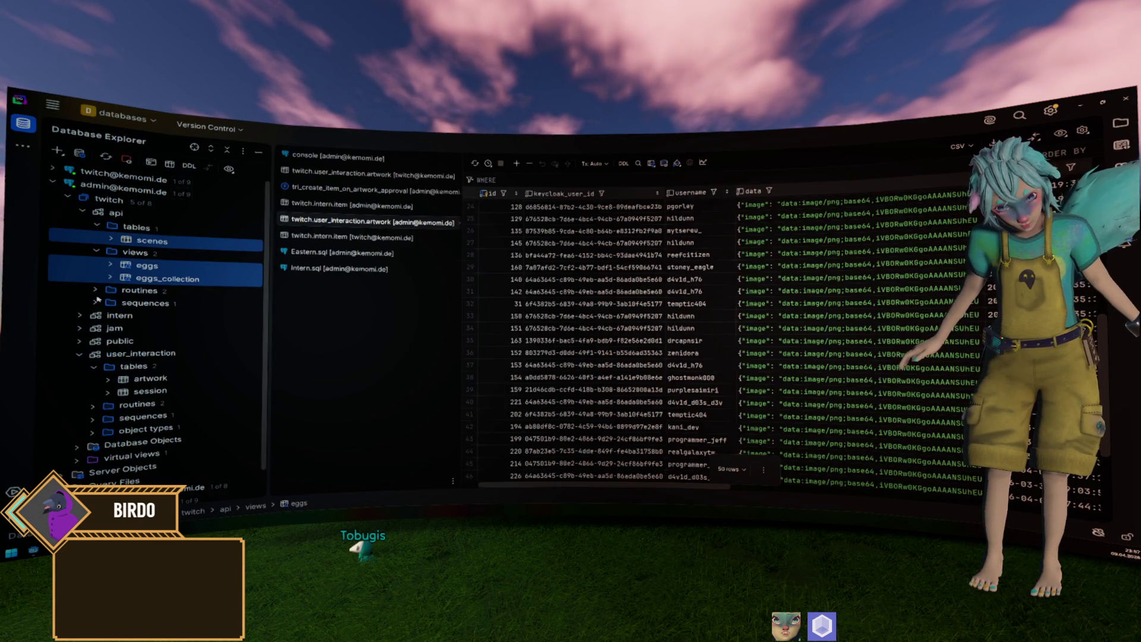
pyautogui.click(95, 289)
pyautogui.click(202, 306)
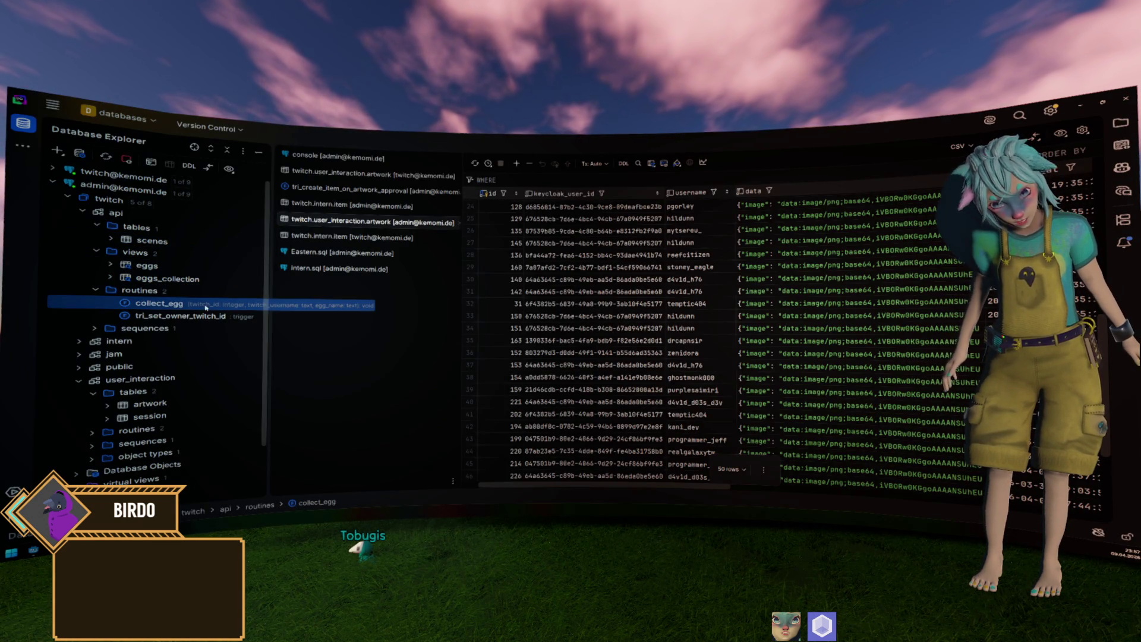
pyautogui.hotkey('alt', 'Tab')
# Review collect_egg's egg_name, twitch_id and twitch_username inputs in the GET and POST /rpc/collect_egg details.
pyautogui.scroll(-1, 415, 422)
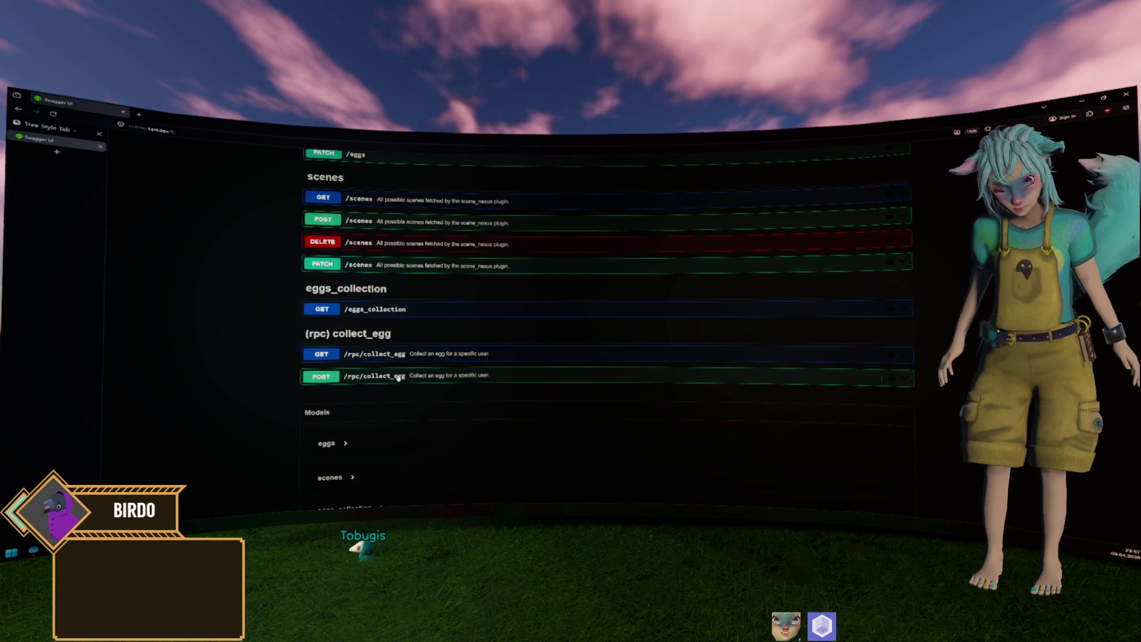
pyautogui.click(451, 355)
pyautogui.scroll(-1, 449, 361)
pyautogui.click(451, 311)
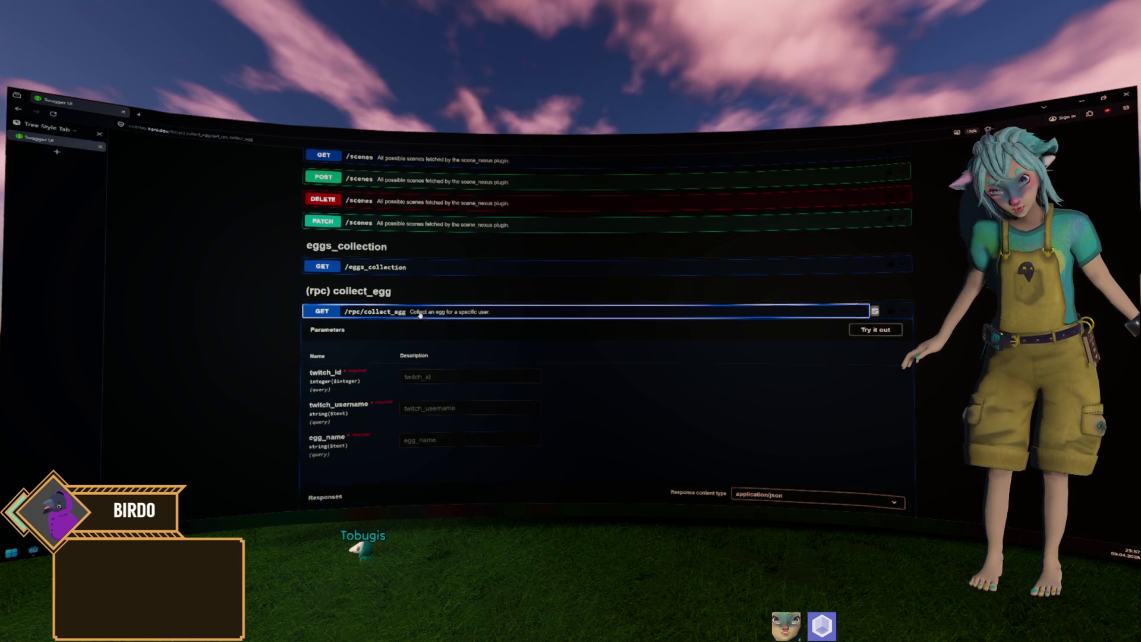
pyautogui.click(452, 333)
pyautogui.scroll(-1, 489, 367)
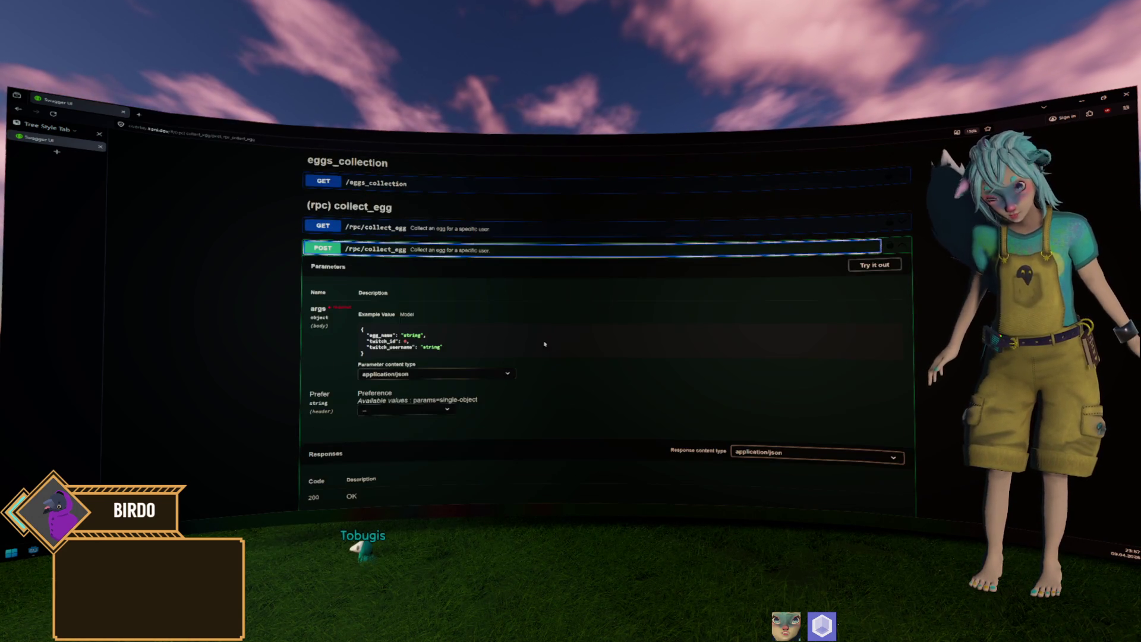
pyautogui.hotkey('alt', 'Tab')
pyautogui.hotkey('alt', 'Tab')
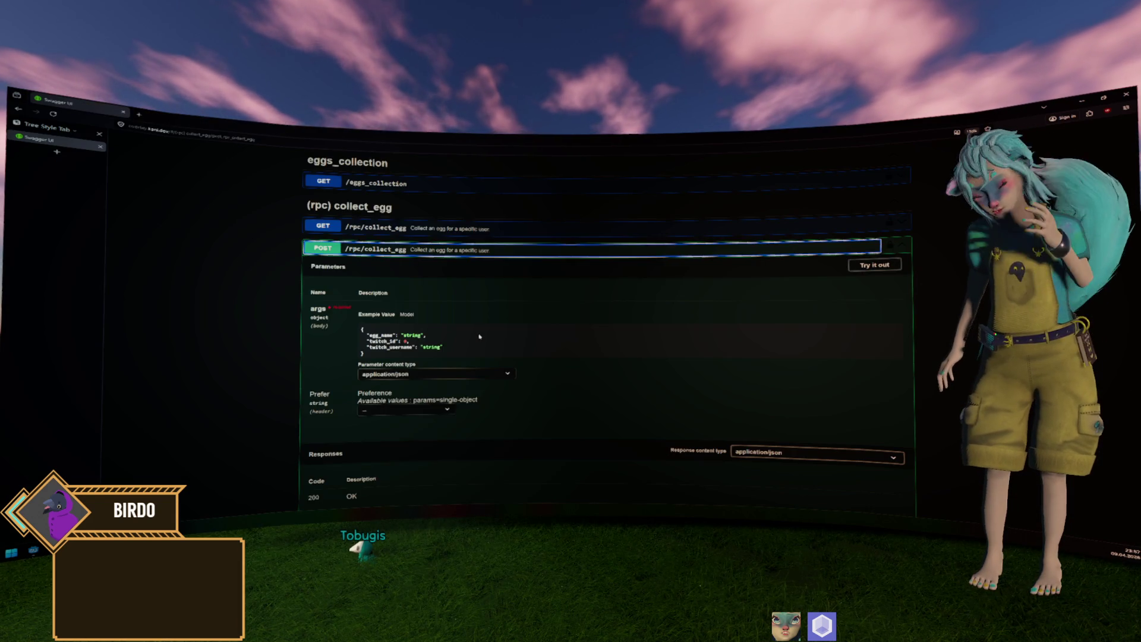
pyautogui.scroll(10, 469, 341)
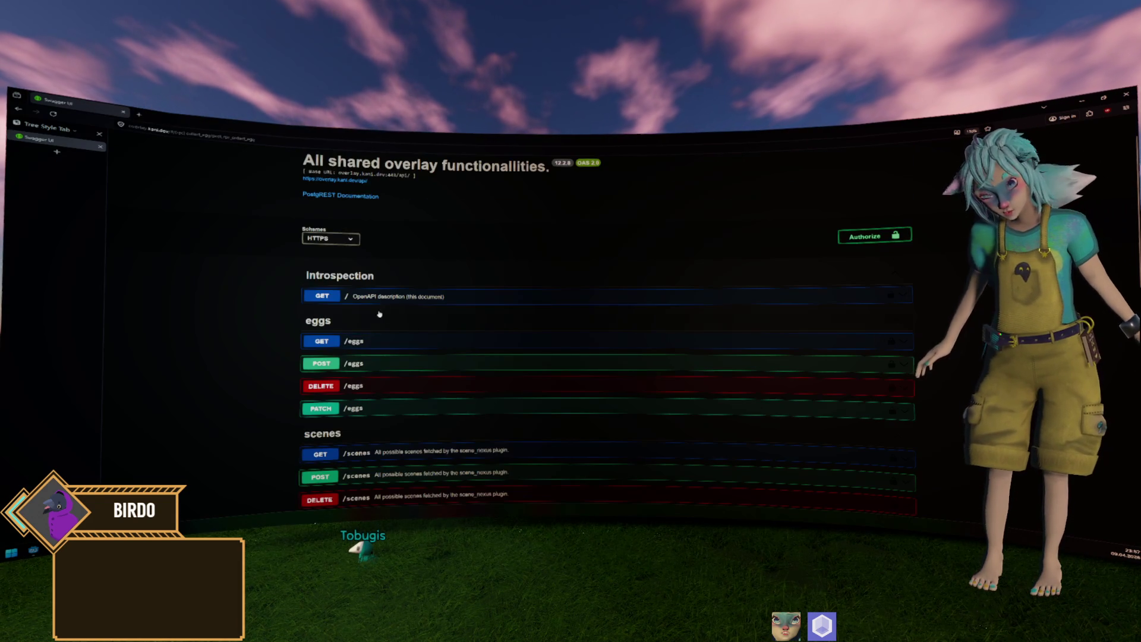
# Look at the GET /eggs updated_at filter, then collapse GET /eggs and return to the top.
pyautogui.click(406, 342)
pyautogui.scroll(-2, 406, 336)
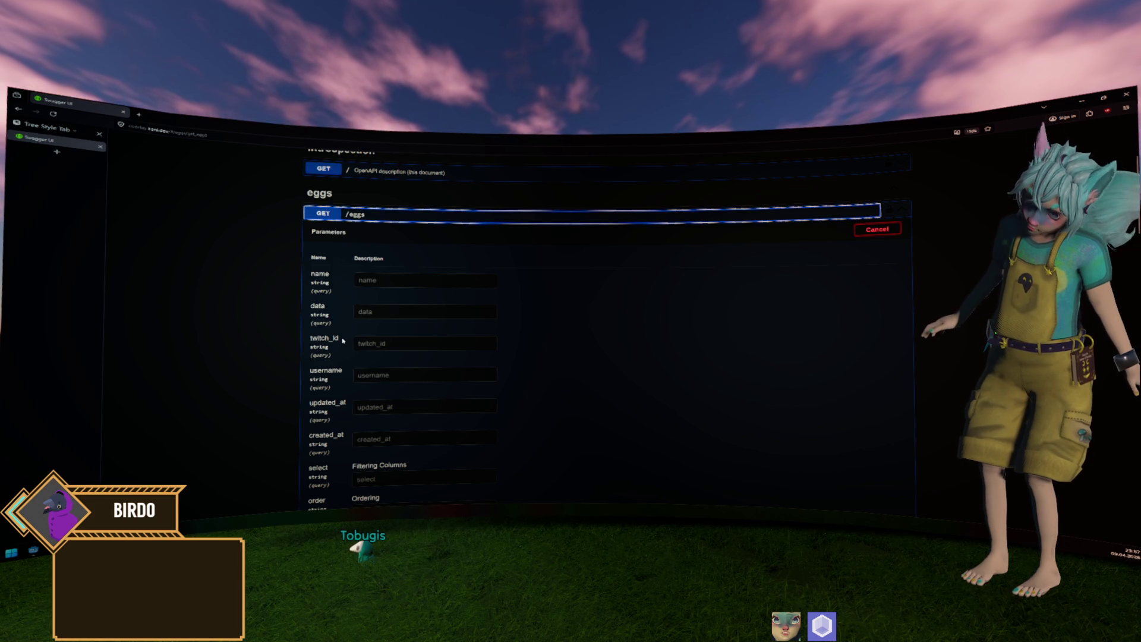
pyautogui.scroll(-3, 342, 339)
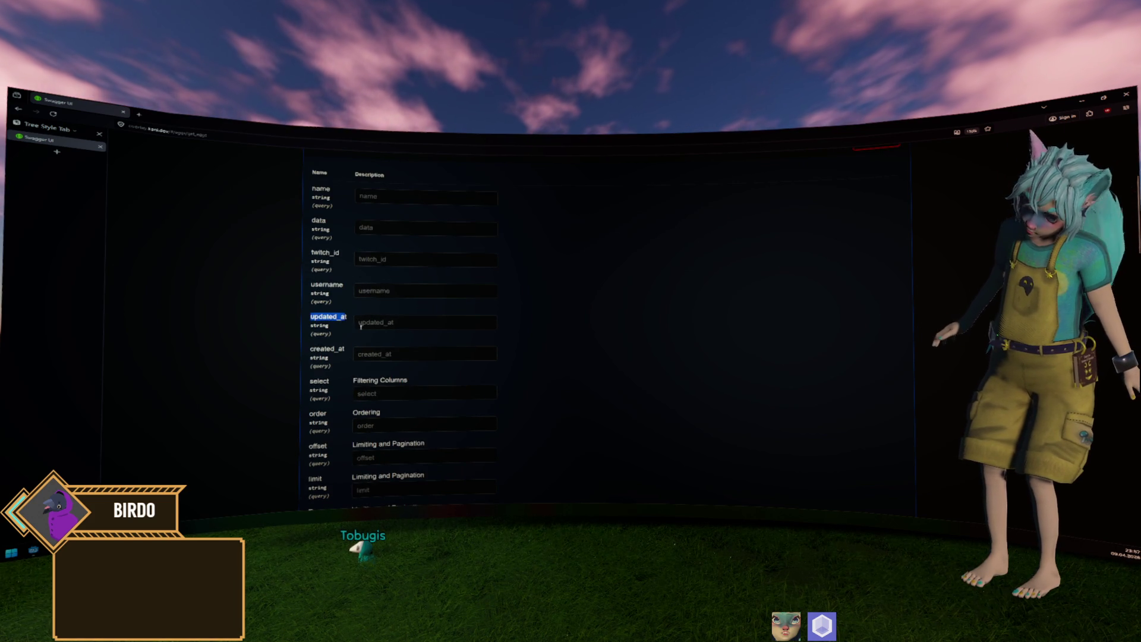
pyautogui.click(416, 321)
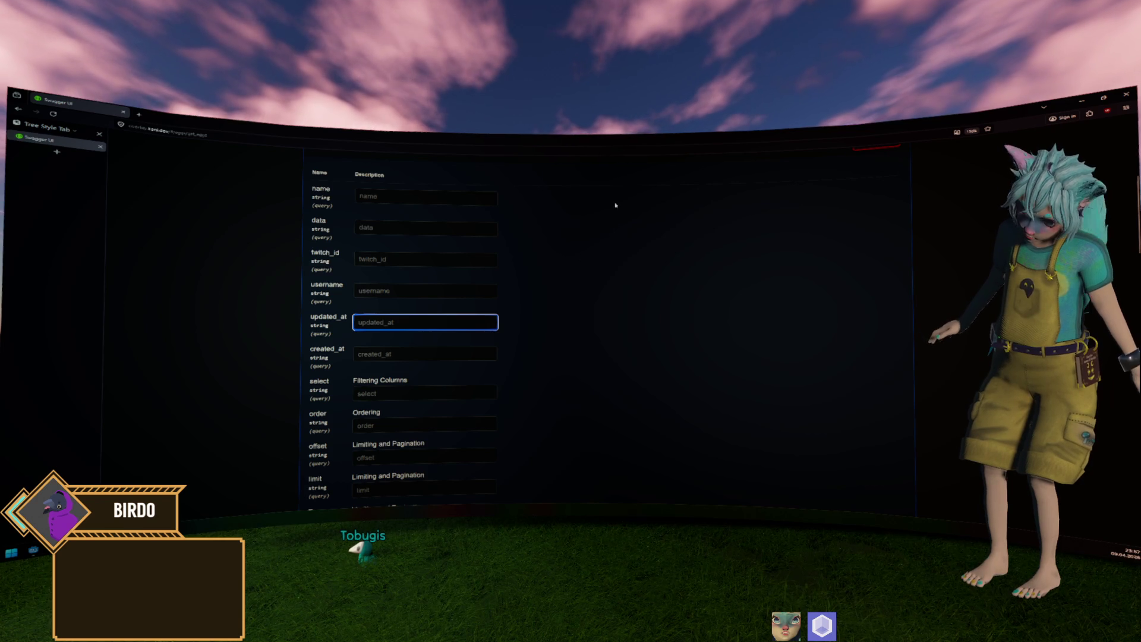
pyautogui.scroll(1, 608, 273)
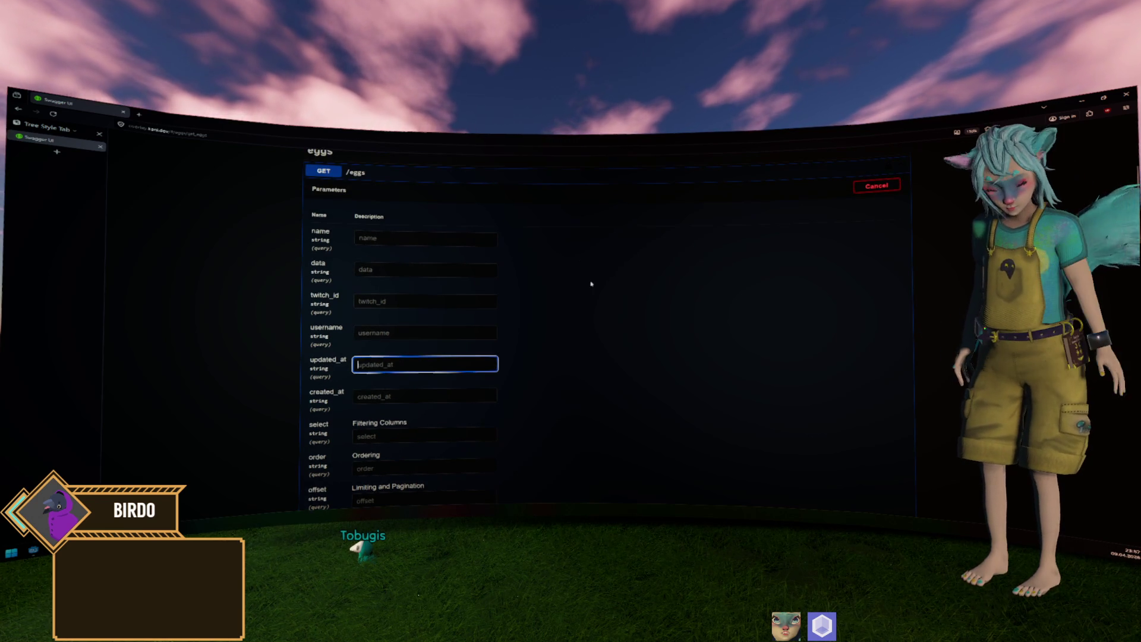
pyautogui.scroll(1, 543, 286)
pyautogui.click(583, 215)
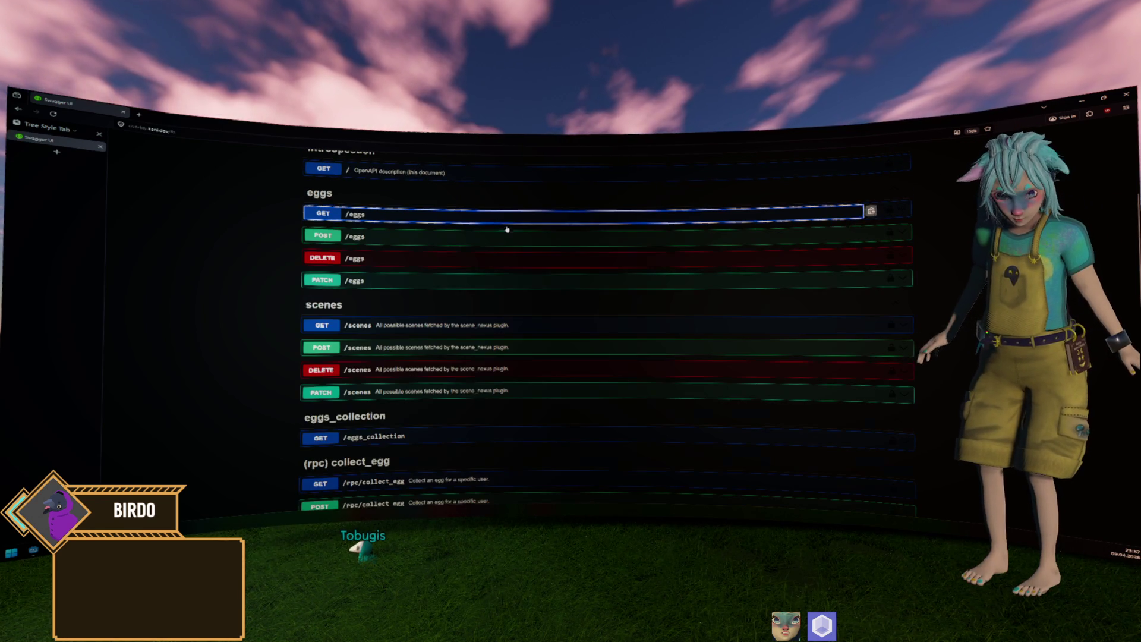
pyautogui.click(967, 223)
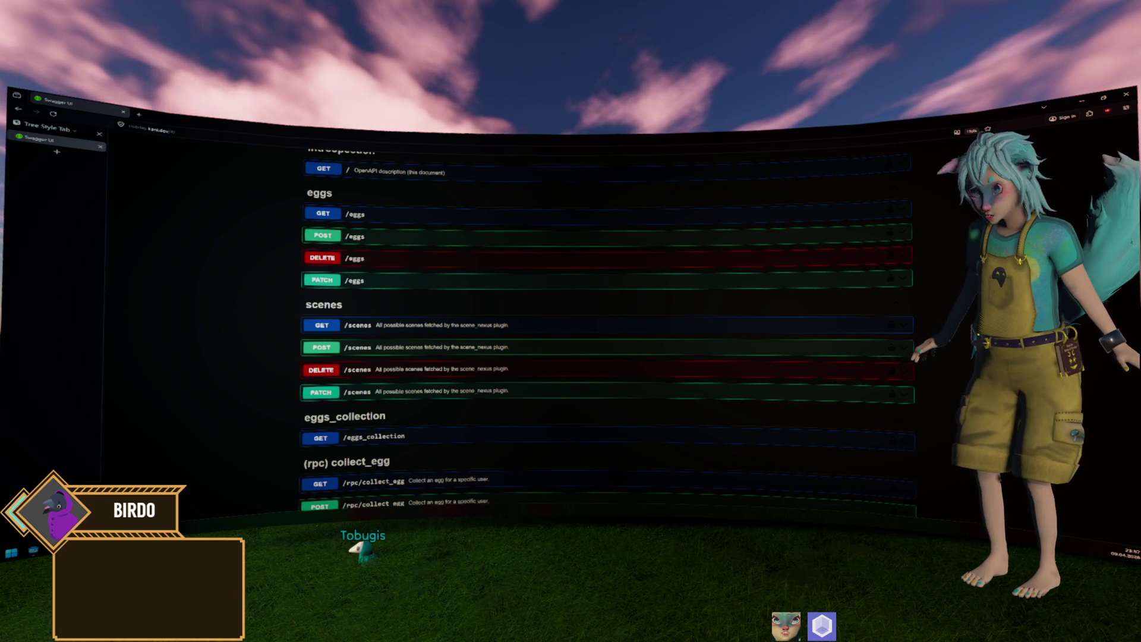
pyautogui.scroll(3, 966, 222)
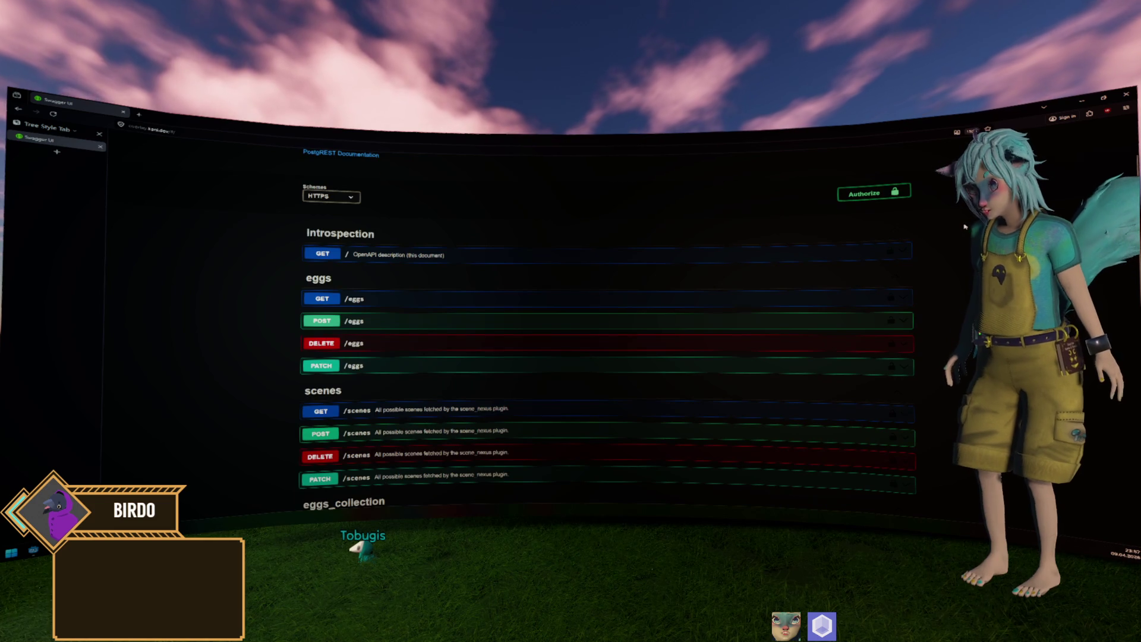
# Scroll through the eggs, scenes and collect_egg endpoints, then switch to the Godot editor.
pyautogui.scroll(1, 965, 226)
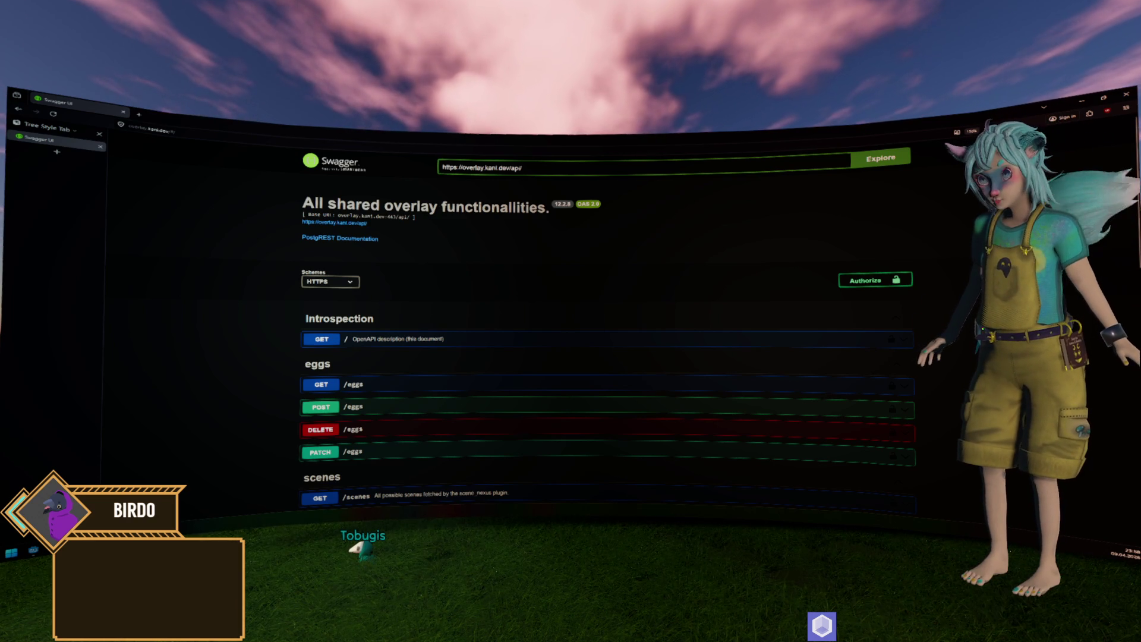
pyautogui.keyDown('ctrl'); pyautogui.scroll(4, 777, 244); pyautogui.keyUp('ctrl')
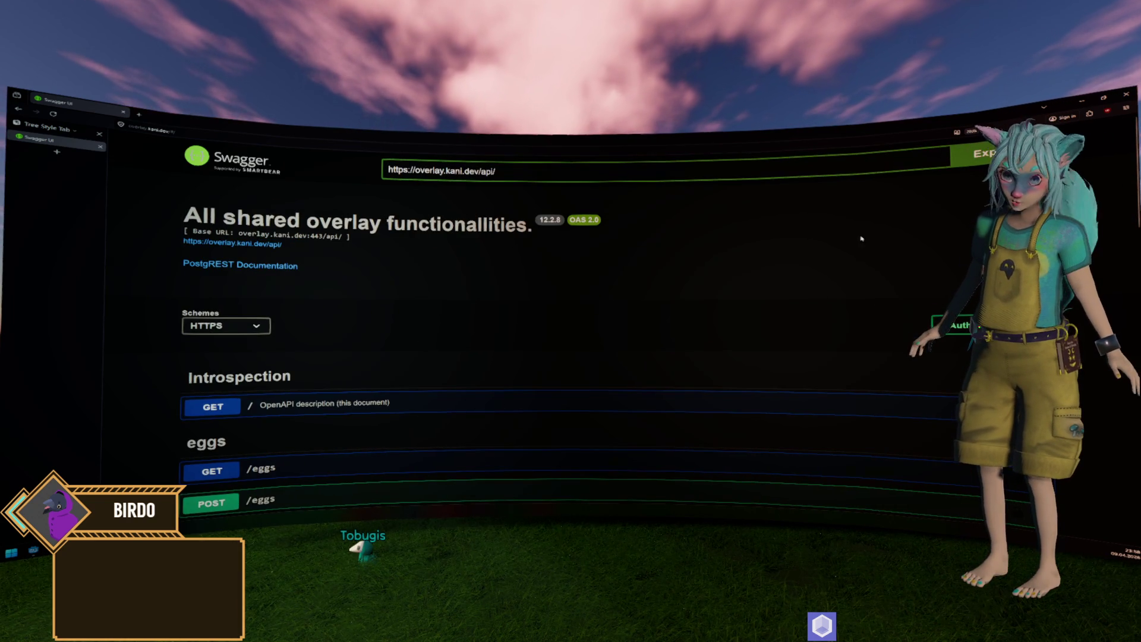
pyautogui.scroll(-2, 788, 252)
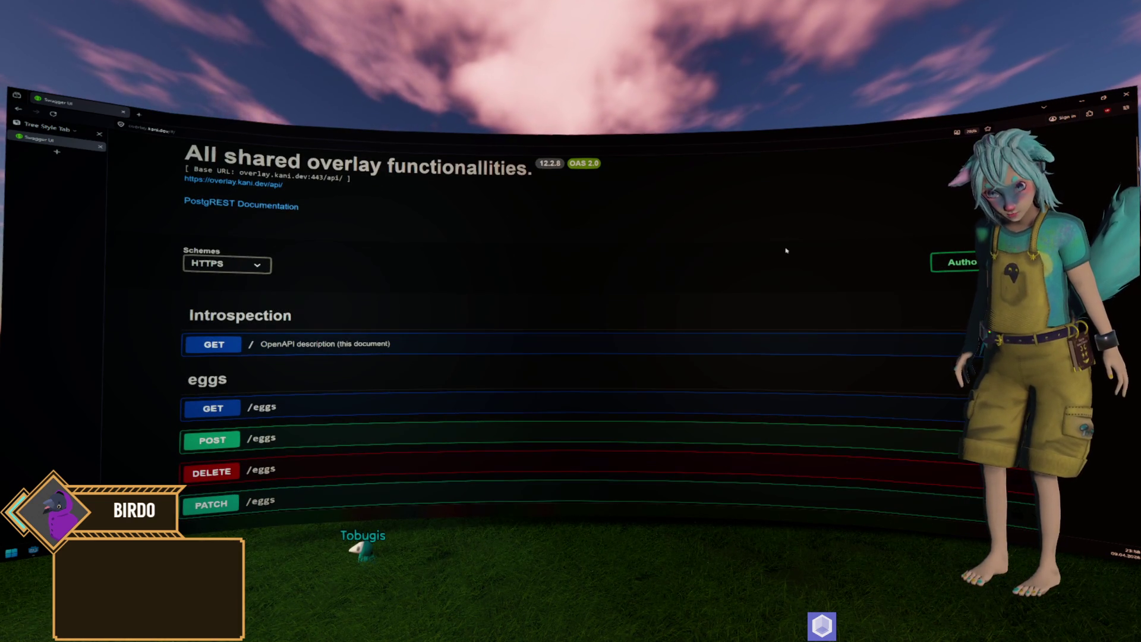
pyautogui.scroll(-5, 785, 243)
pyautogui.scroll(-3, 785, 244)
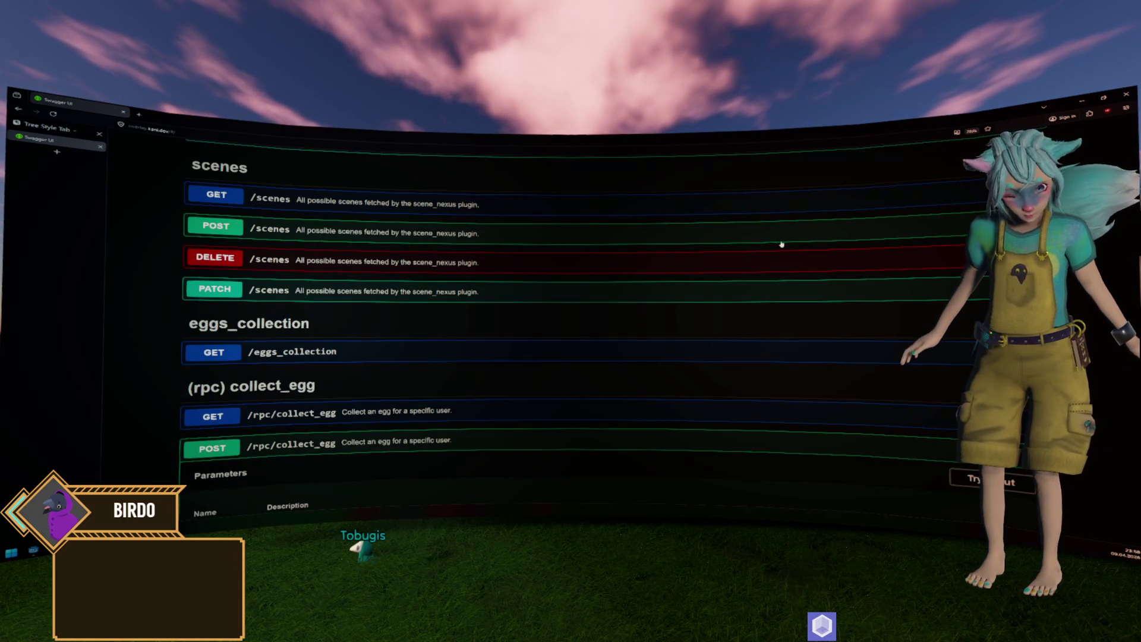
pyautogui.scroll(10, 725, 257)
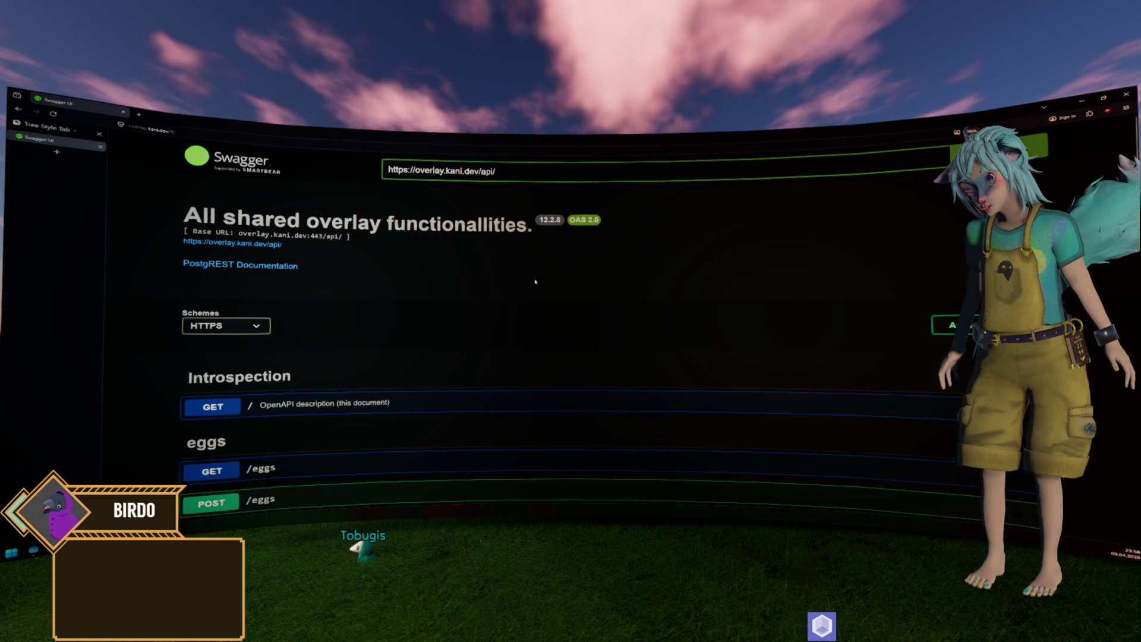
pyautogui.scroll(-3, 387, 293)
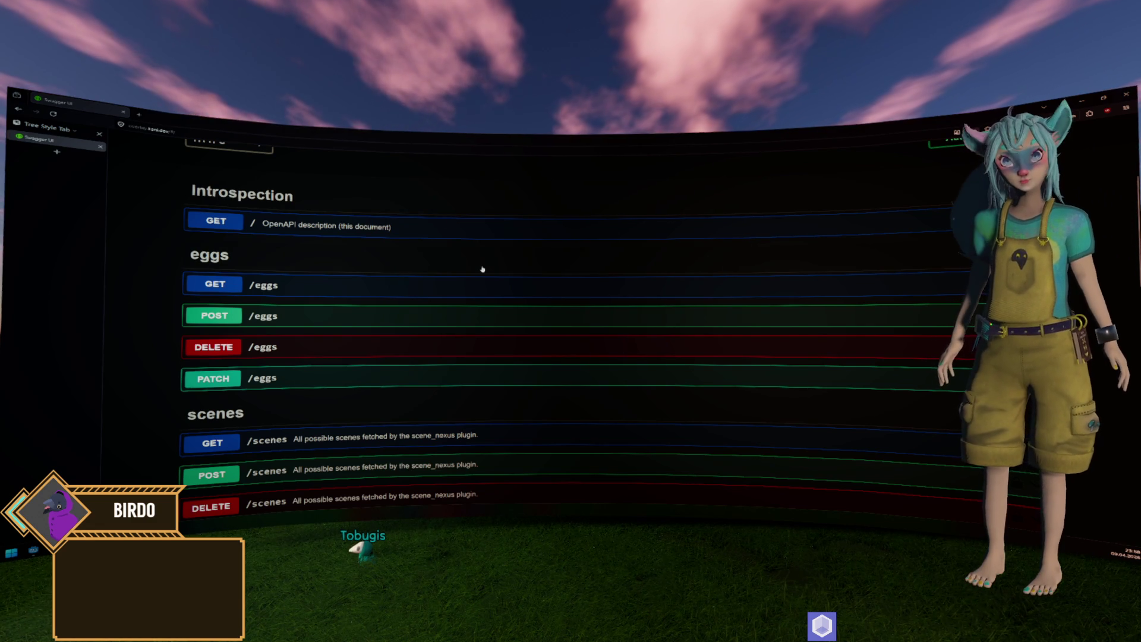
pyautogui.hotkey('alt', 'Tab')
pyautogui.hotkey('alt', 'Tab')
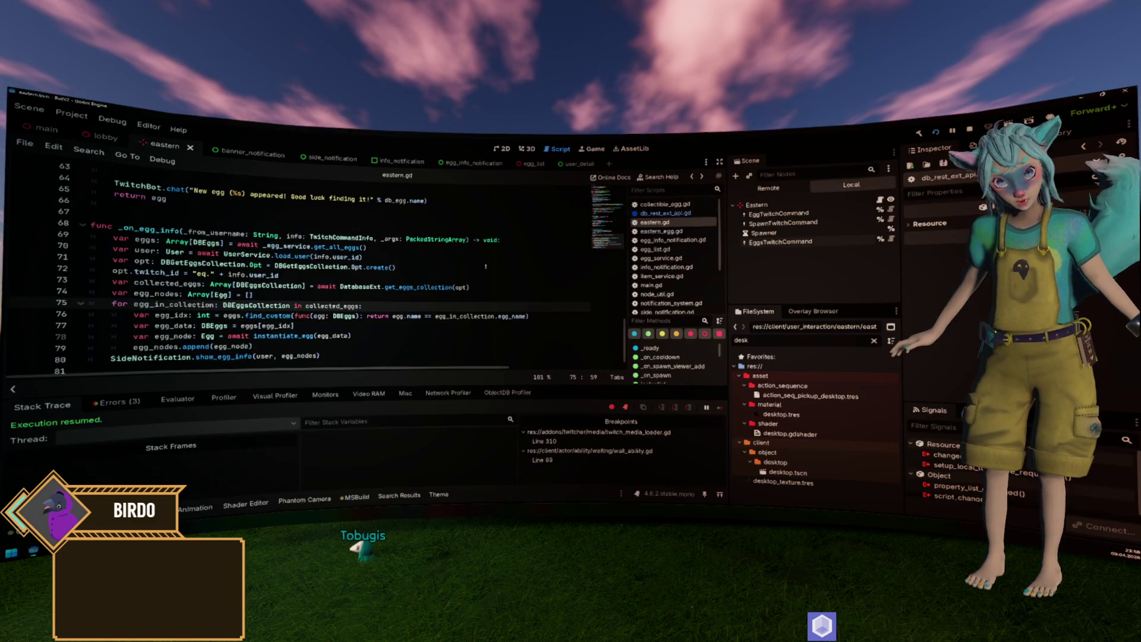
# Clear the FileSystem filter, then open, review and close db_eggs.gd.
pyautogui.click(873, 340)
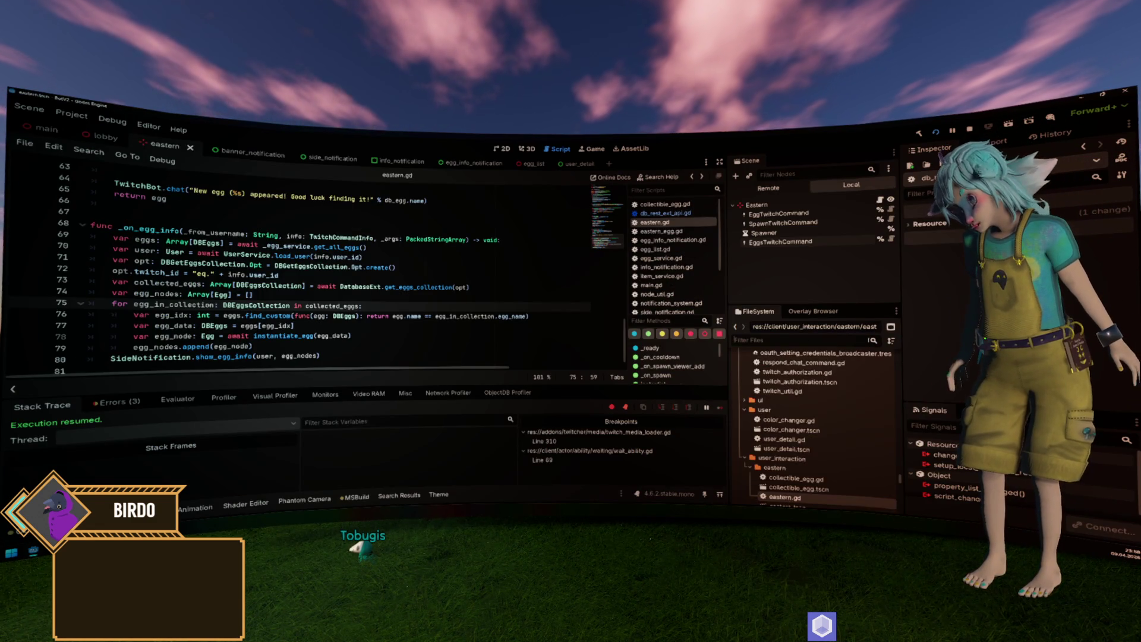
pyautogui.scroll(-5, 797, 416)
pyautogui.scroll(10, 794, 374)
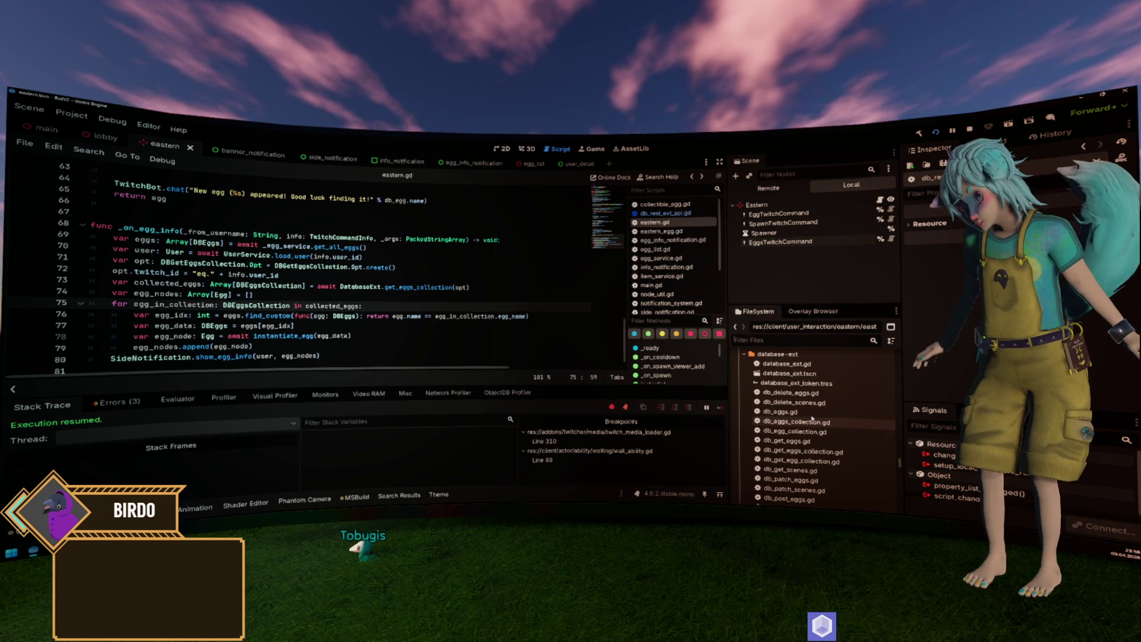
pyautogui.doubleClick(806, 413)
pyautogui.scroll(-8, 504, 300)
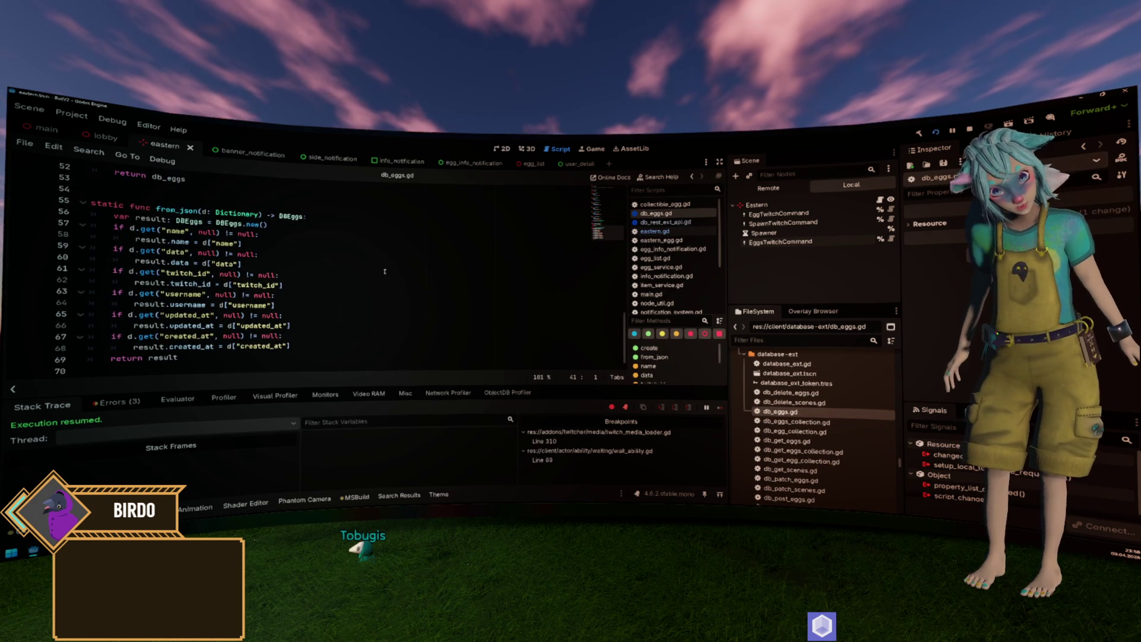
pyautogui.scroll(9, 244, 252)
pyautogui.scroll(7, 244, 252)
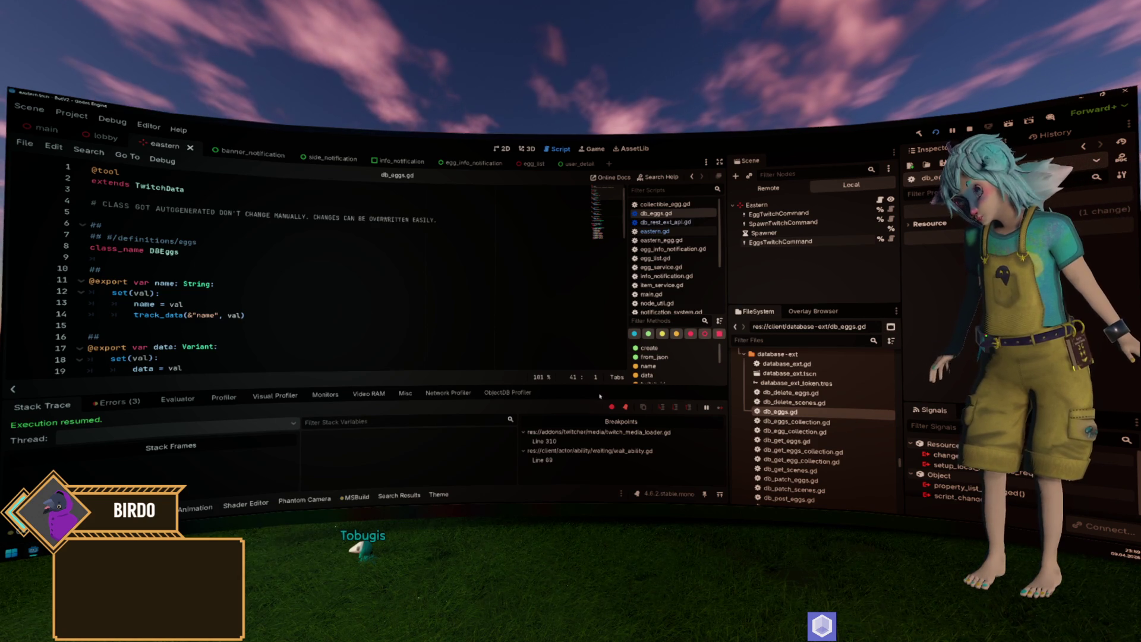
pyautogui.scroll(-2, 392, 301)
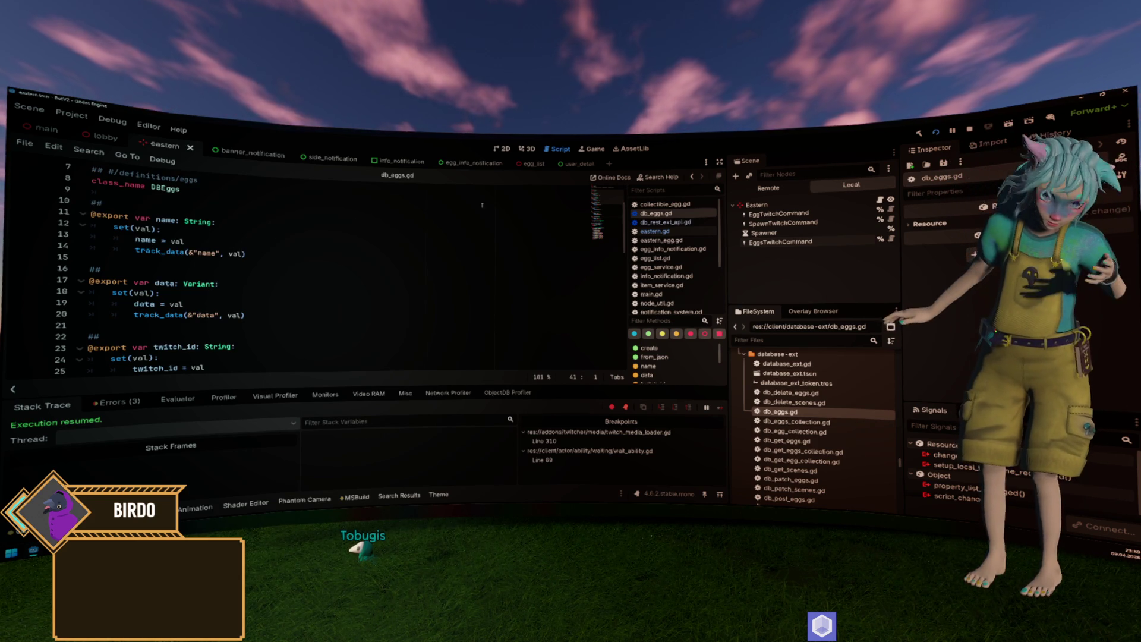
pyautogui.hotkey('ctrl', 'w')
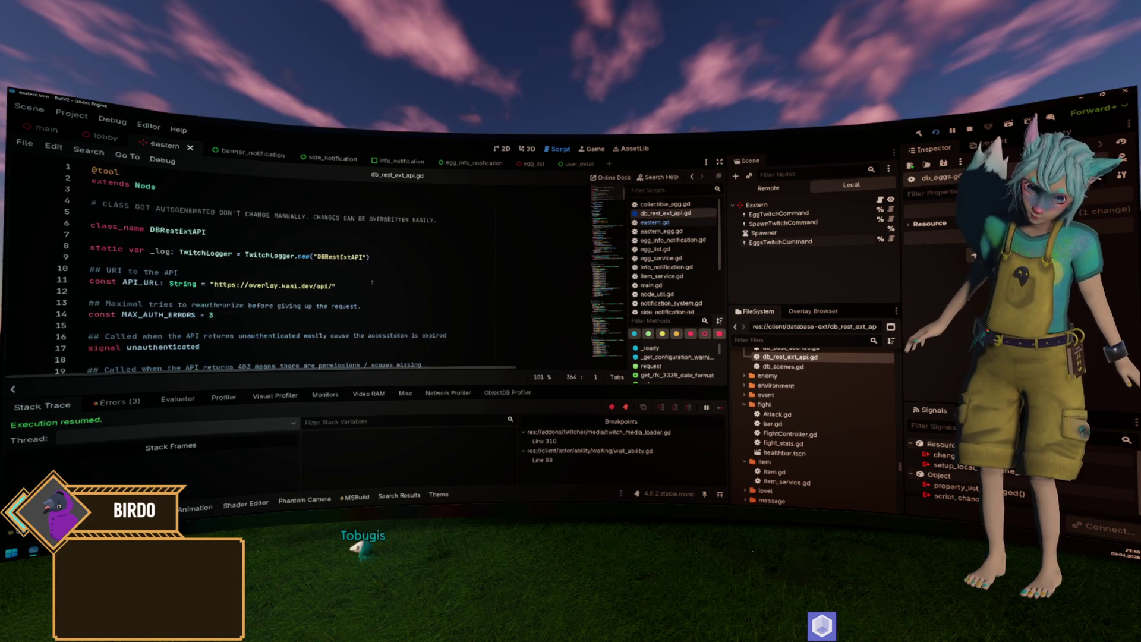
# Review db_rest_ext_api.gd and close it to return to eastern.gd.
pyautogui.scroll(-20, 372, 281)
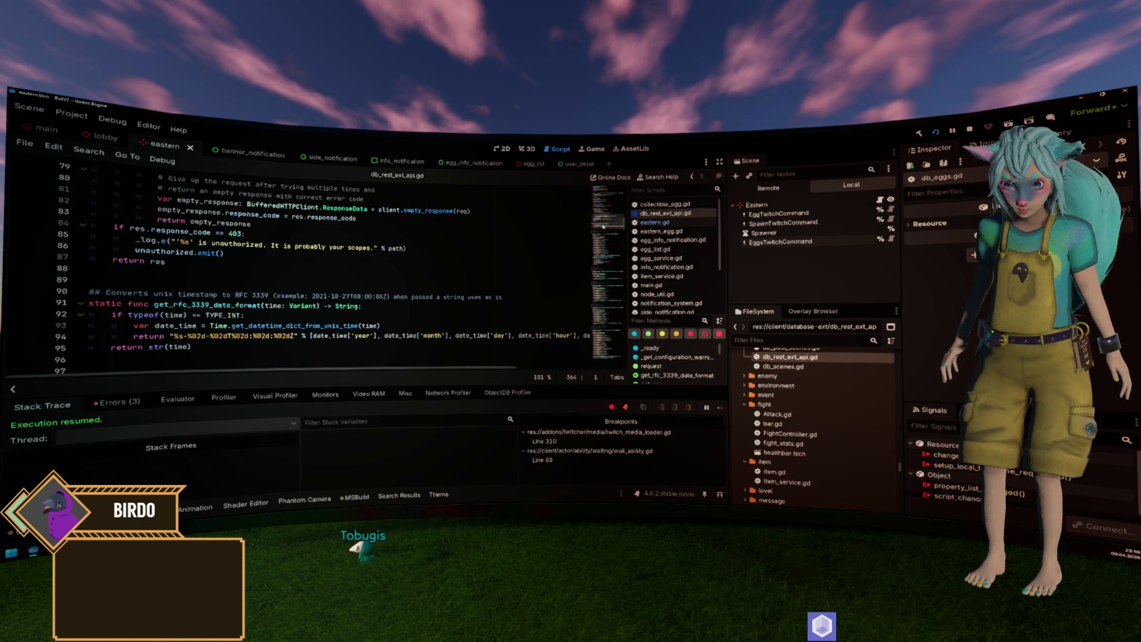
pyautogui.scroll(-6, 404, 243)
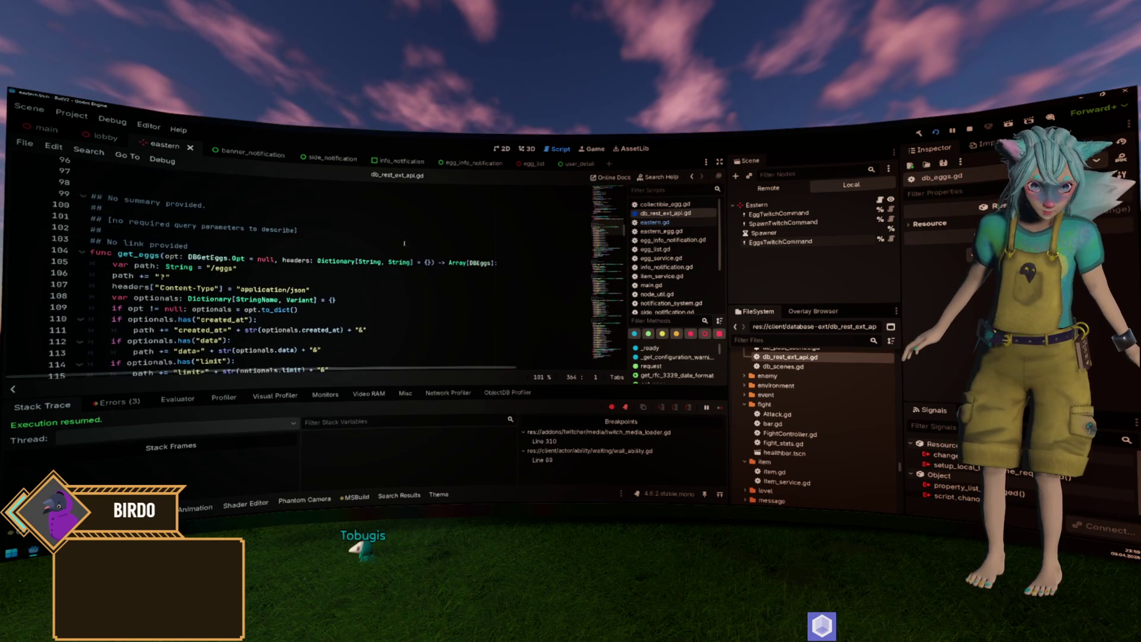
pyautogui.moveTo(606, 229); pyautogui.dragTo(588, 375)
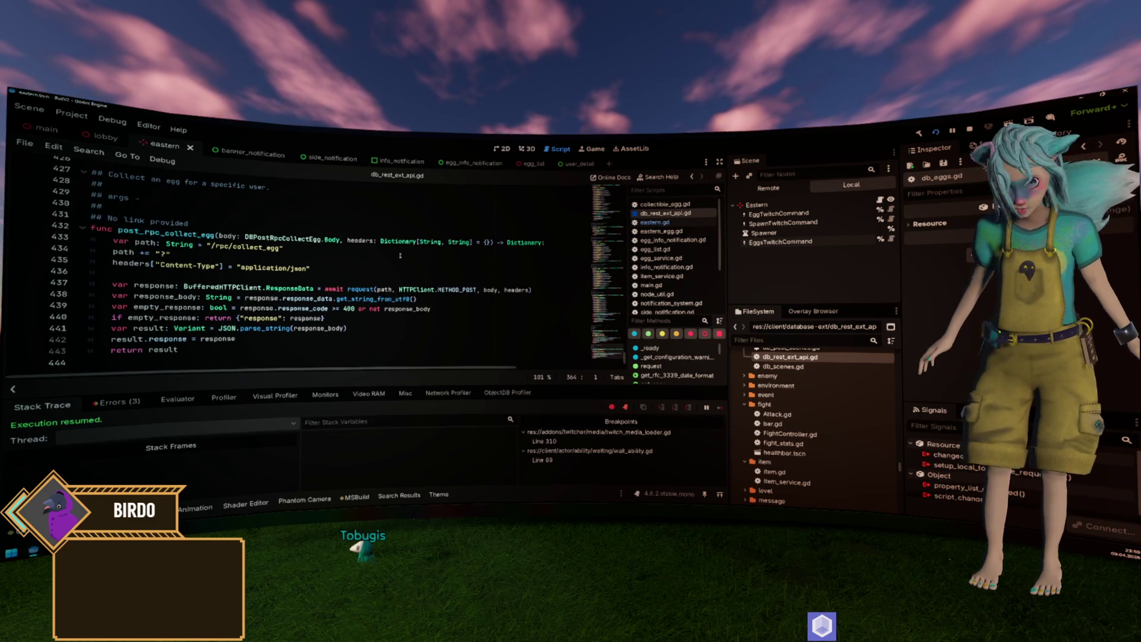
pyautogui.hotkey('ctrl', 'w')
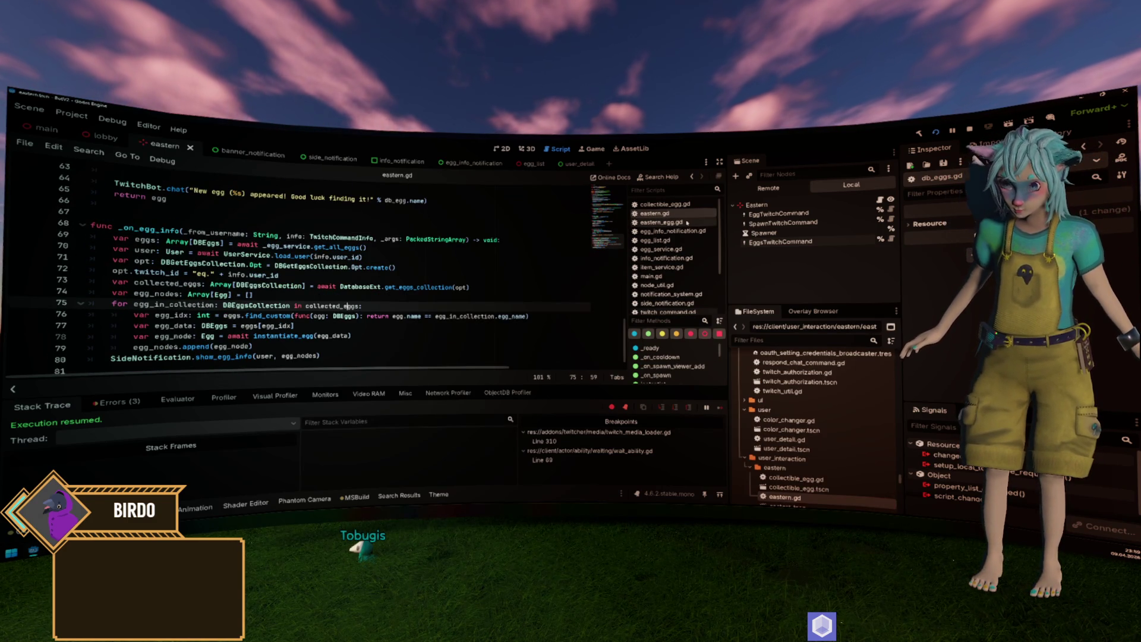
# Close collectible_egg.gd, user_service.gd, user_repository.gd and user_detail.gd, and hide the debugger panel.
pyautogui.middleClick(683, 205)
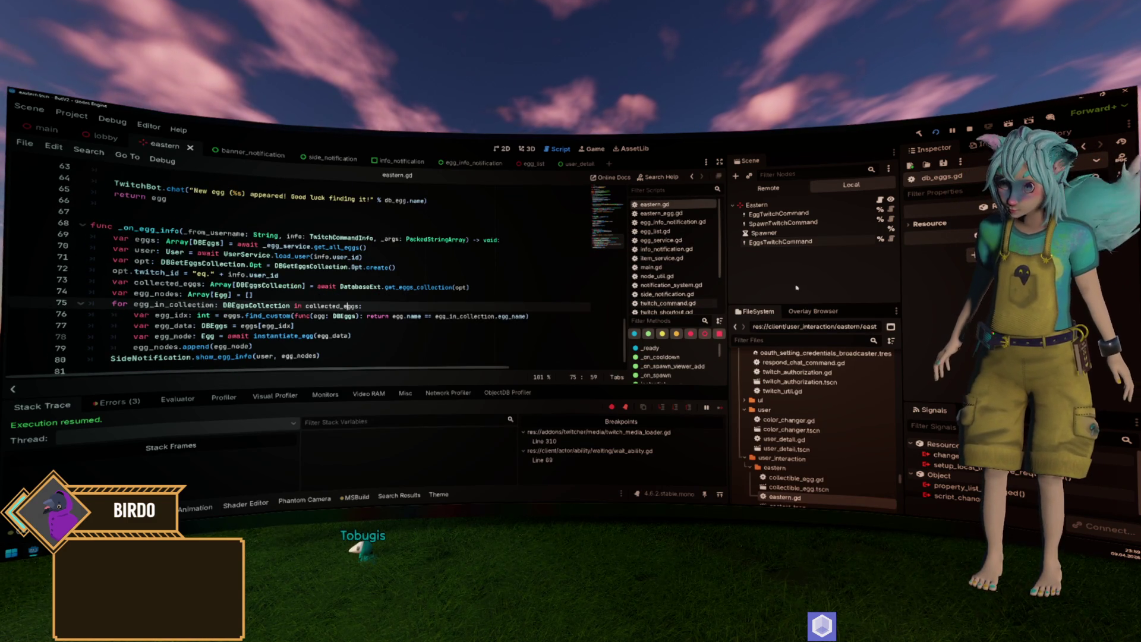
pyautogui.hotkey('ctrl', 'j')
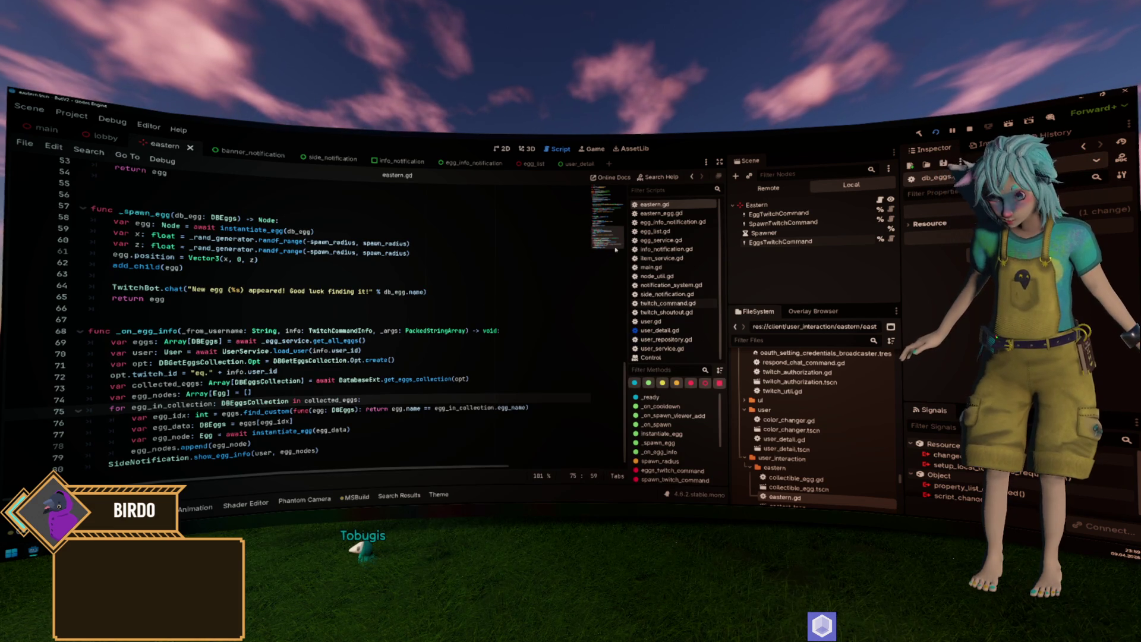
pyautogui.scroll(1, 491, 269)
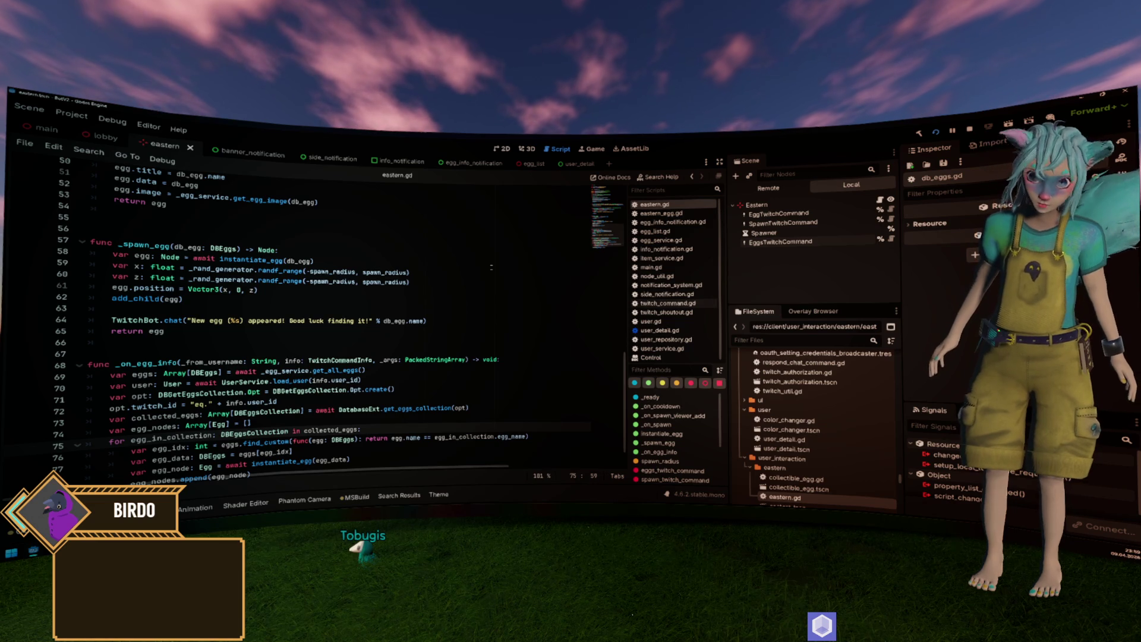
pyautogui.scroll(-1, 491, 265)
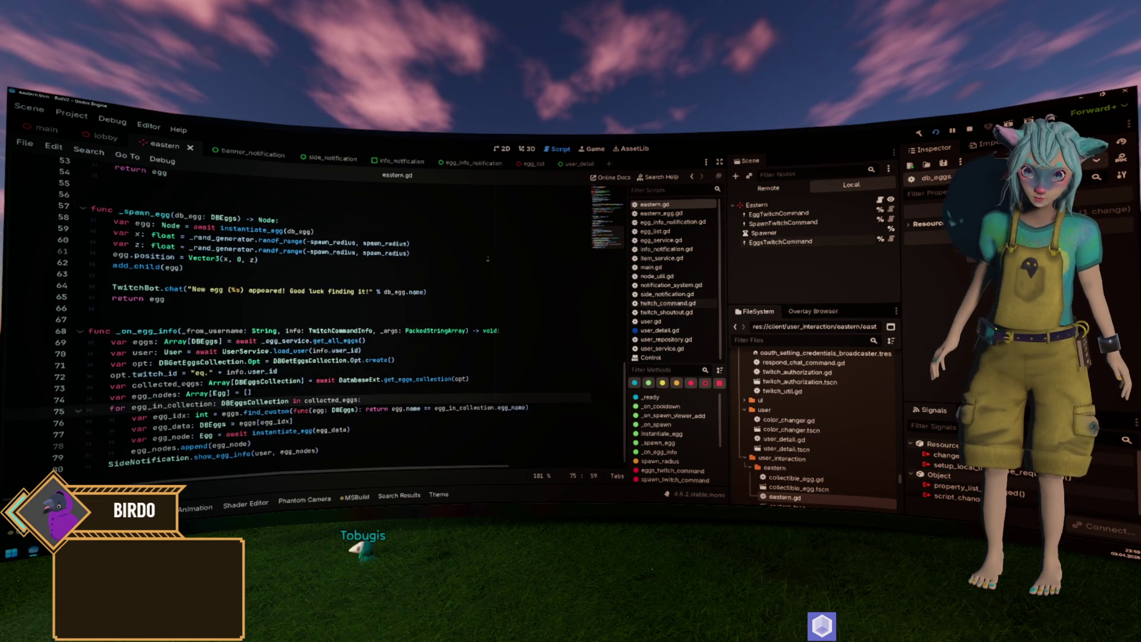
pyautogui.press('Up')
pyautogui.press('Up')
pyautogui.press('Up')
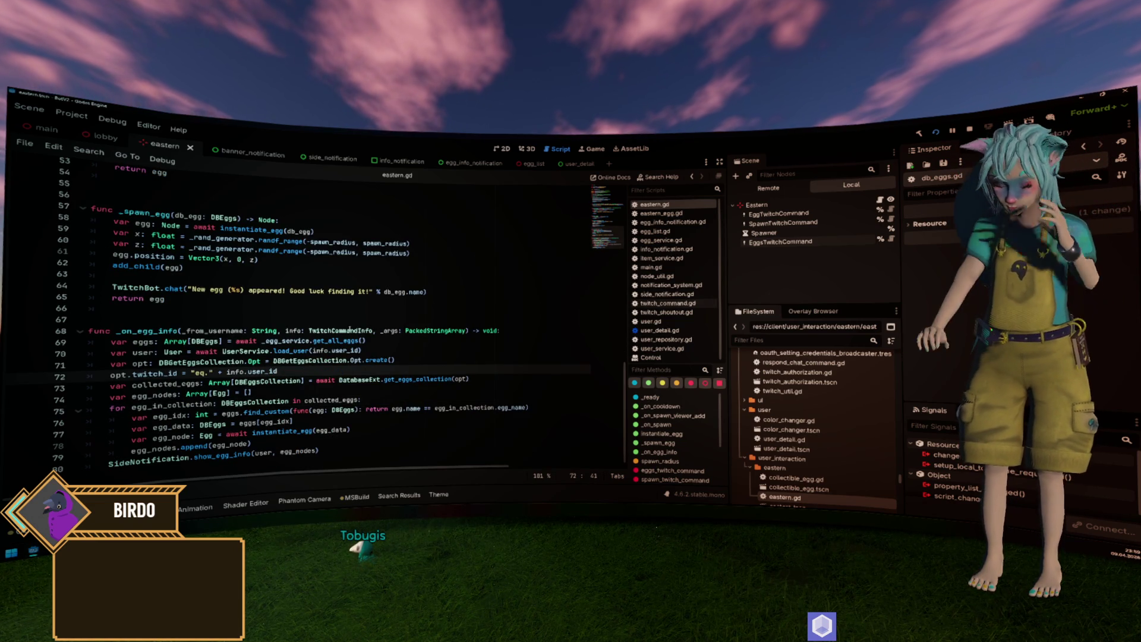
pyautogui.click(675, 349)
pyautogui.middleClick(676, 349)
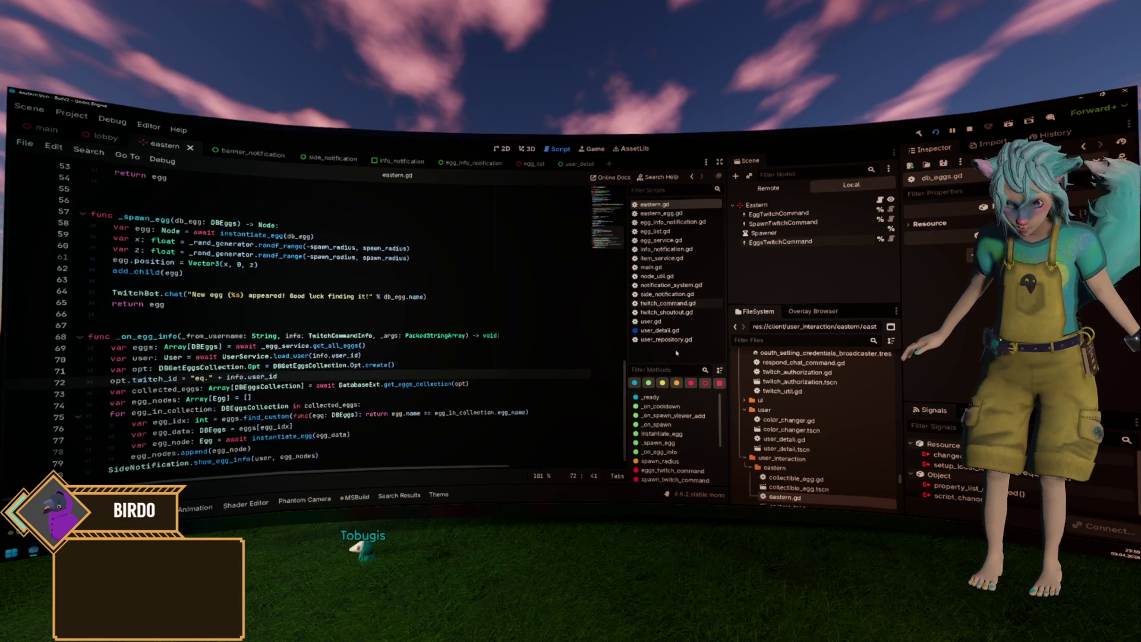
pyautogui.middleClick(673, 339)
pyautogui.middleClick(672, 331)
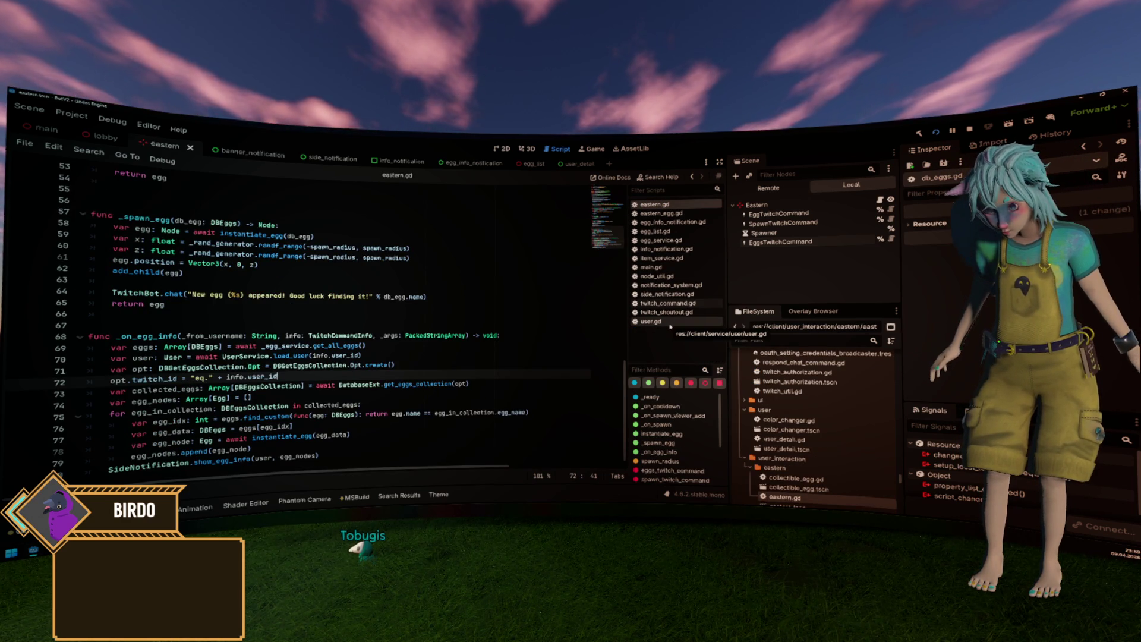
# Review _spawn_egg lines 55–66, highlight instantiate_egg, and filter project files by 'egg'.
pyautogui.click(544, 228)
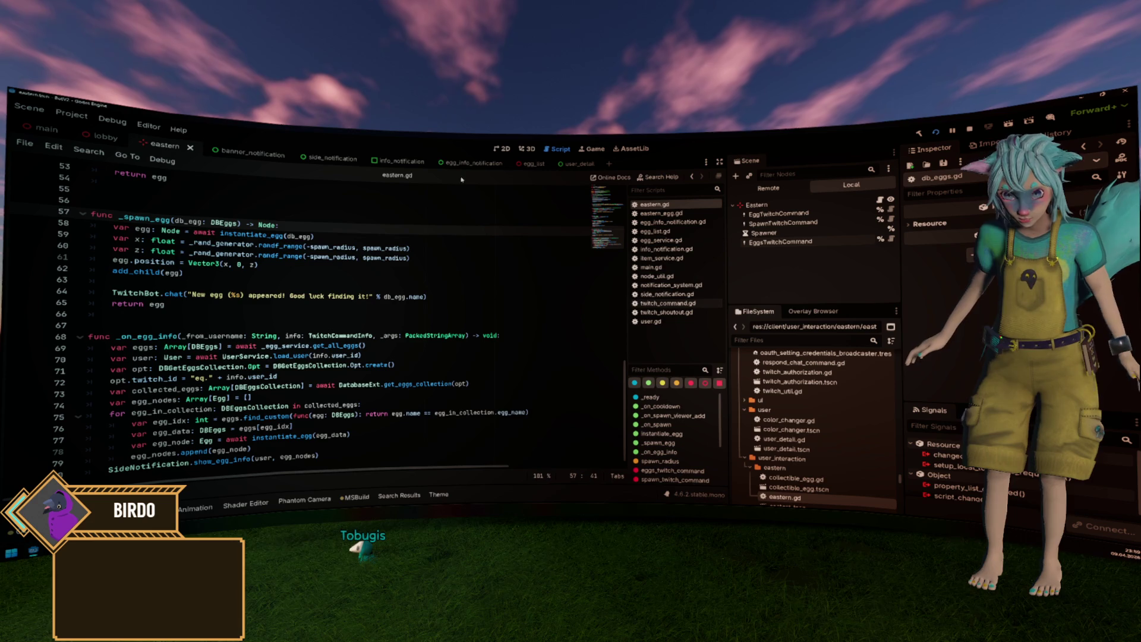
pyautogui.click(379, 202)
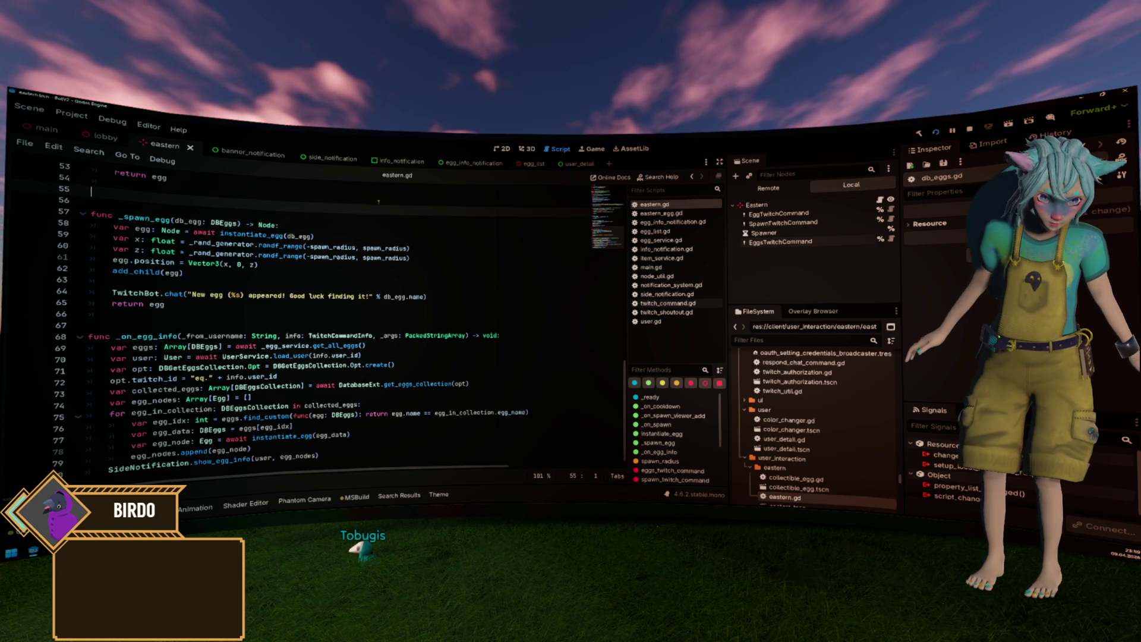
pyautogui.scroll(-1, 238, 209)
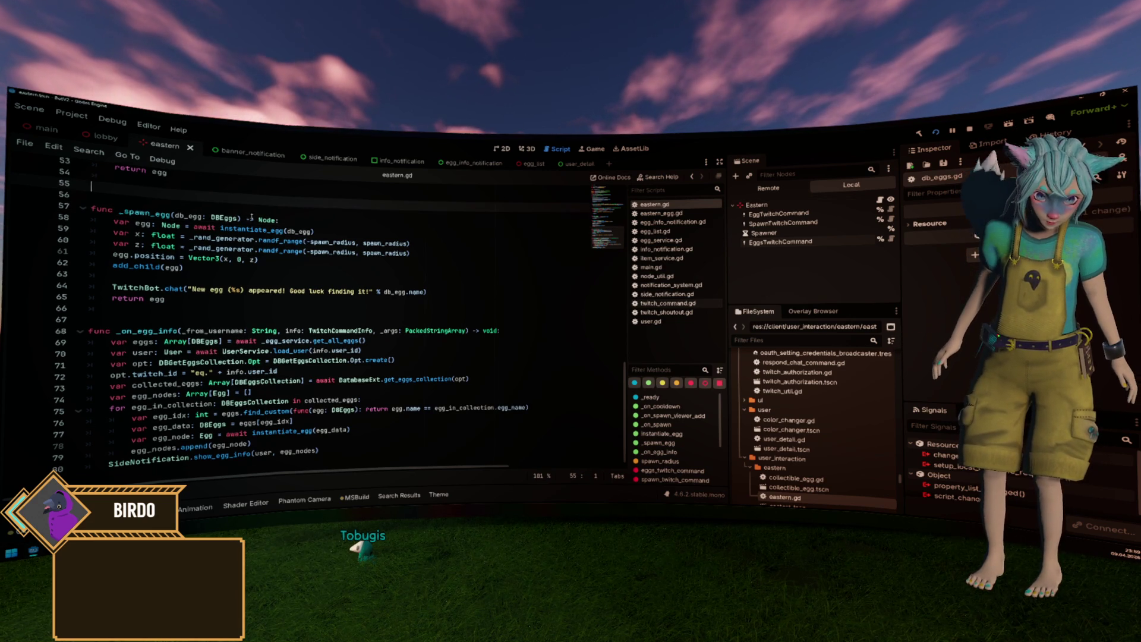
pyautogui.click(320, 309)
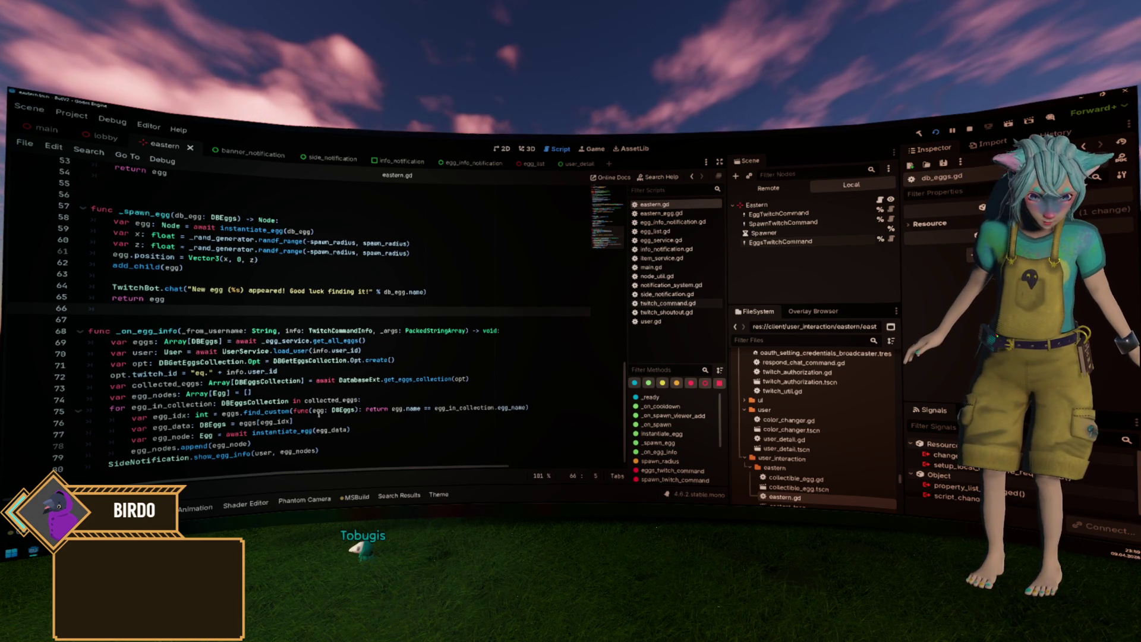
pyautogui.doubleClick(279, 431)
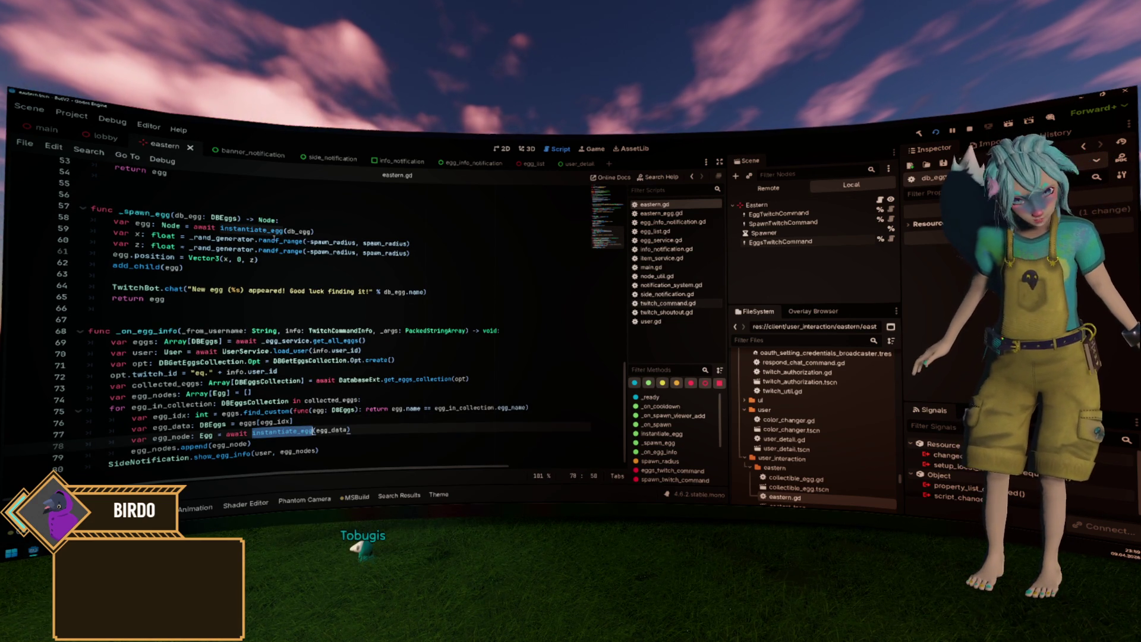
pyautogui.click(798, 340)
pyautogui.write('egg')
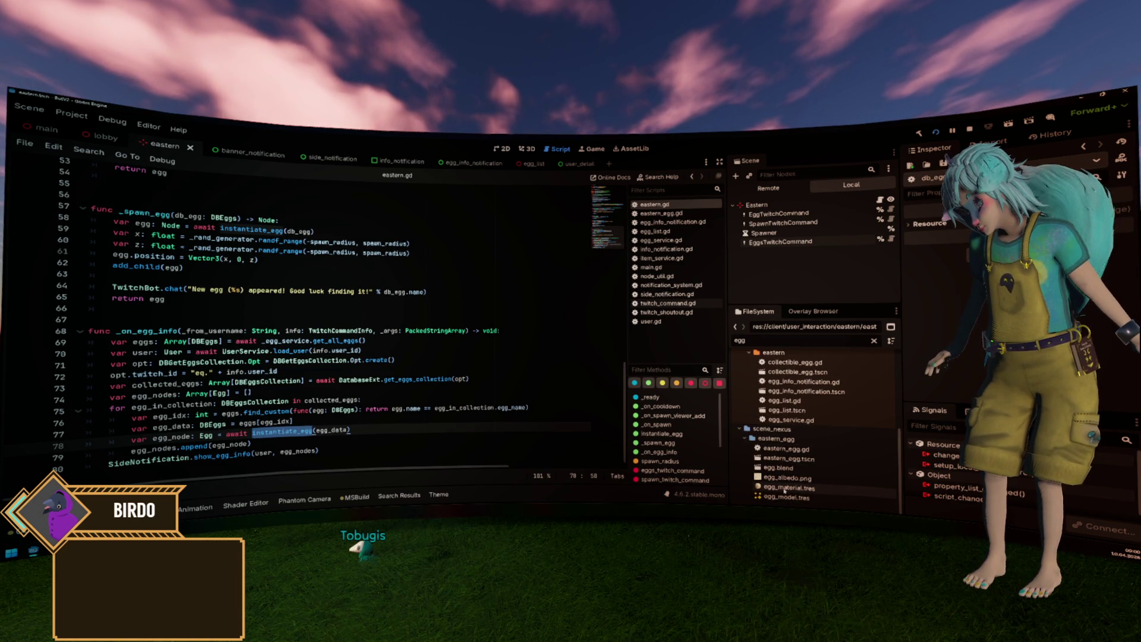
# Open eastern_egg.tscn in the 3D view and inspect the Model node's mesh properties.
pyautogui.doubleClick(787, 459)
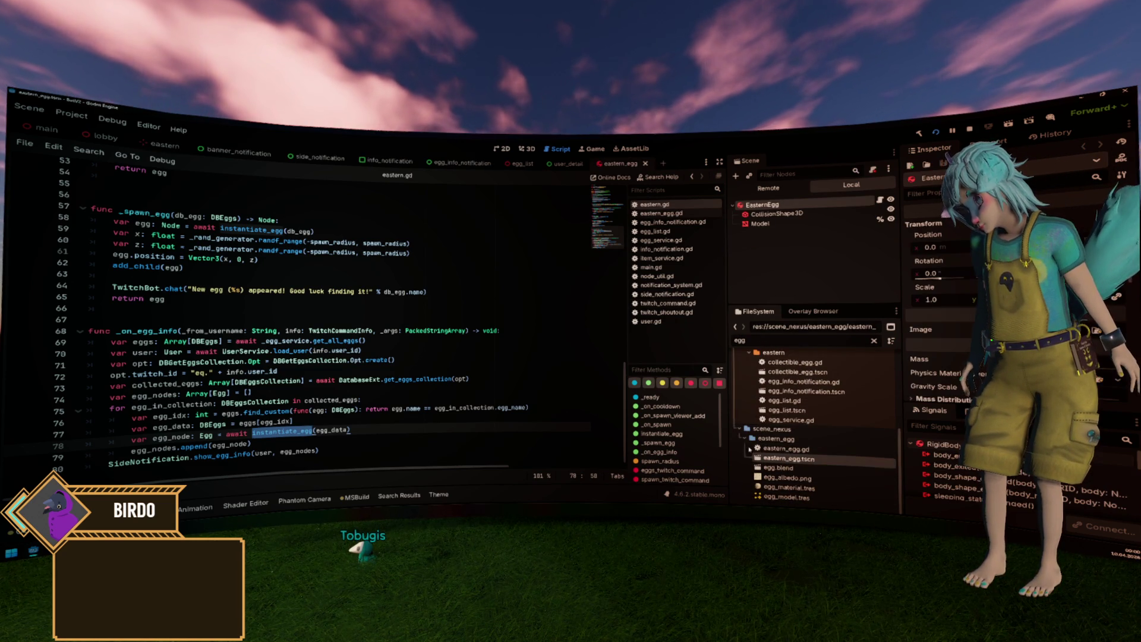
pyautogui.click(525, 150)
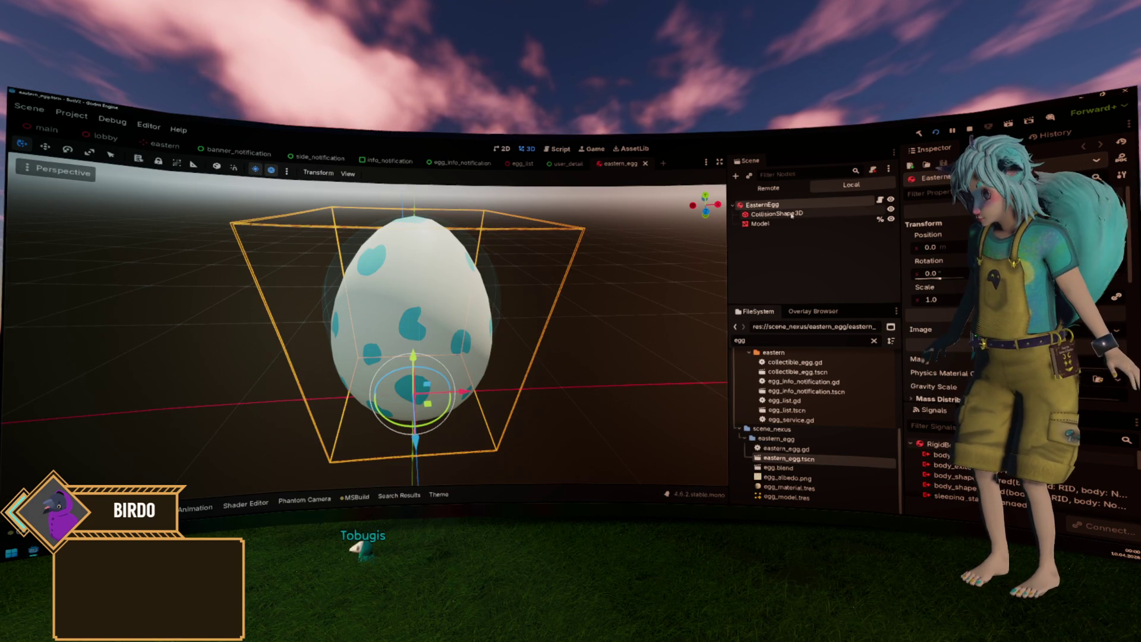
pyautogui.click(767, 222)
pyautogui.click(948, 289)
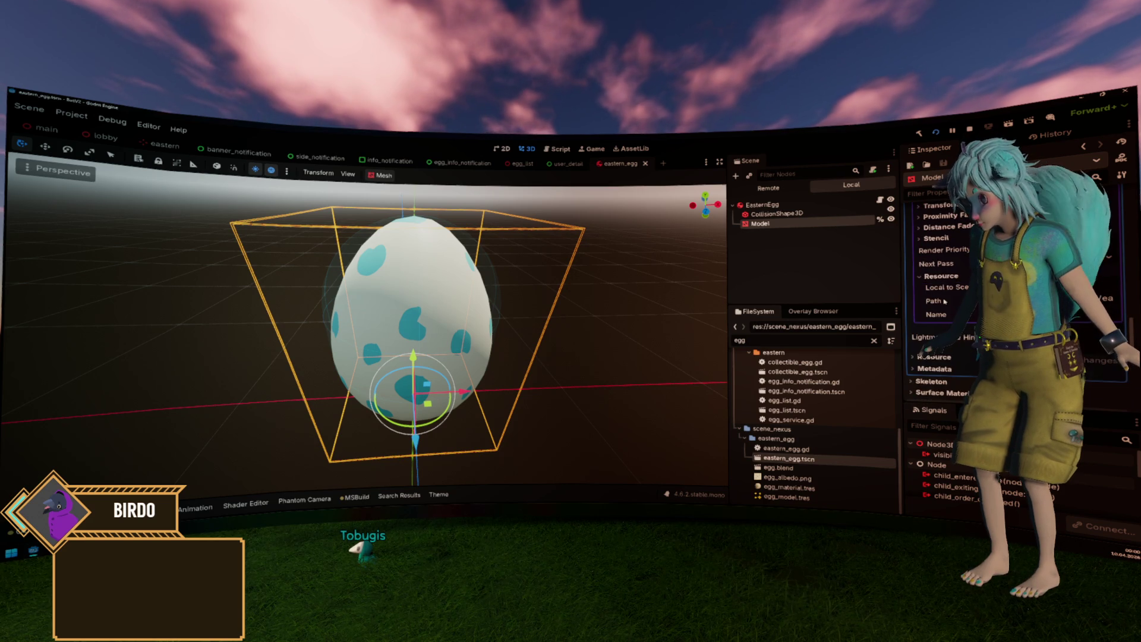
pyautogui.moveTo(926, 308)
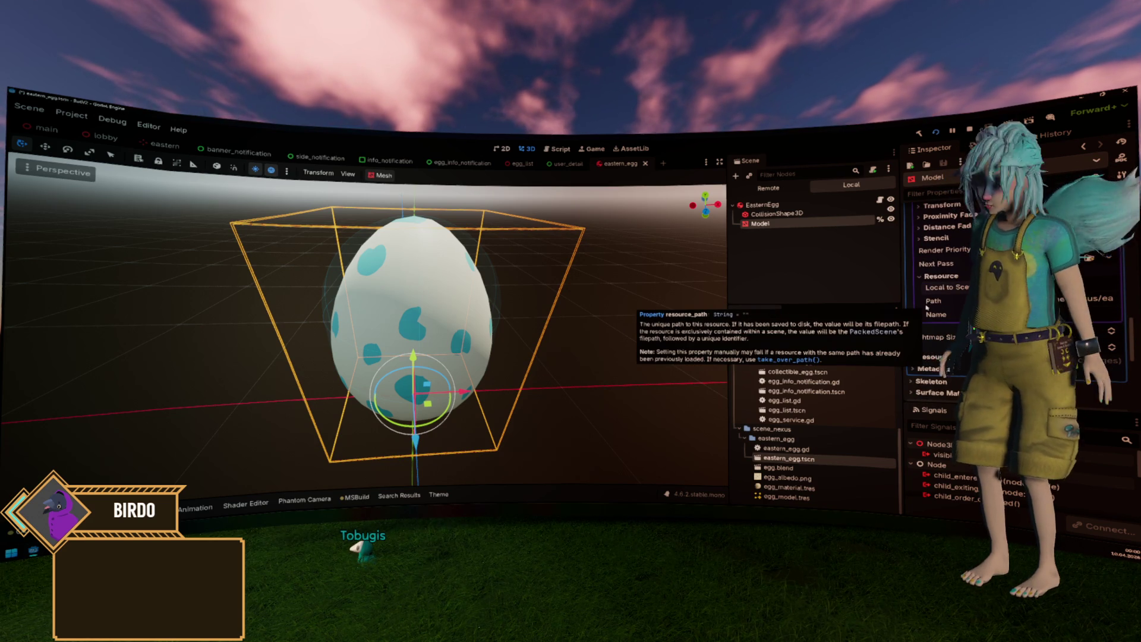
pyautogui.scroll(4, 927, 308)
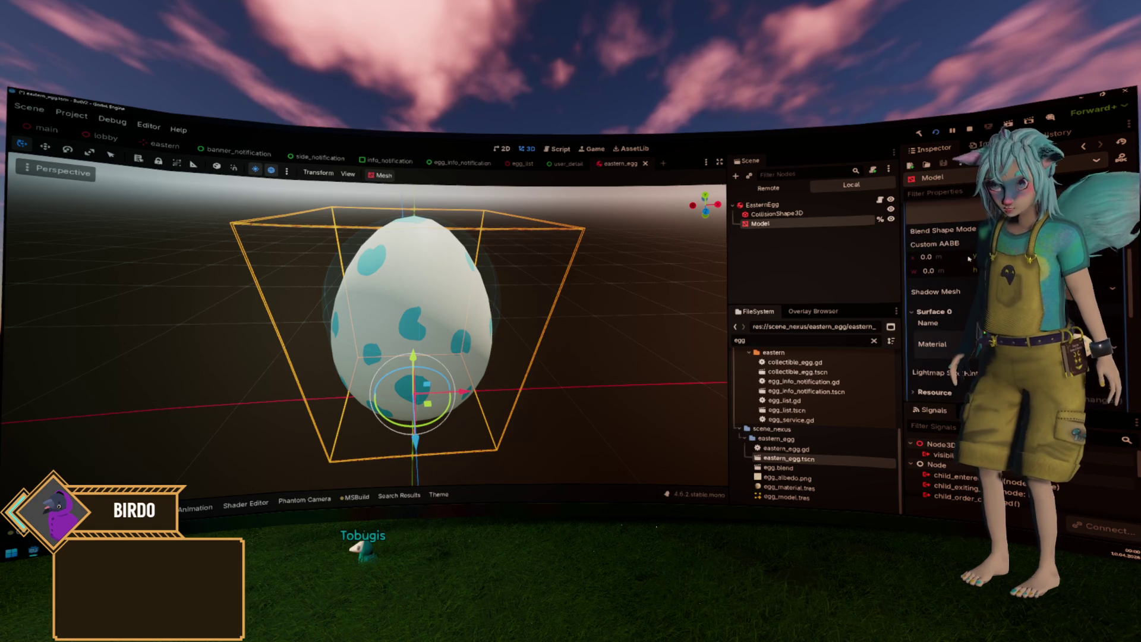
pyautogui.scroll(3, 969, 255)
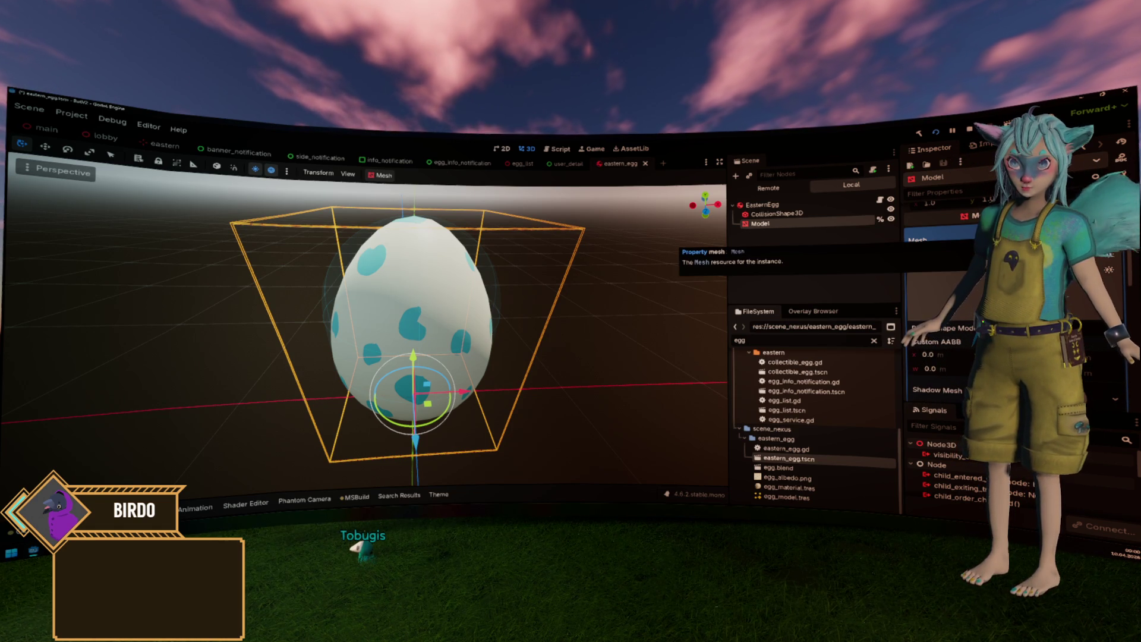
pyautogui.scroll(-1, 951, 297)
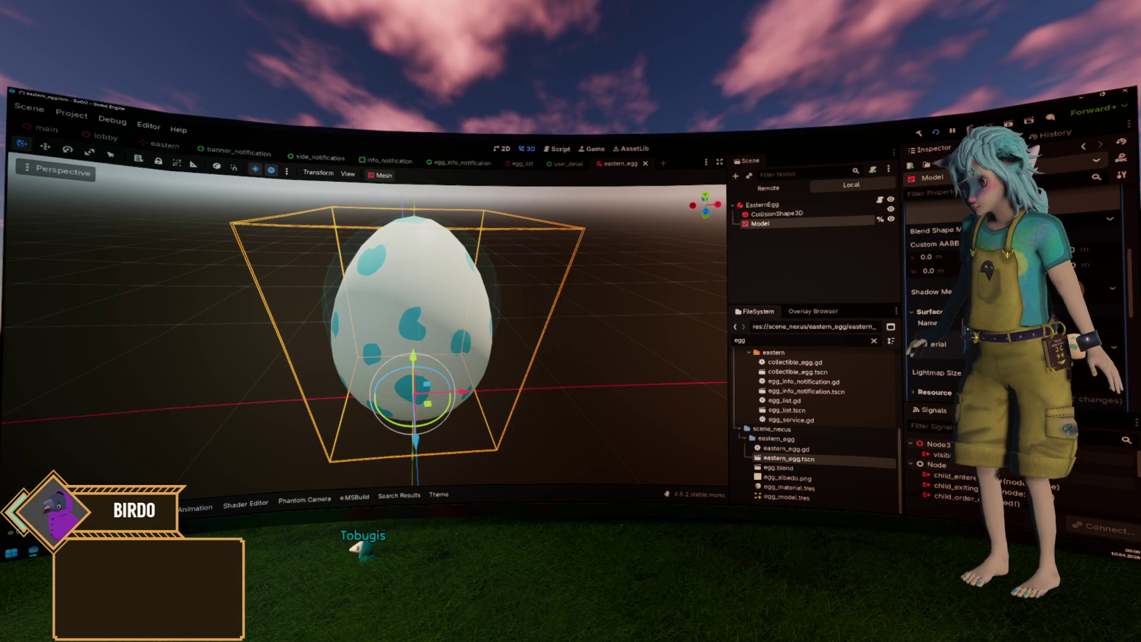
pyautogui.click(768, 253)
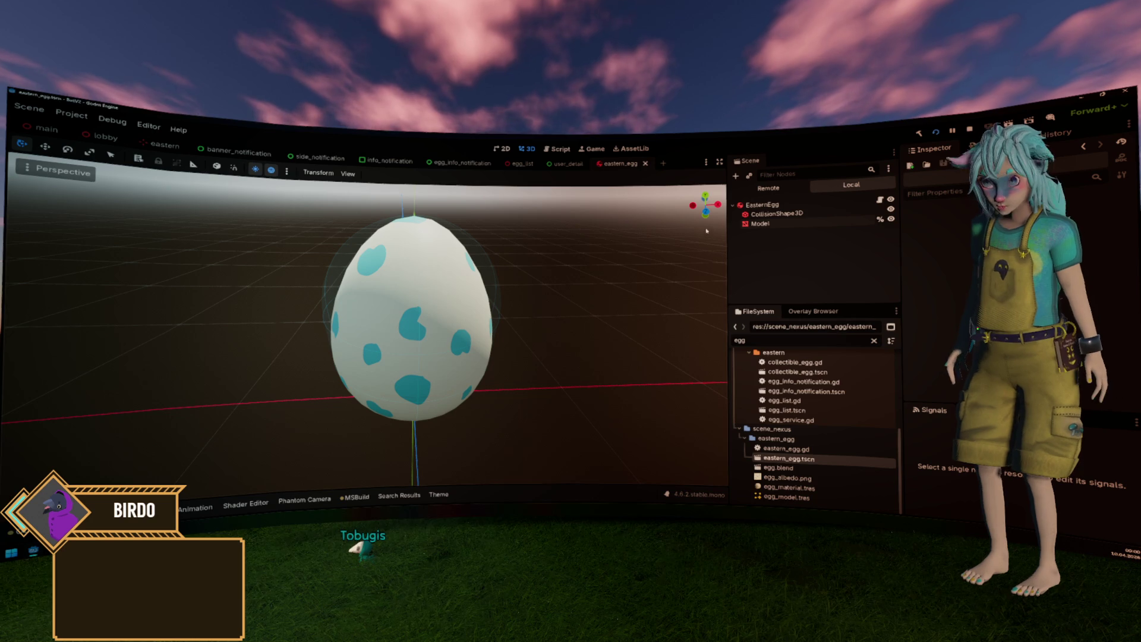
# Run the project, then select the EasternEgg root node to get back to eastern.gd.
pyautogui.click(936, 133)
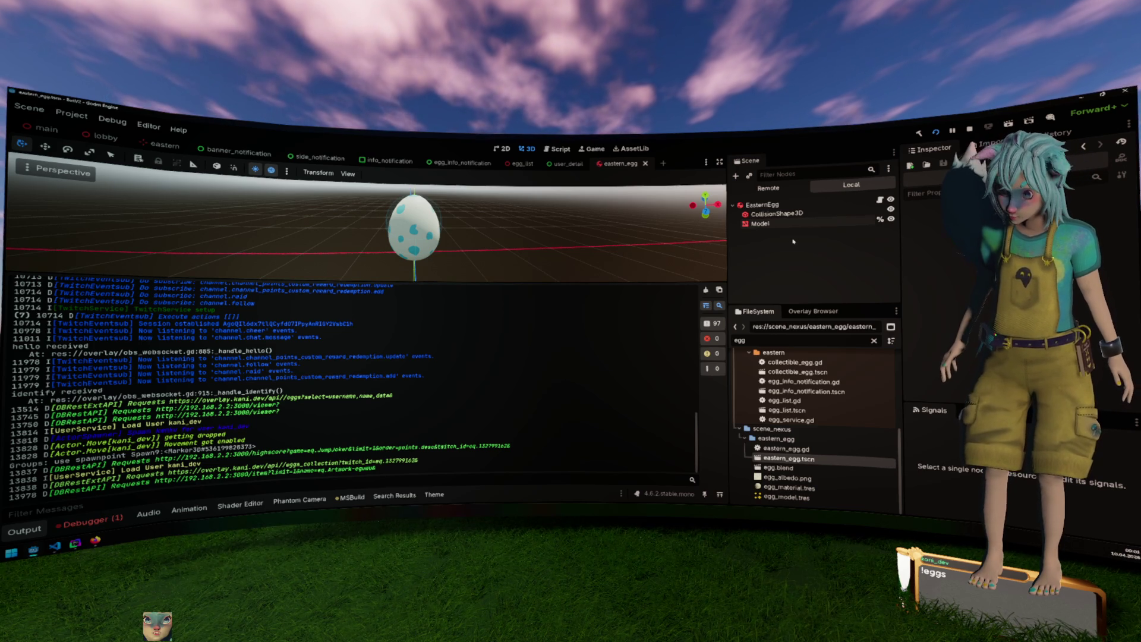
pyautogui.press('Up')
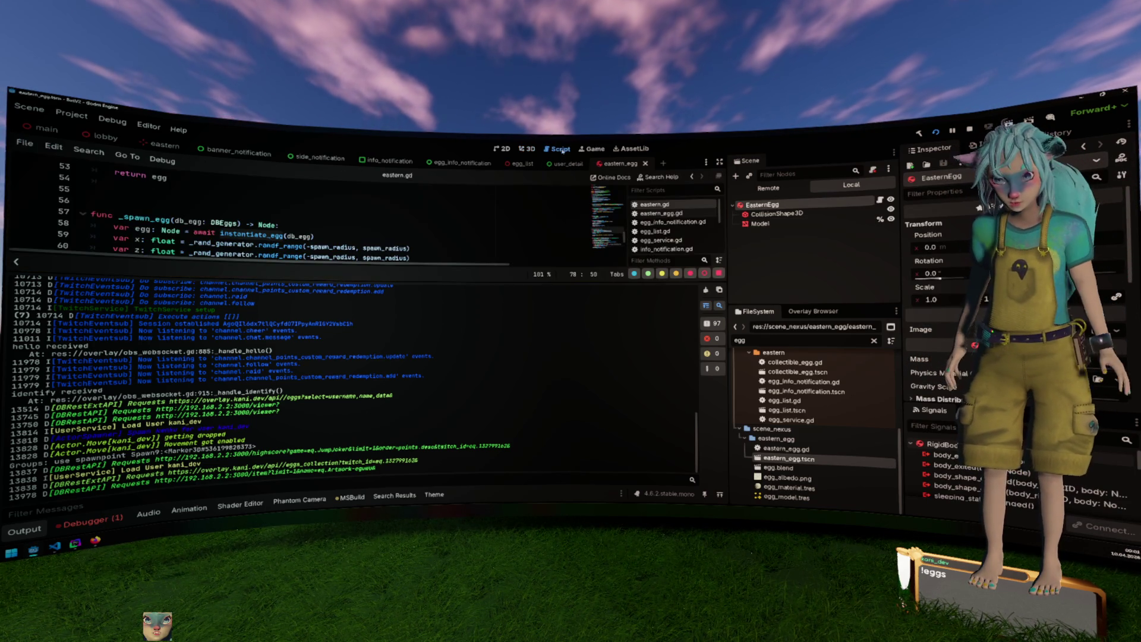
# Return to eastern.gd, collapse the output log and review lines 73–75.
pyautogui.hotkey('ctrl', 'F3')
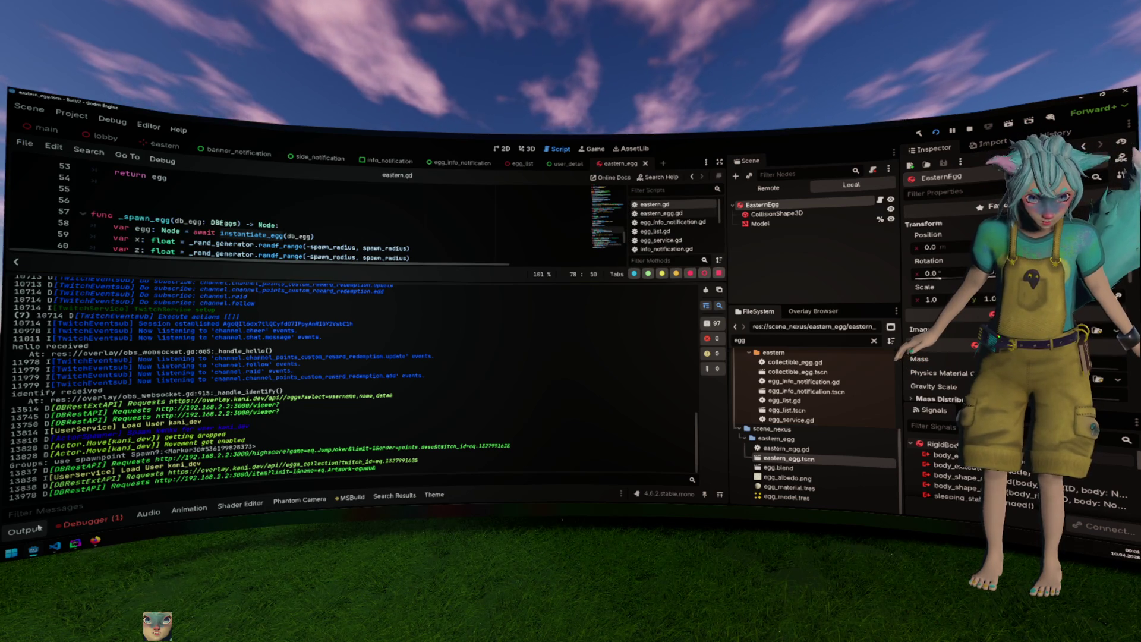
pyautogui.click(40, 528)
pyautogui.click(201, 437)
pyautogui.click(280, 394)
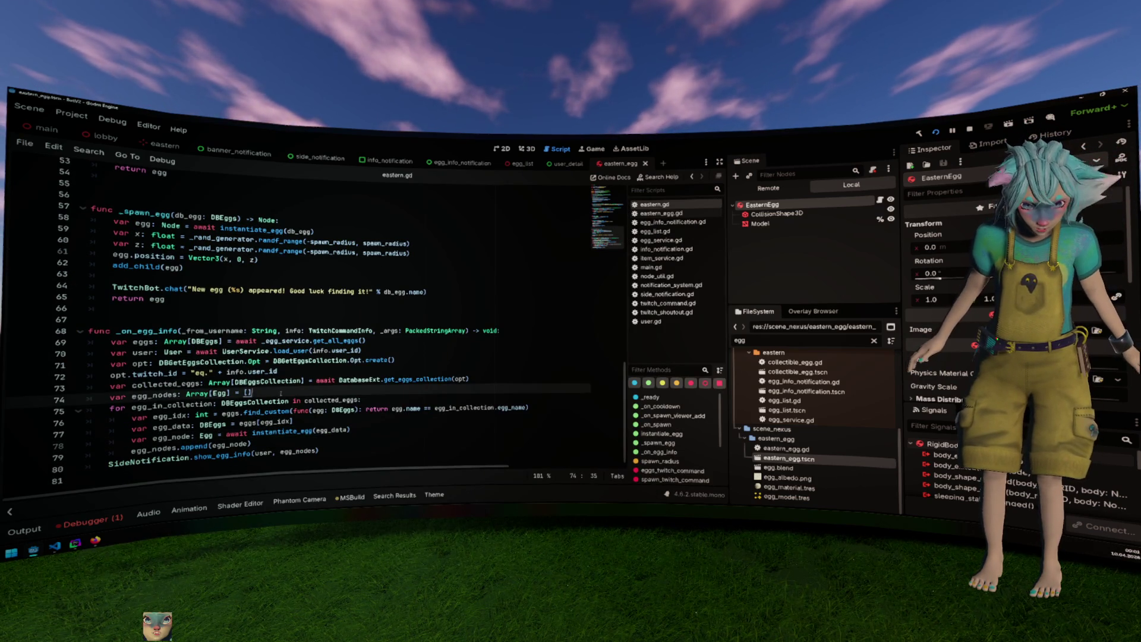
pyautogui.click(274, 401)
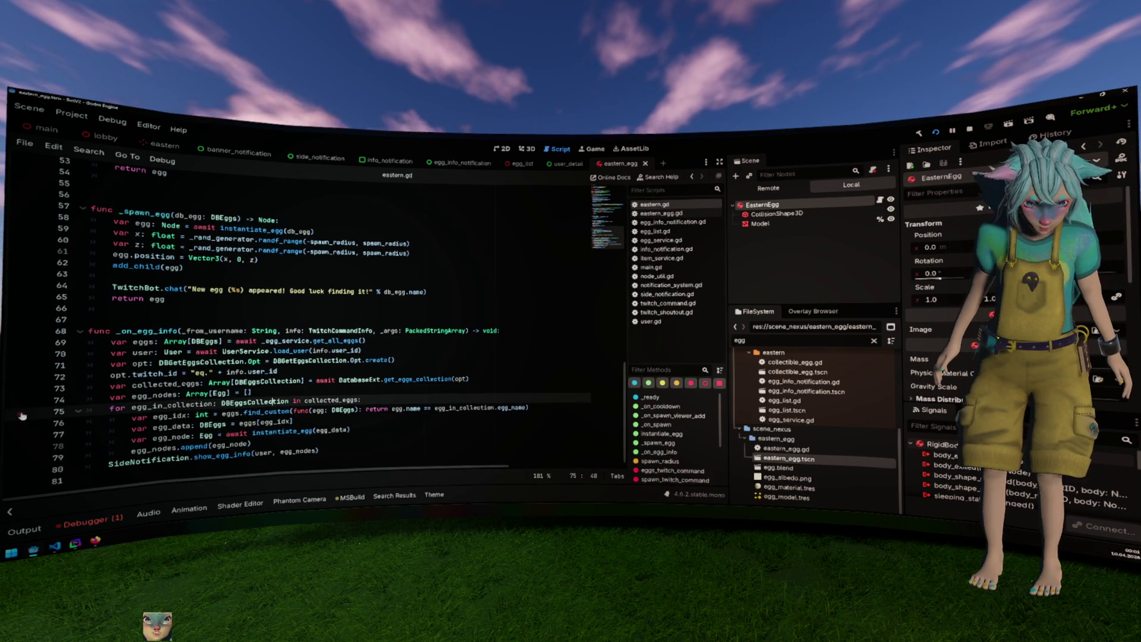
pyautogui.click(243, 380)
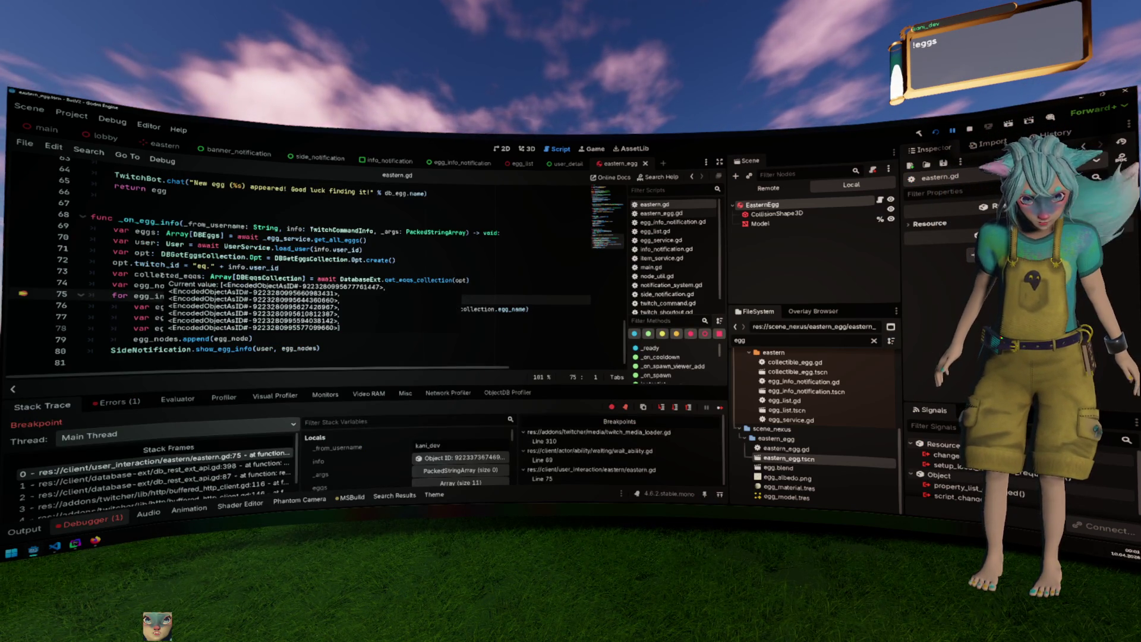
# Enlarge the debugger and inspect the first two of the seven collected eggs.
pyautogui.moveTo(417, 387); pyautogui.dragTo(416, 259)
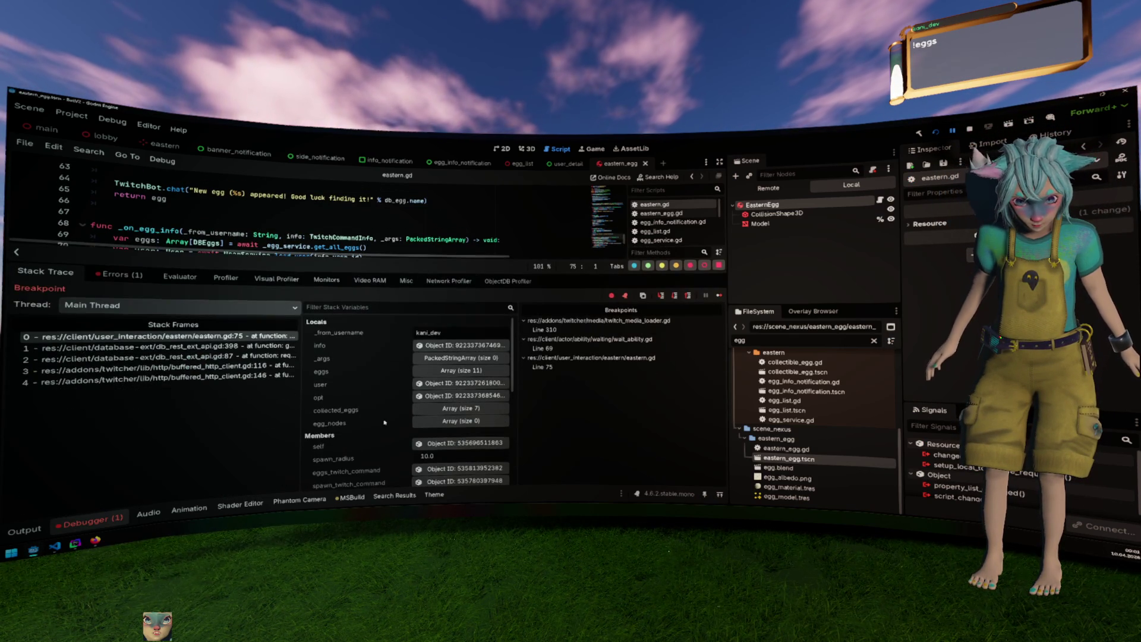
pyautogui.click(461, 408)
pyautogui.click(453, 435)
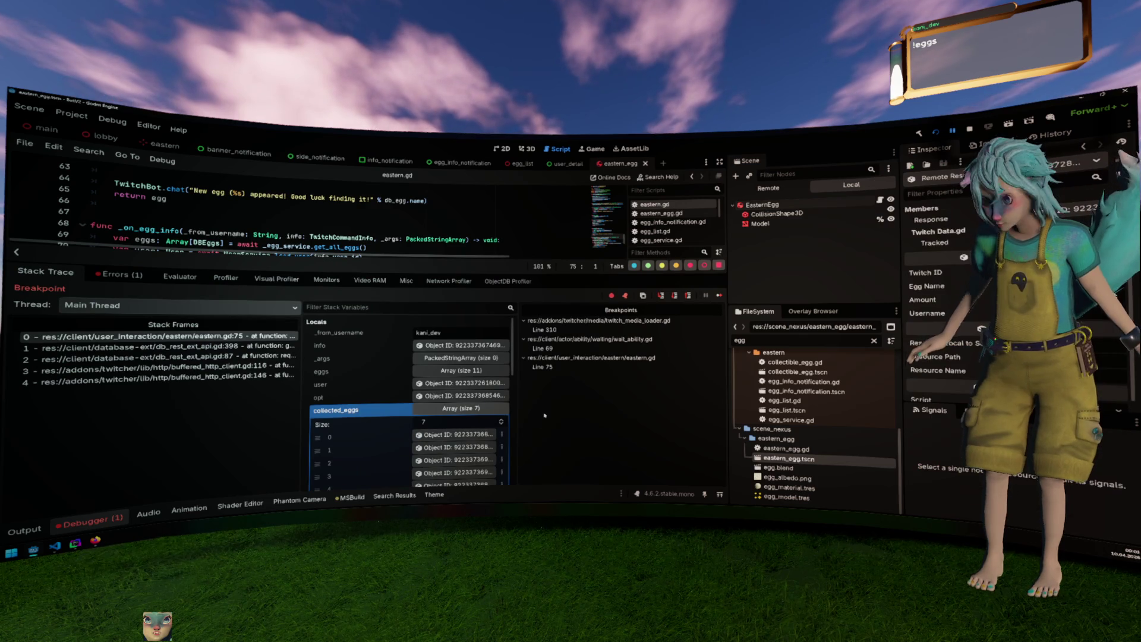
pyautogui.click(450, 447)
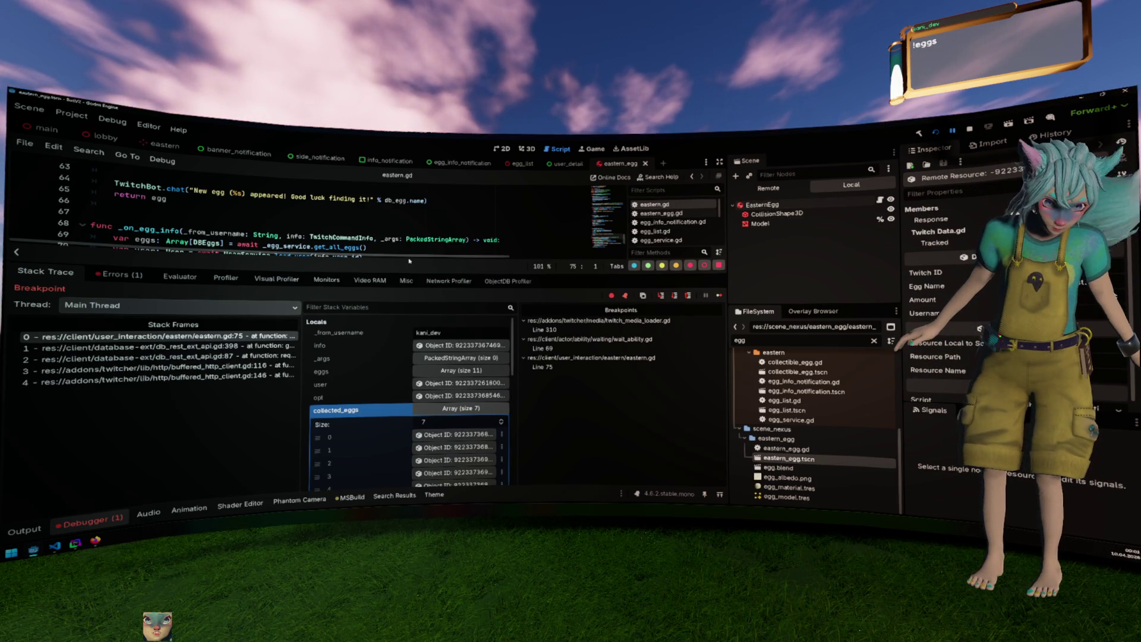
# Continue to the line 77 breakpoint and check egg_idx (-1) and the 11-item eggs array.
pyautogui.moveTo(413, 273); pyautogui.dragTo(412, 383)
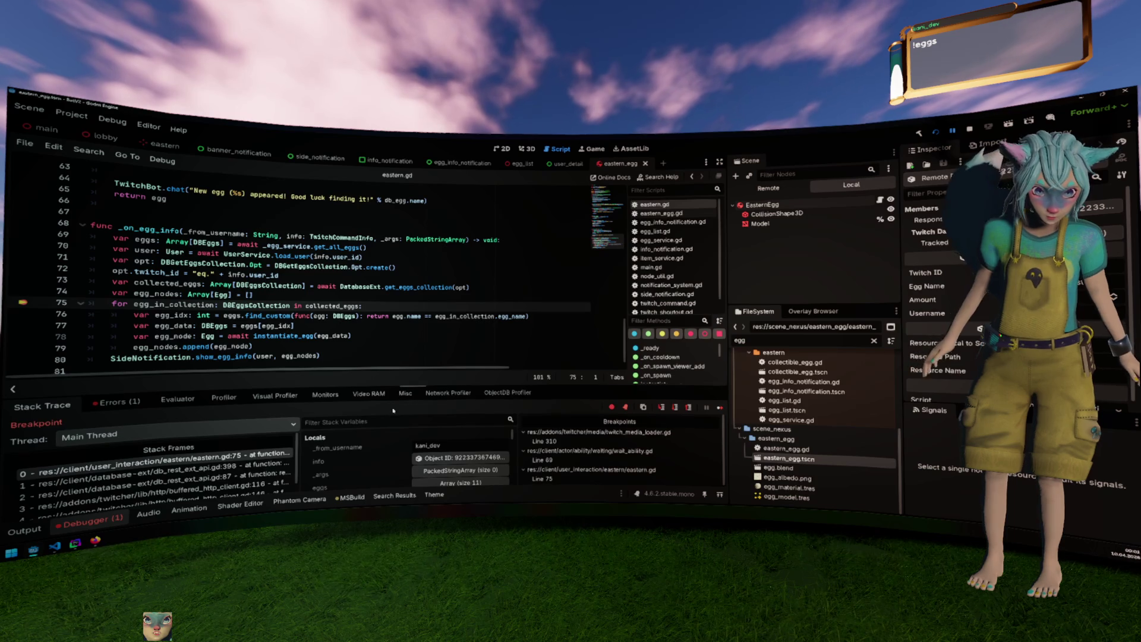
pyautogui.click(371, 325)
pyautogui.click(371, 326)
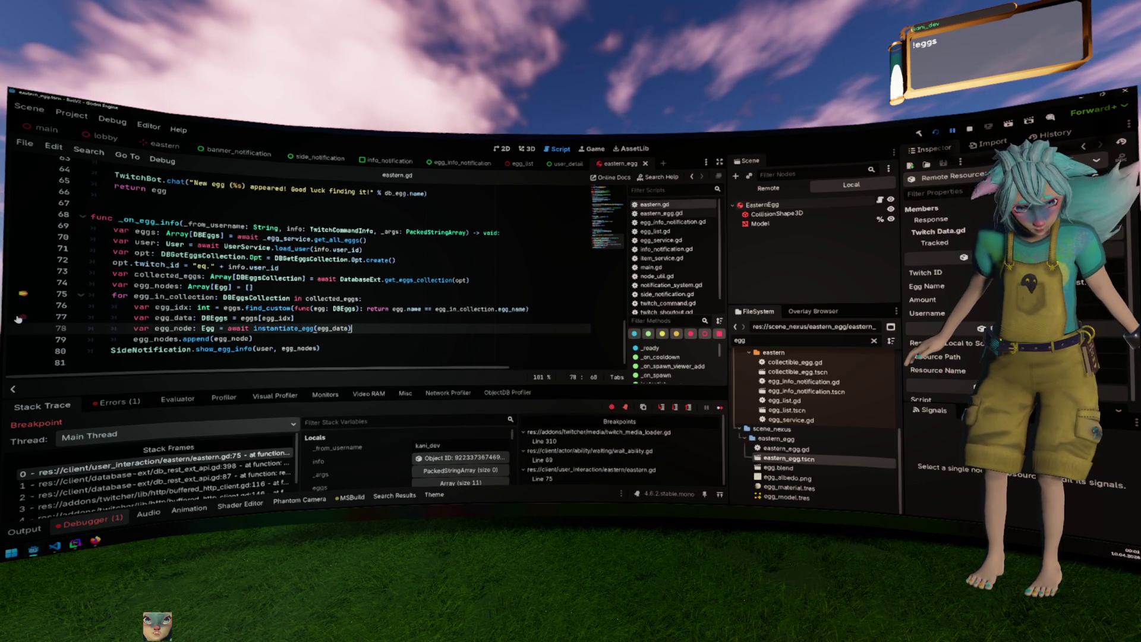
pyautogui.press('F12')
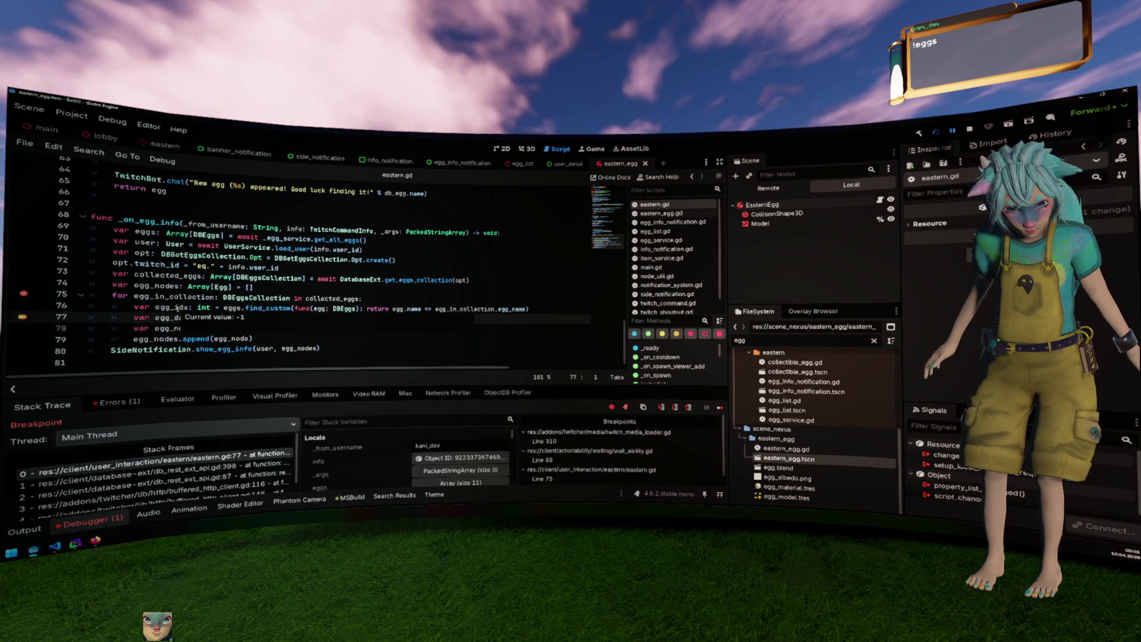
pyautogui.doubleClick(177, 308)
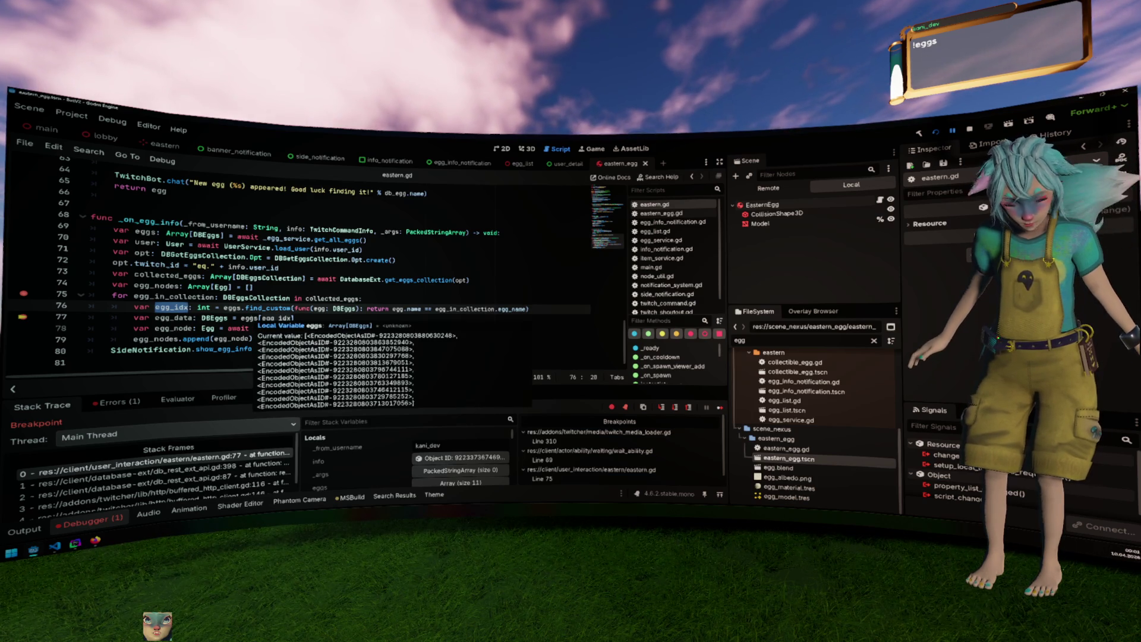
pyautogui.doubleClick(250, 318)
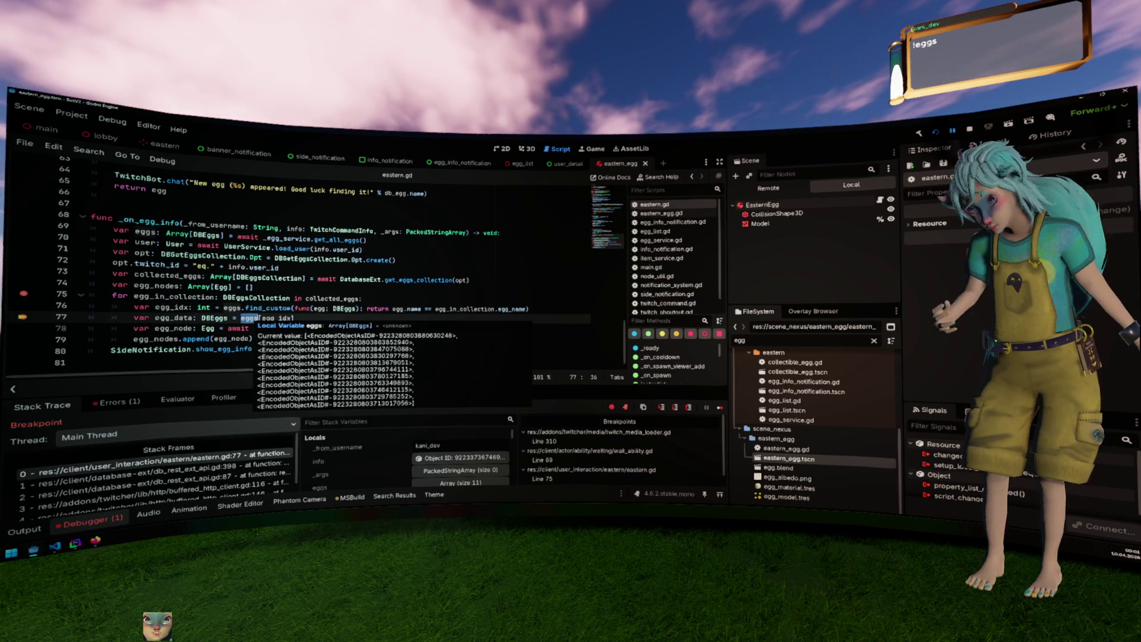
pyautogui.click(435, 279)
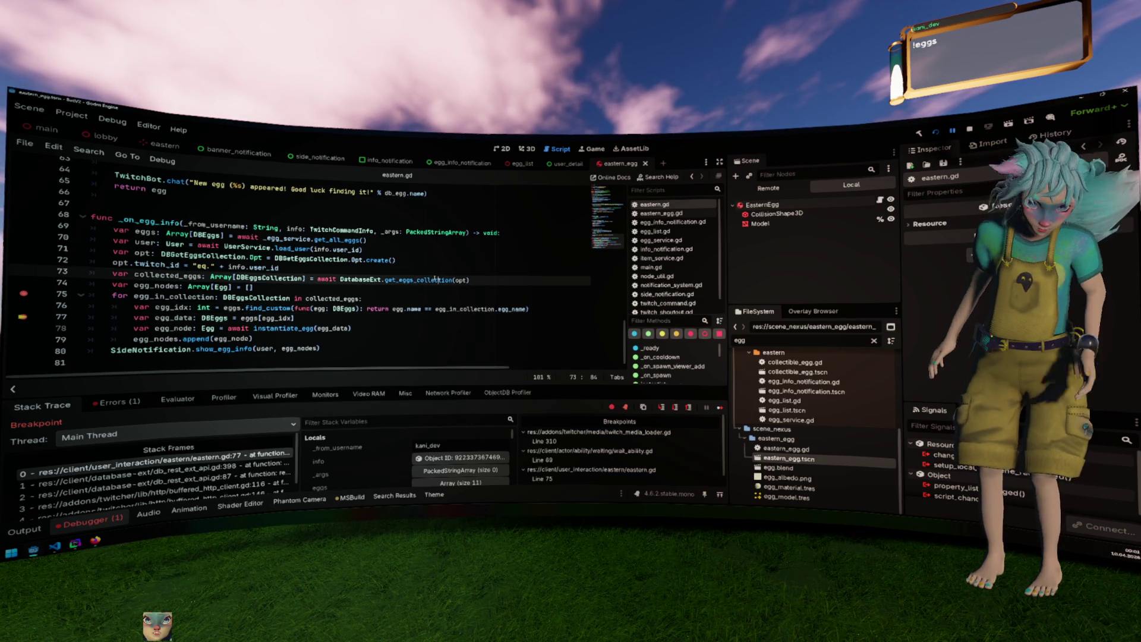
pyautogui.moveTo(396, 308)
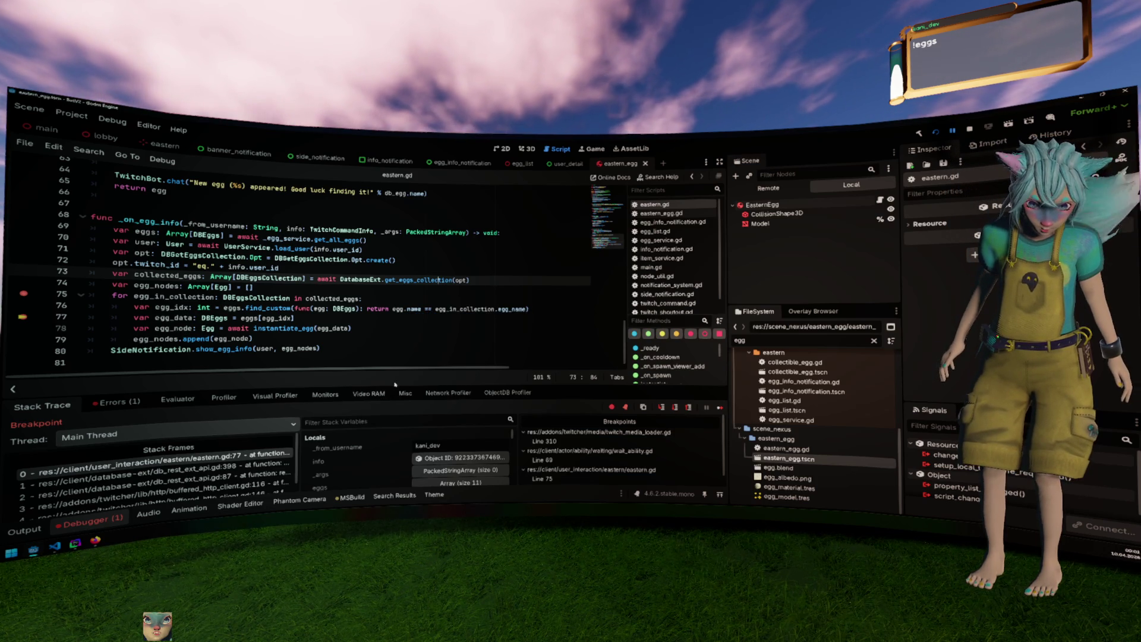
# Expand the collected_eggs and 11-item eggs arrays in the debugger Locals.
pyautogui.moveTo(397, 386); pyautogui.dragTo(404, 303)
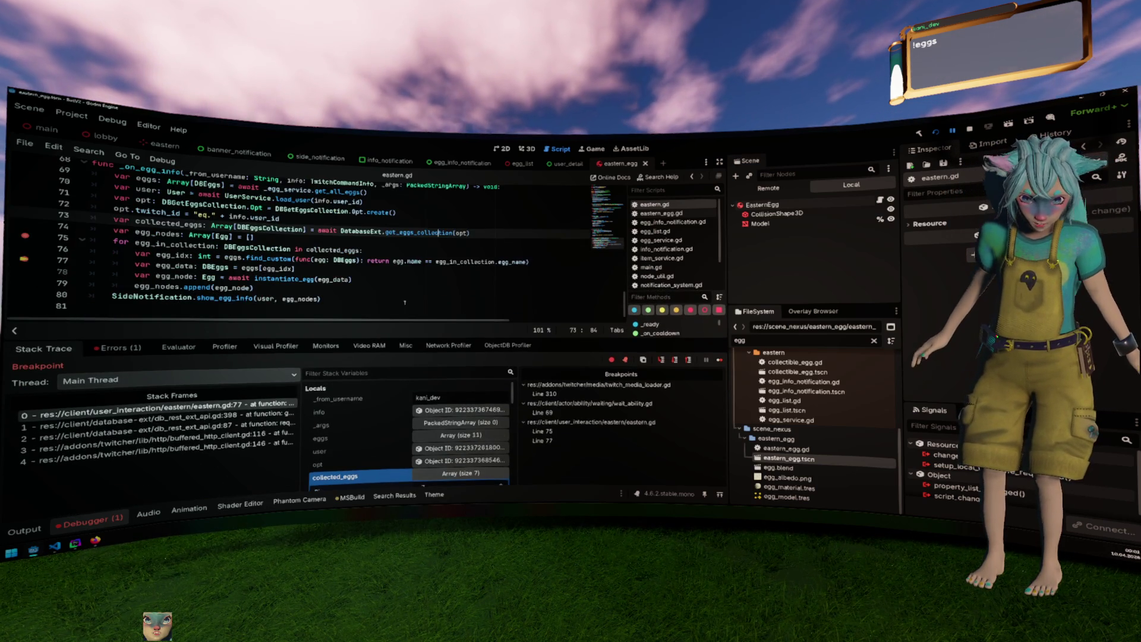
pyautogui.doubleClick(420, 232)
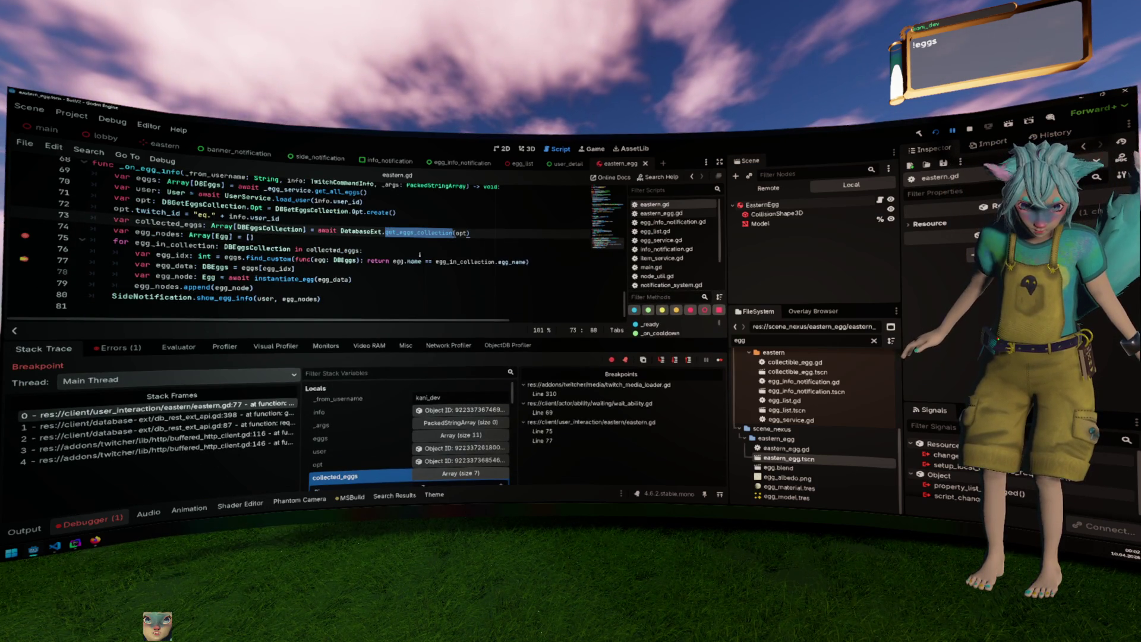
pyautogui.click(451, 474)
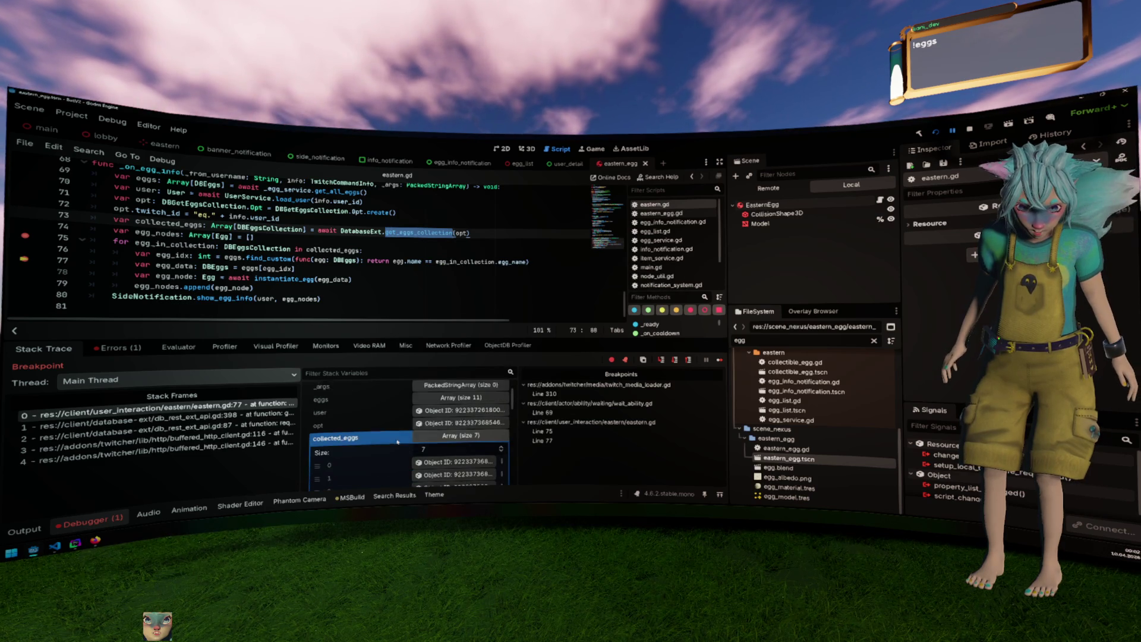
pyautogui.click(442, 449)
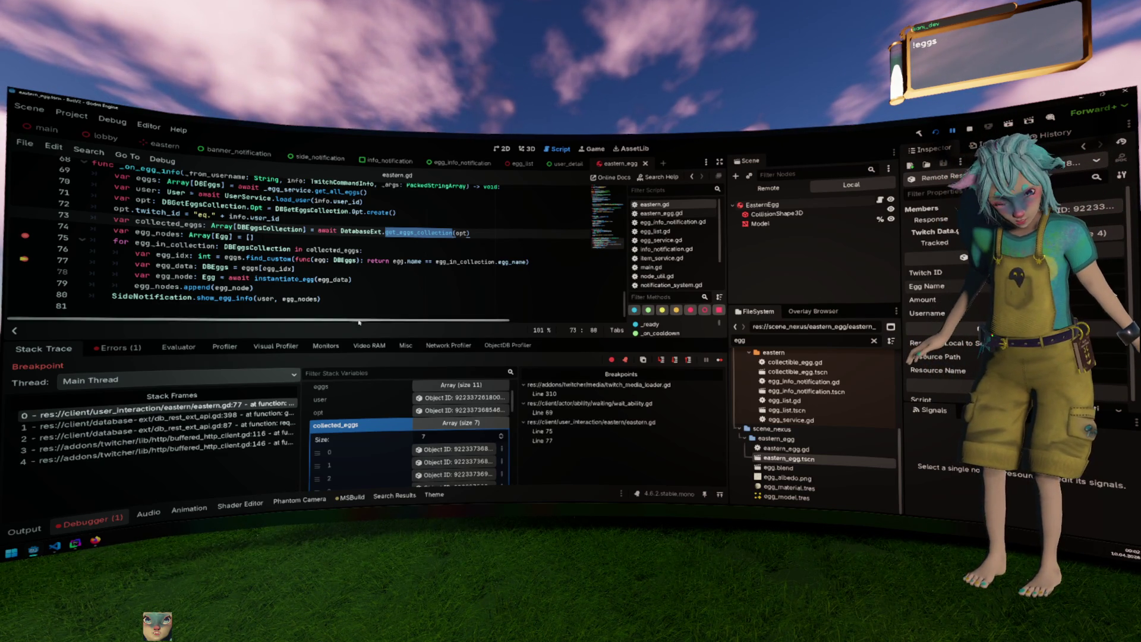
pyautogui.click(463, 387)
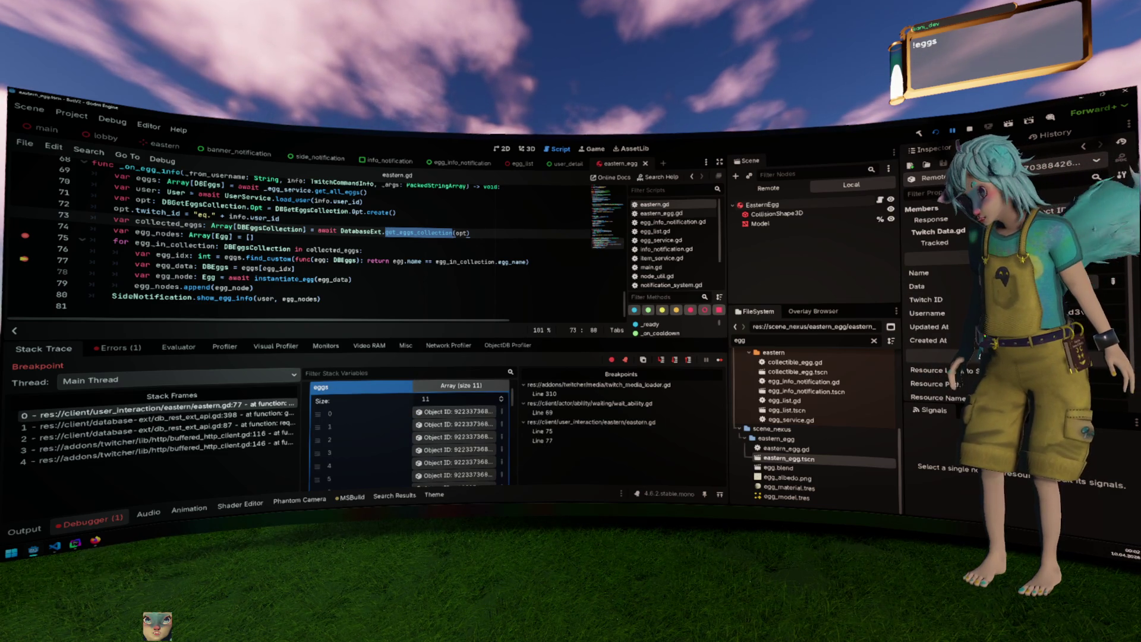
# Remove the line 75 and 77 breakpoints and resume the game.
pyautogui.click(250, 237)
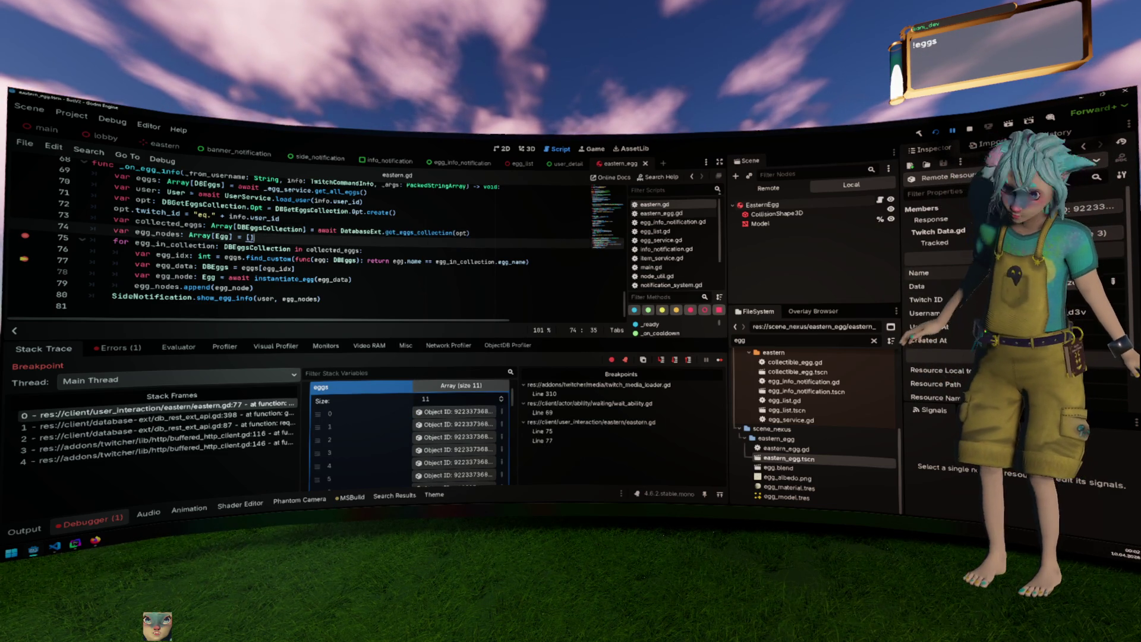
pyautogui.press('F12')
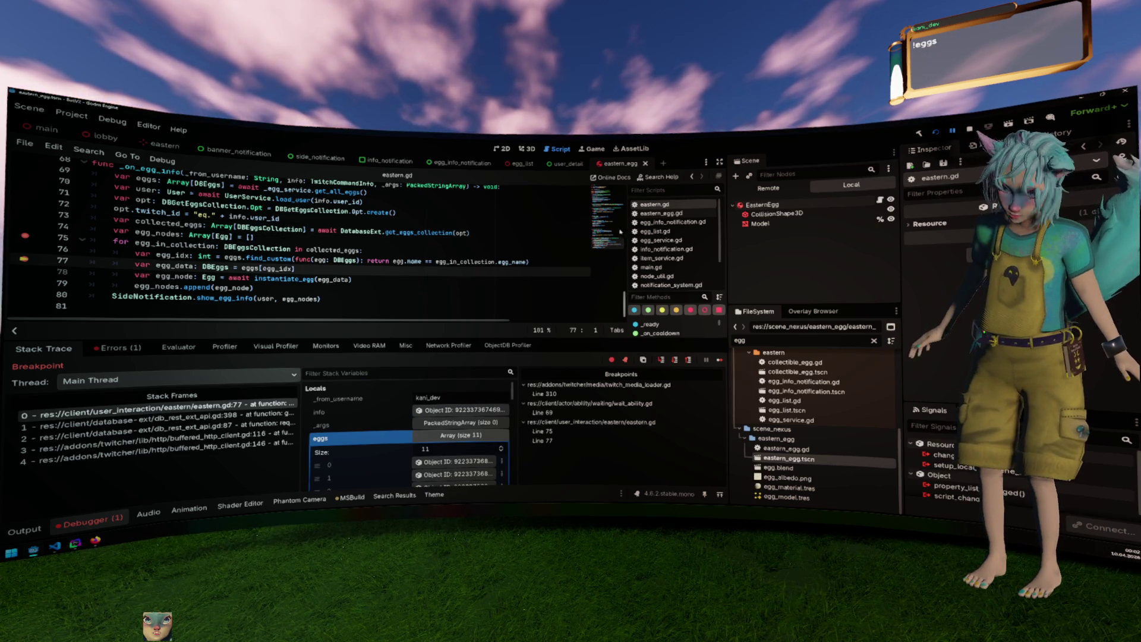
pyautogui.click(25, 236)
pyautogui.click(24, 261)
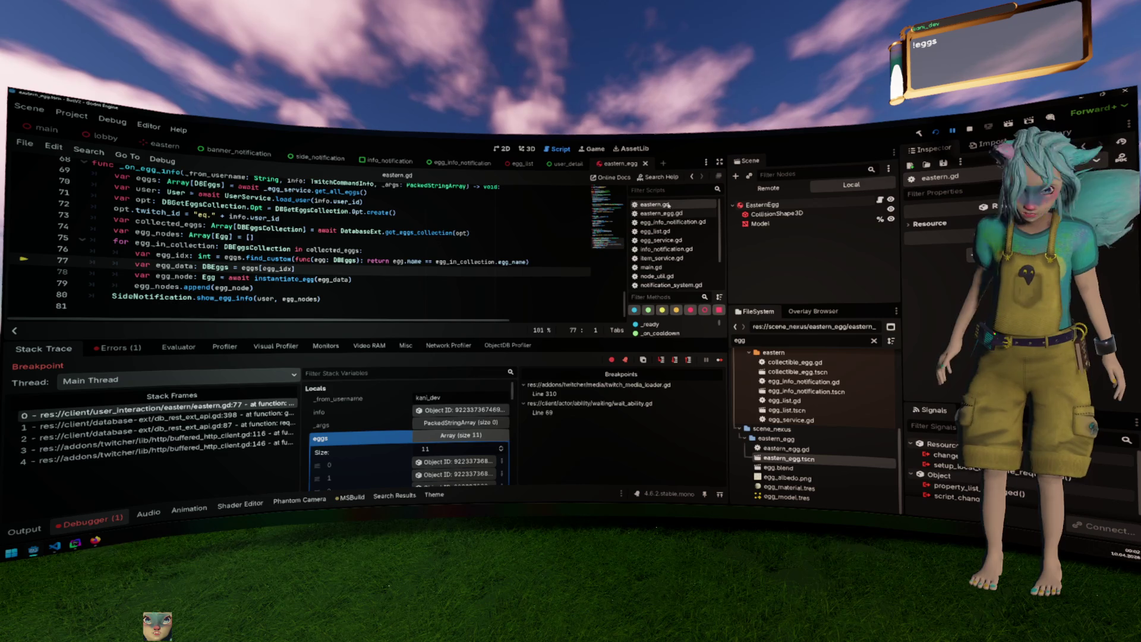
pyautogui.press('F12')
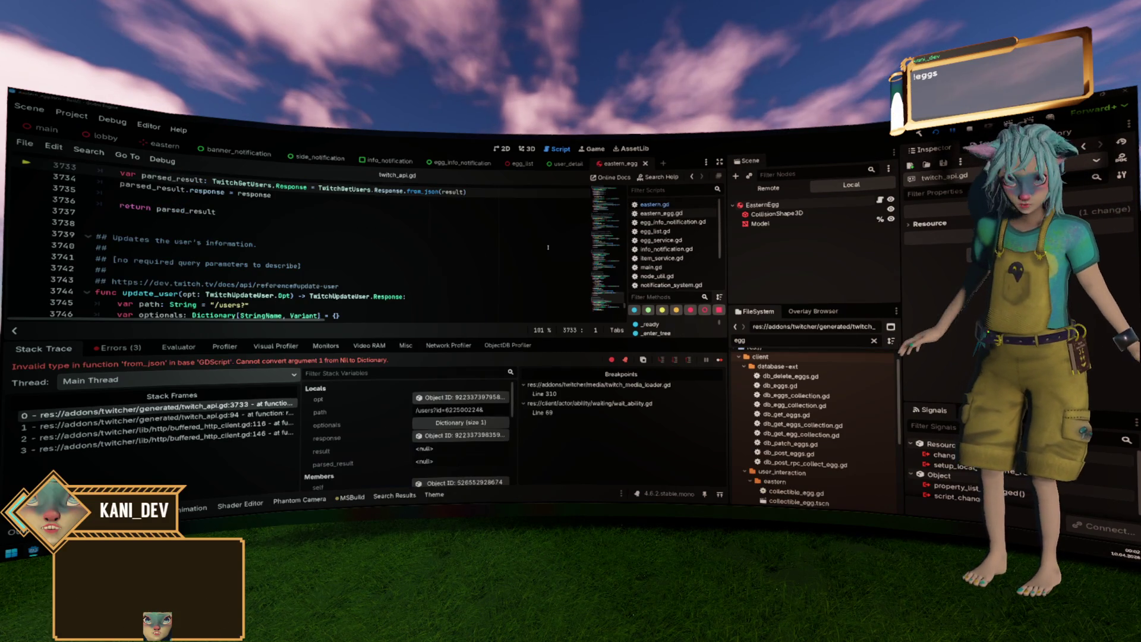
# Switch to DataGrip and open the Eastern.sql script.
pyautogui.hotkey('alt', 'Tab')
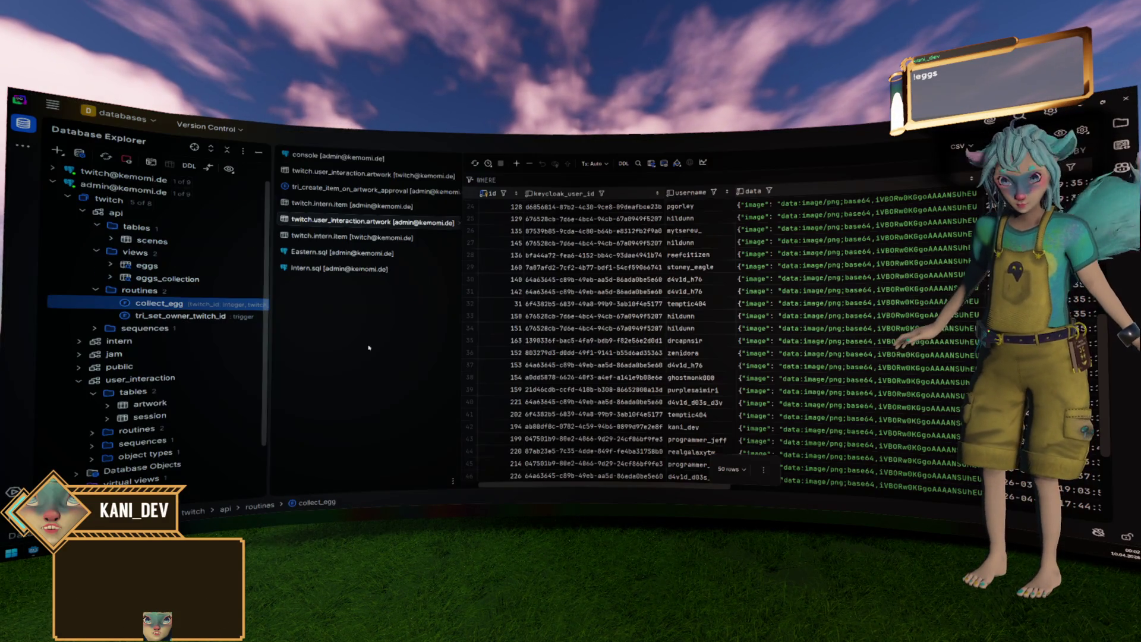
pyautogui.click(347, 157)
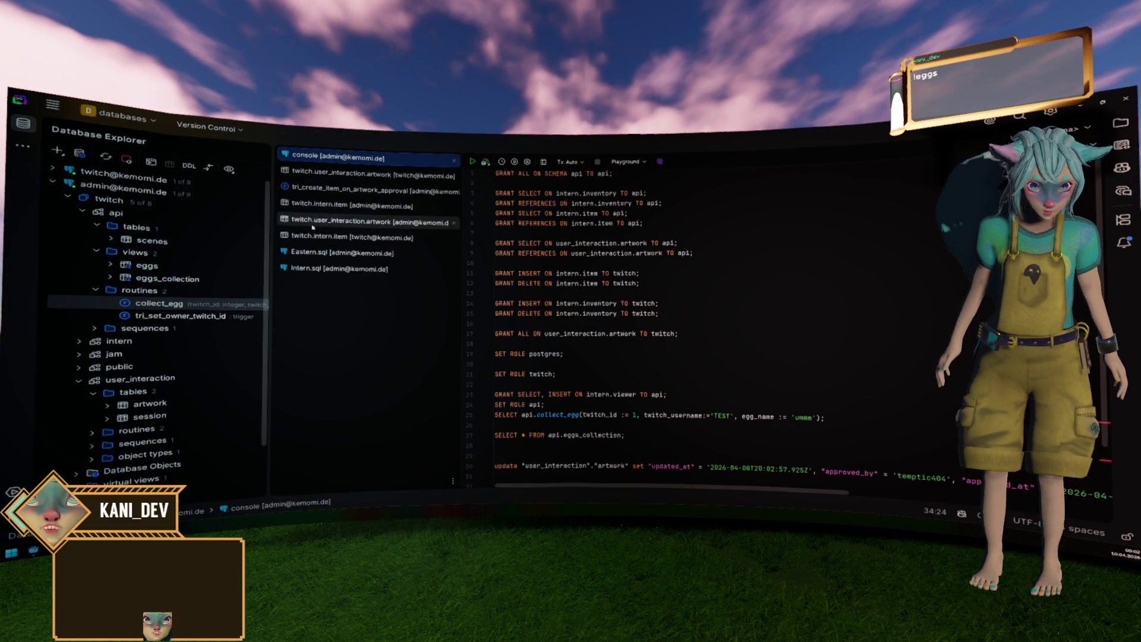
pyautogui.click(342, 252)
pyautogui.scroll(-15, 576, 258)
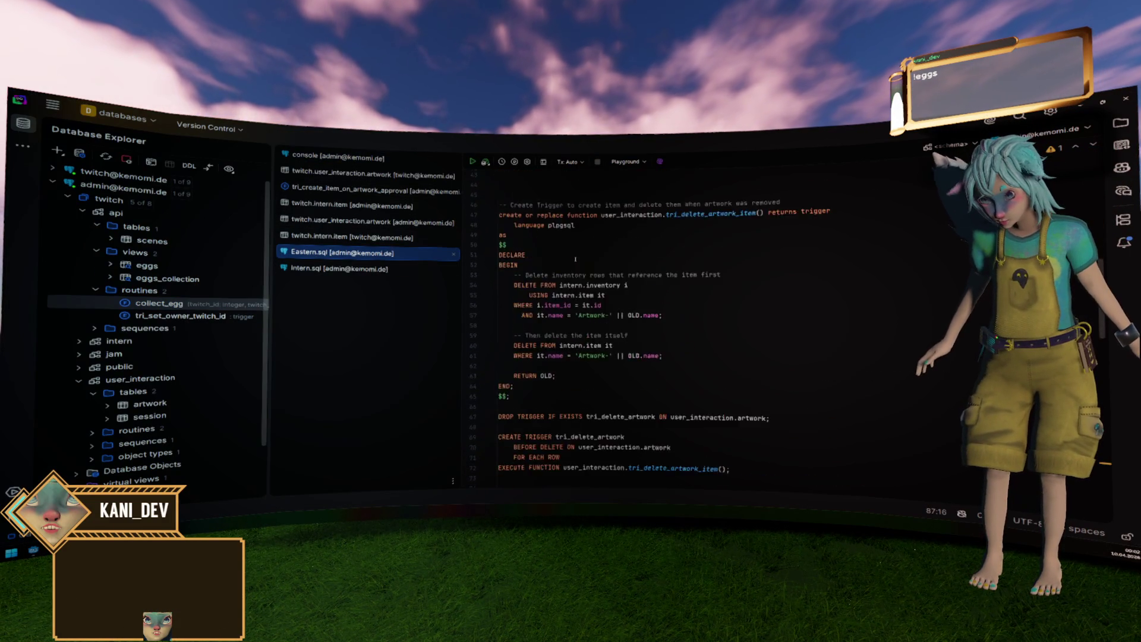
# Search for 'eggs_coll' to find the eggs_collection view and select its egg_name alias.
pyautogui.hotkey('ctrl', 'f')
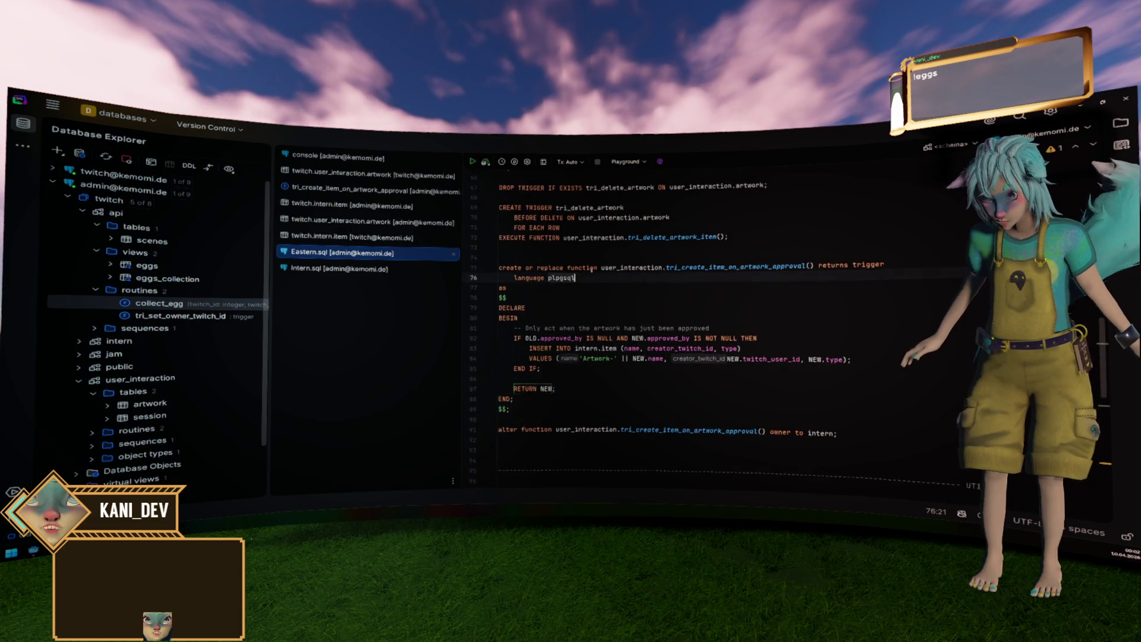
pyautogui.write('egg')
pyautogui.press('BackSpace')
pyautogui.press('BackSpace')
pyautogui.press('BackSpace')
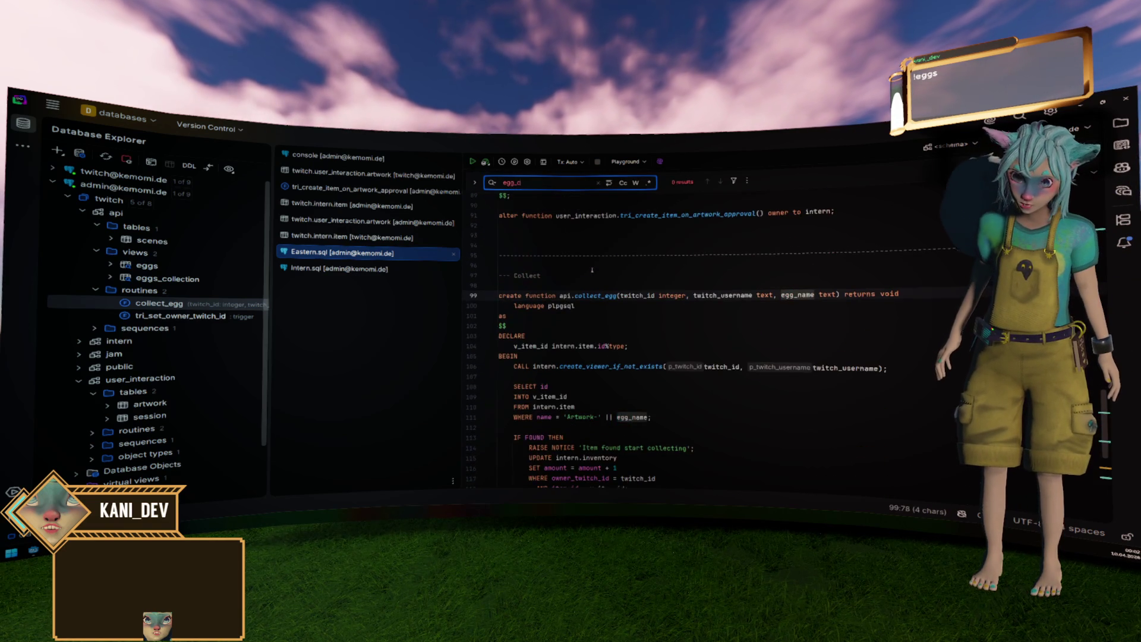
pyautogui.write('eggs_coll')
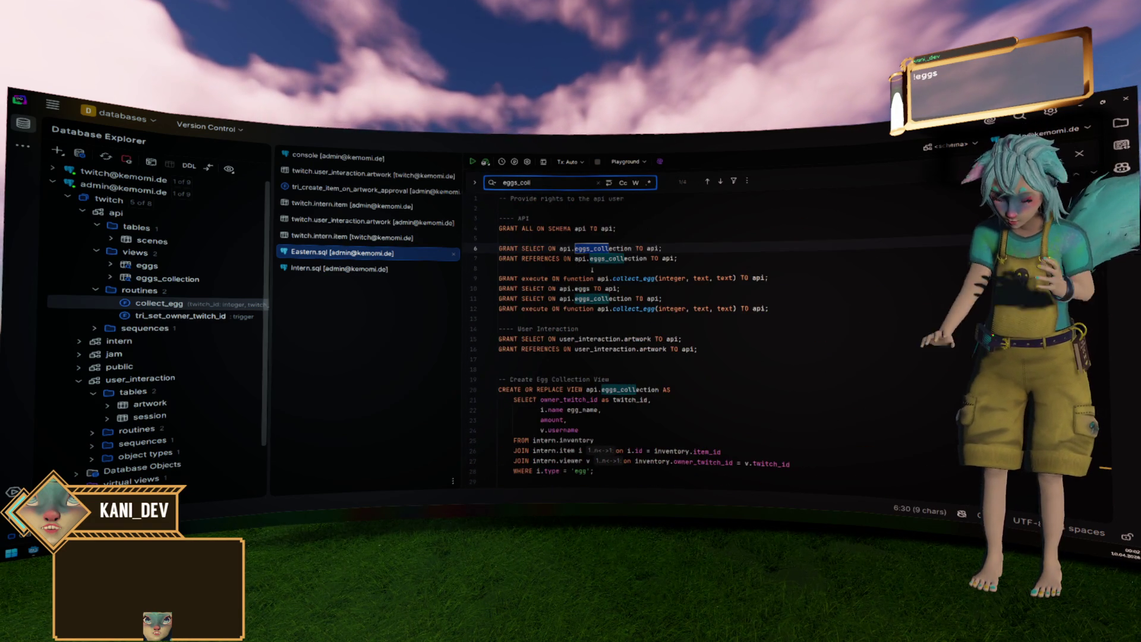
pyautogui.scroll(-3, 595, 285)
pyautogui.click(628, 338)
pyautogui.scroll(-2, 629, 338)
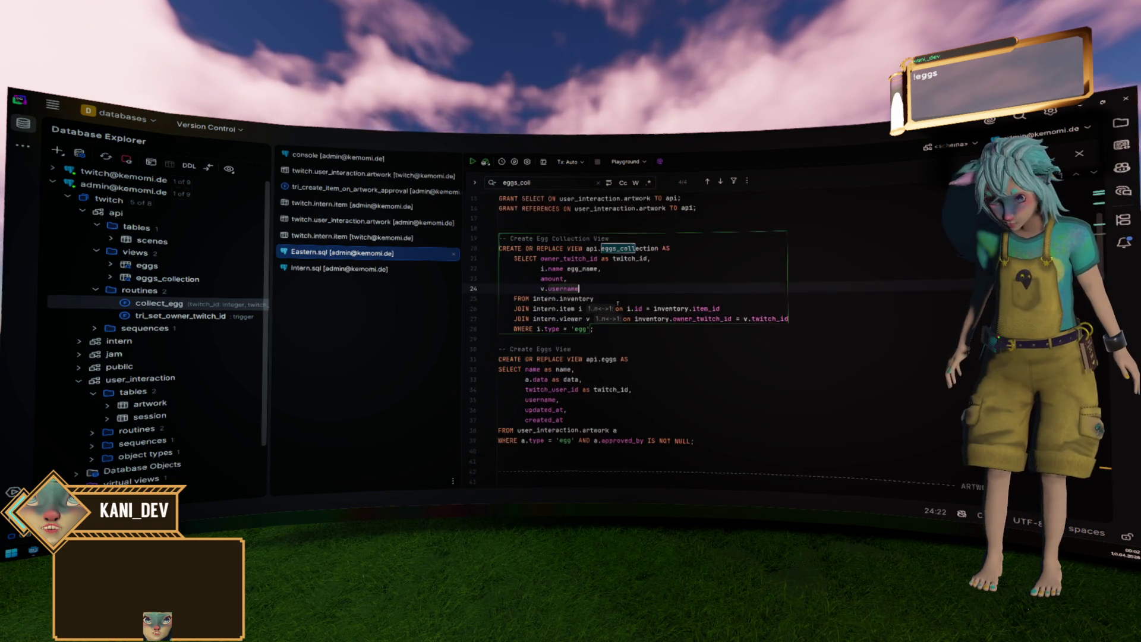
pyautogui.click(555, 256)
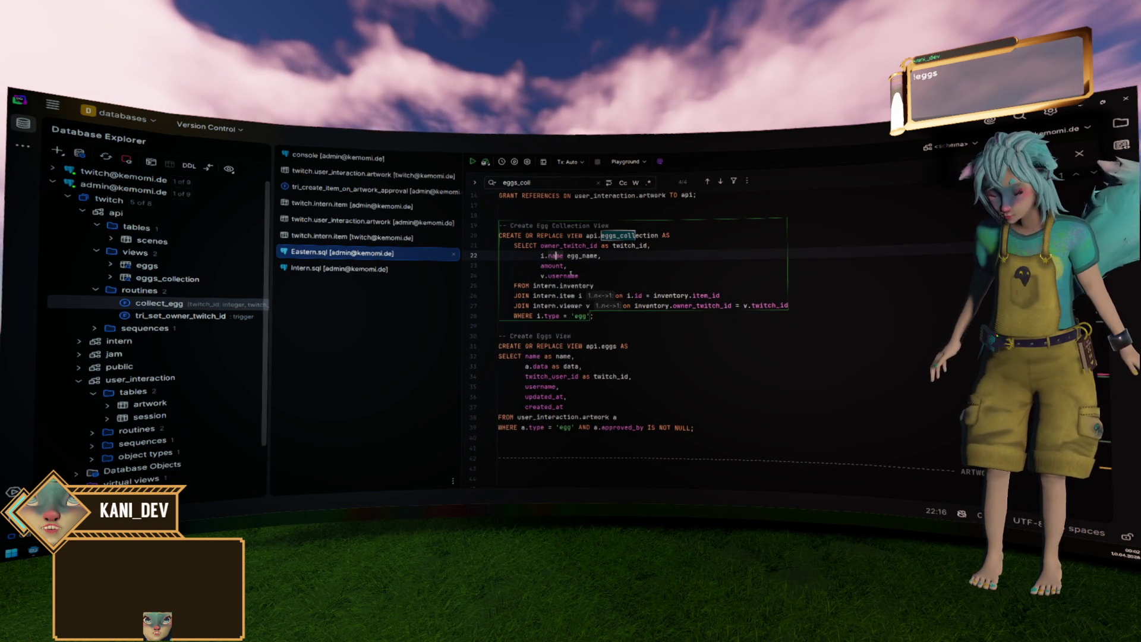
pyautogui.doubleClick(582, 255)
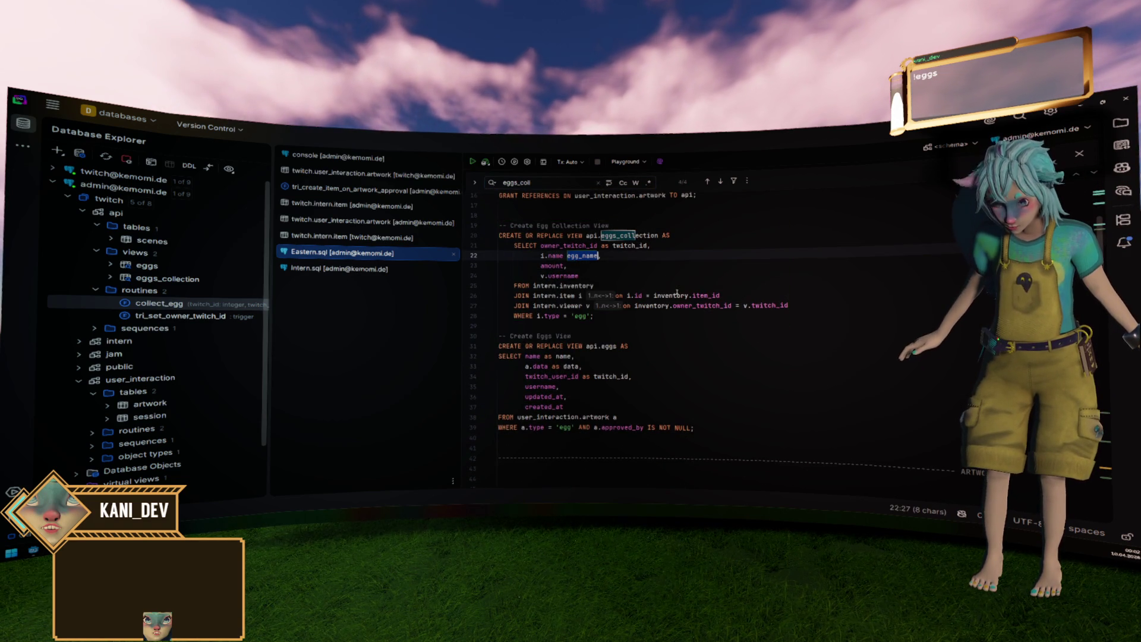
pyautogui.click(668, 326)
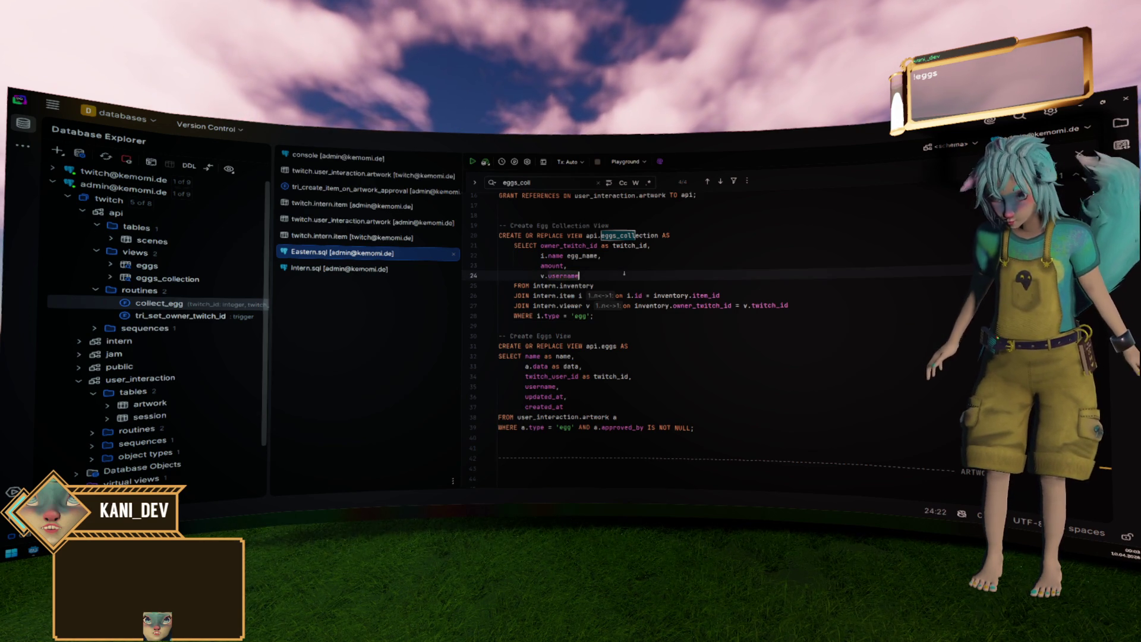
# Select the text around i.name and the inventory/item join lines in the view.
pyautogui.press('Up')
pyautogui.press('Up')
pyautogui.press('Up')
pyautogui.press('Home')
pyautogui.hotkey('shift', 'Home')
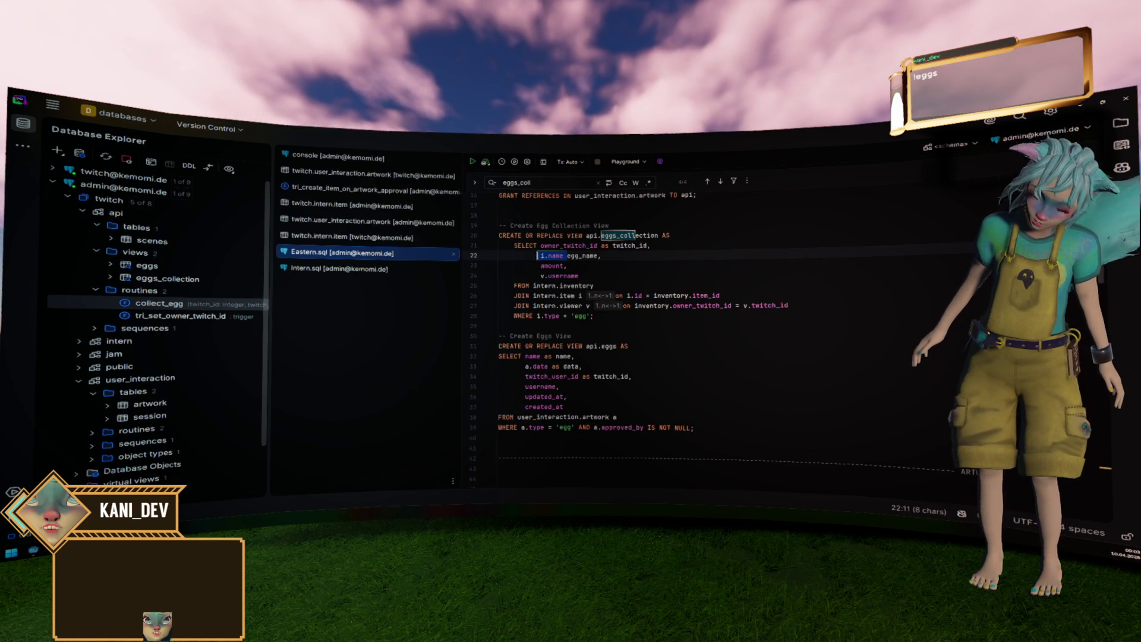
pyautogui.hotkey('shift', 'Right')
pyautogui.moveTo(639, 296)
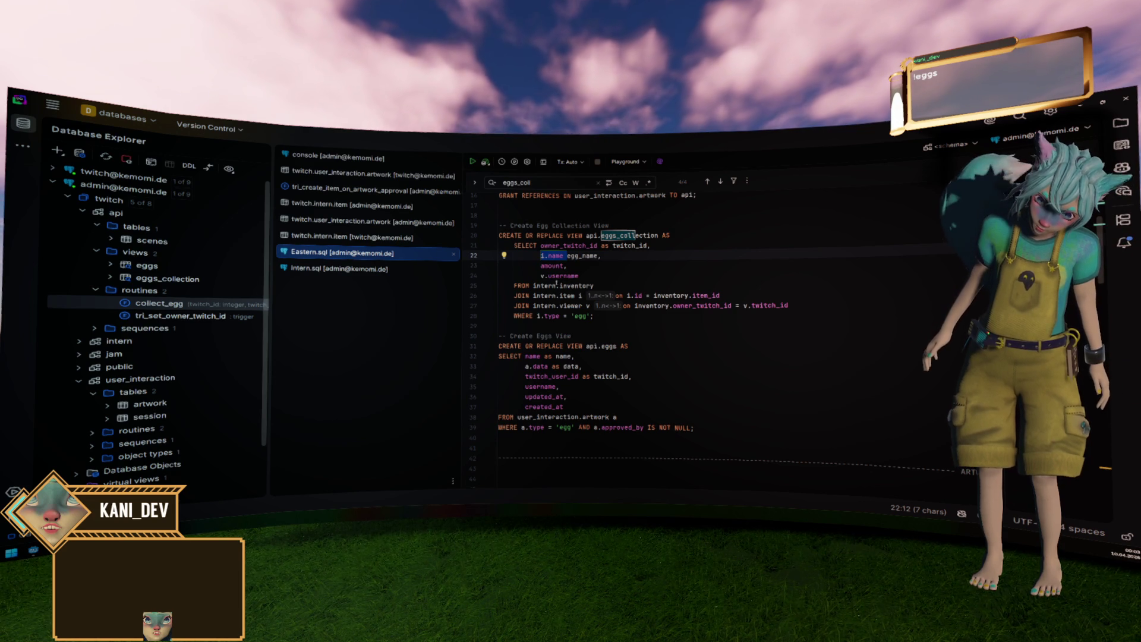
pyautogui.moveTo(531, 286); pyautogui.dragTo(720, 296)
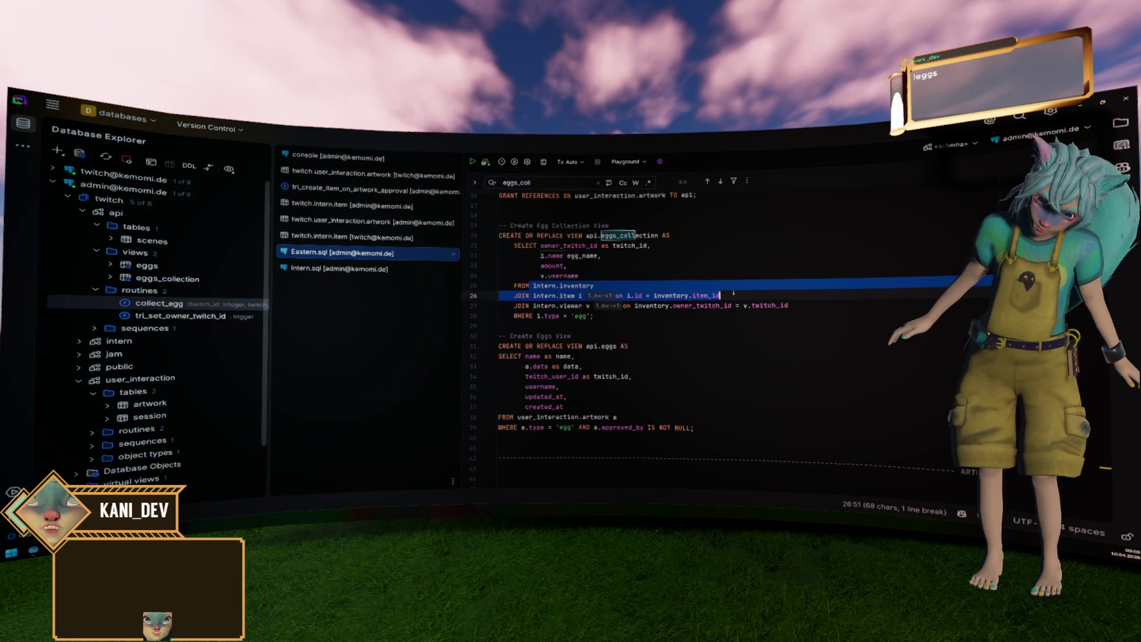
pyautogui.click(555, 256)
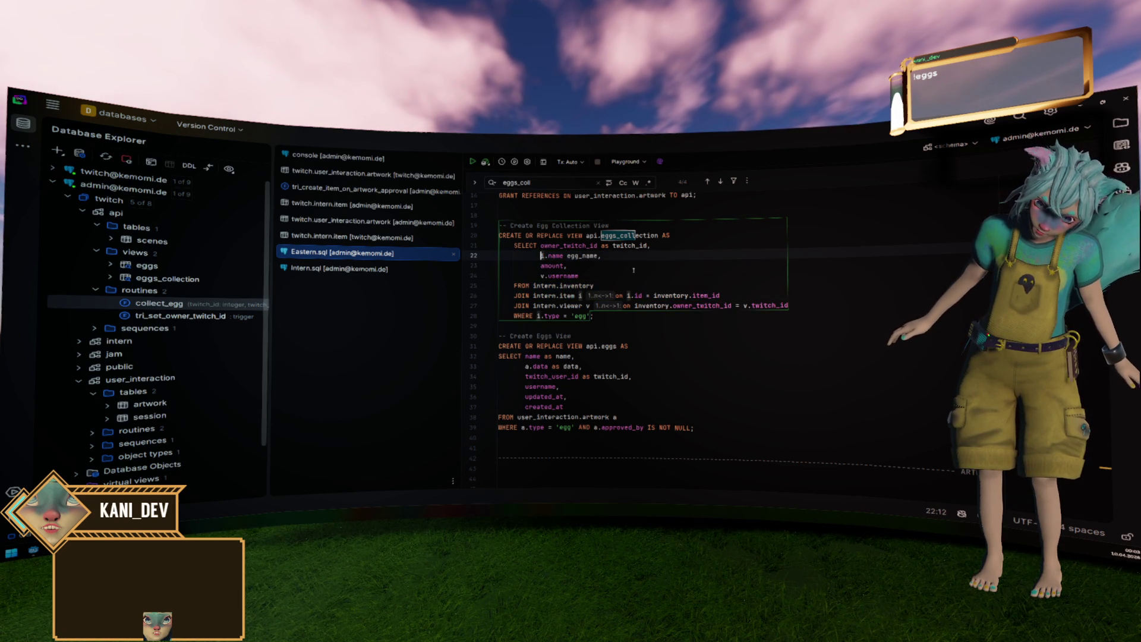
# Wrap i.name in a substr call via autocomplete, then remove it again.
pyautogui.press('Right')
pyautogui.press('Right')
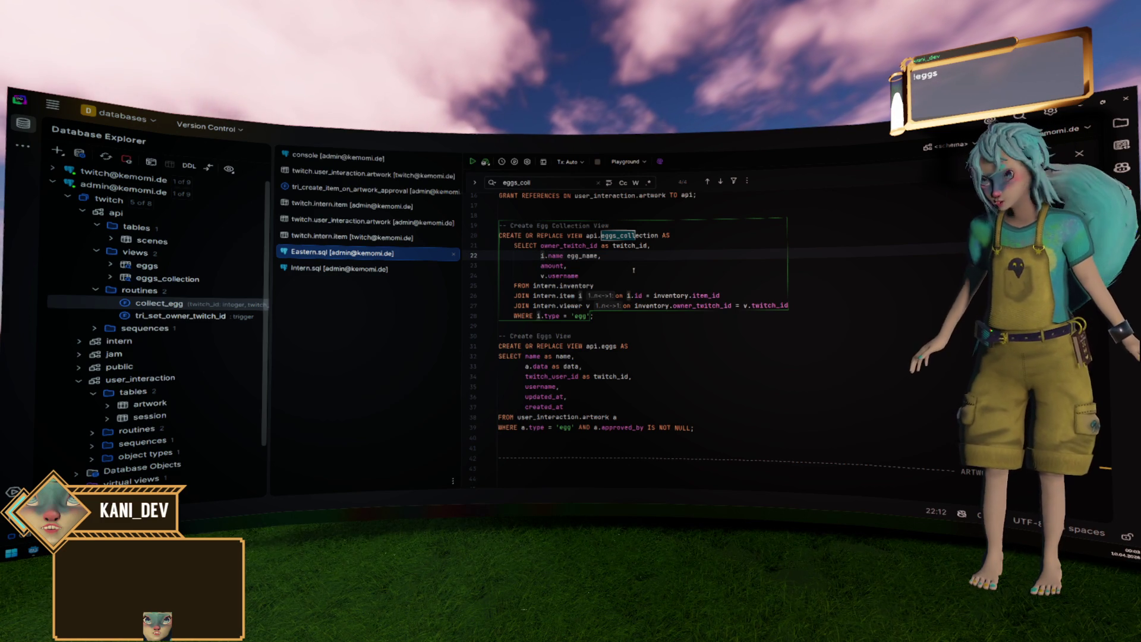
pyautogui.write('sub')
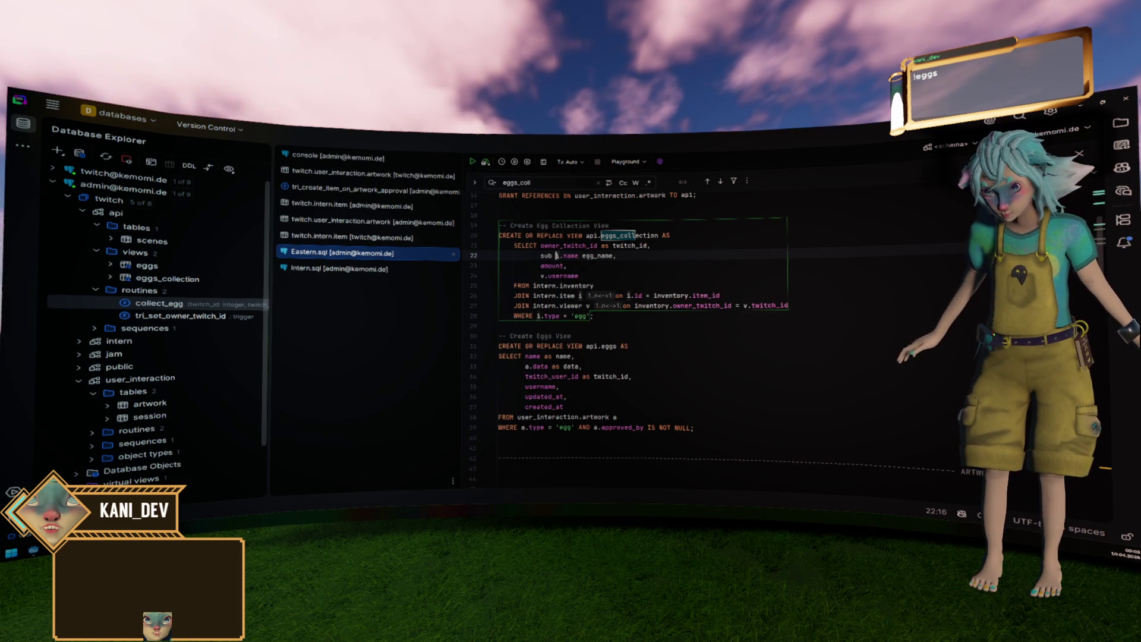
pyautogui.hotkey('ctrl', 'space')
pyautogui.press('Down')
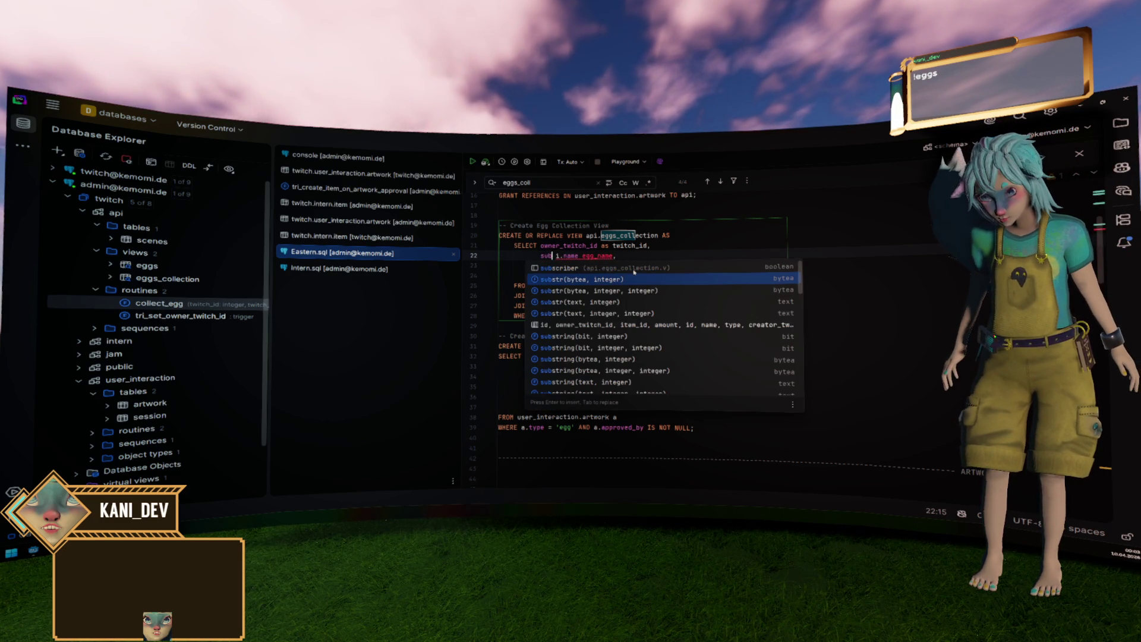
pyautogui.press('Return')
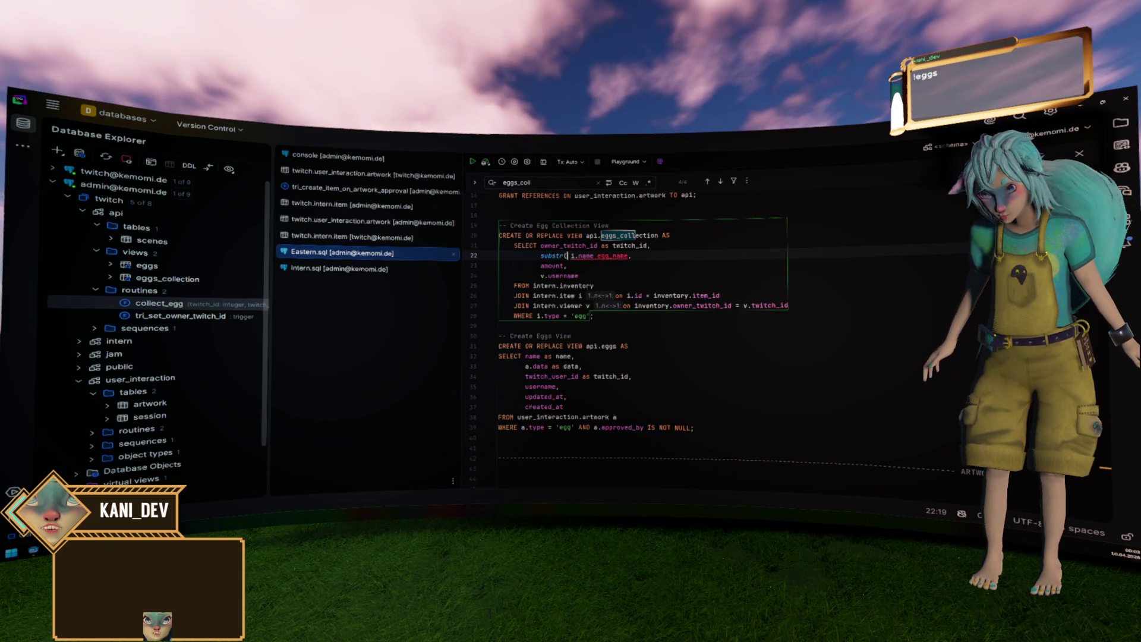
pyautogui.press('Delete')
pyautogui.press('Delete')
pyautogui.hotkey('ctrl', 'Right')
pyautogui.hotkey('ctrl', 'Right')
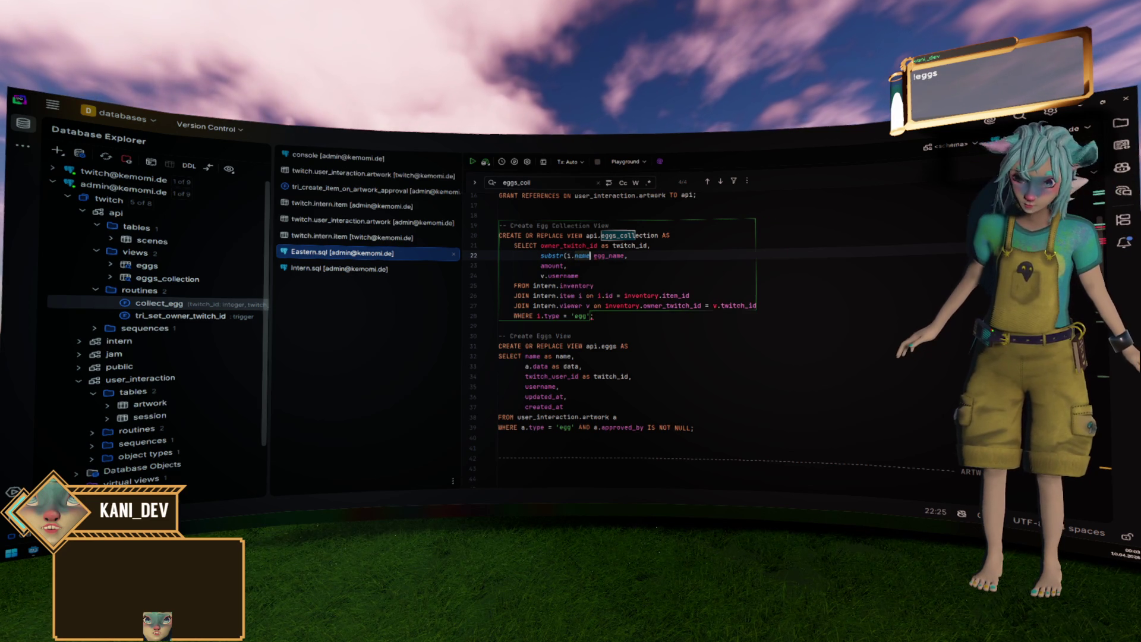
pyautogui.press('Left')
pyautogui.press('Left')
pyautogui.press('Left')
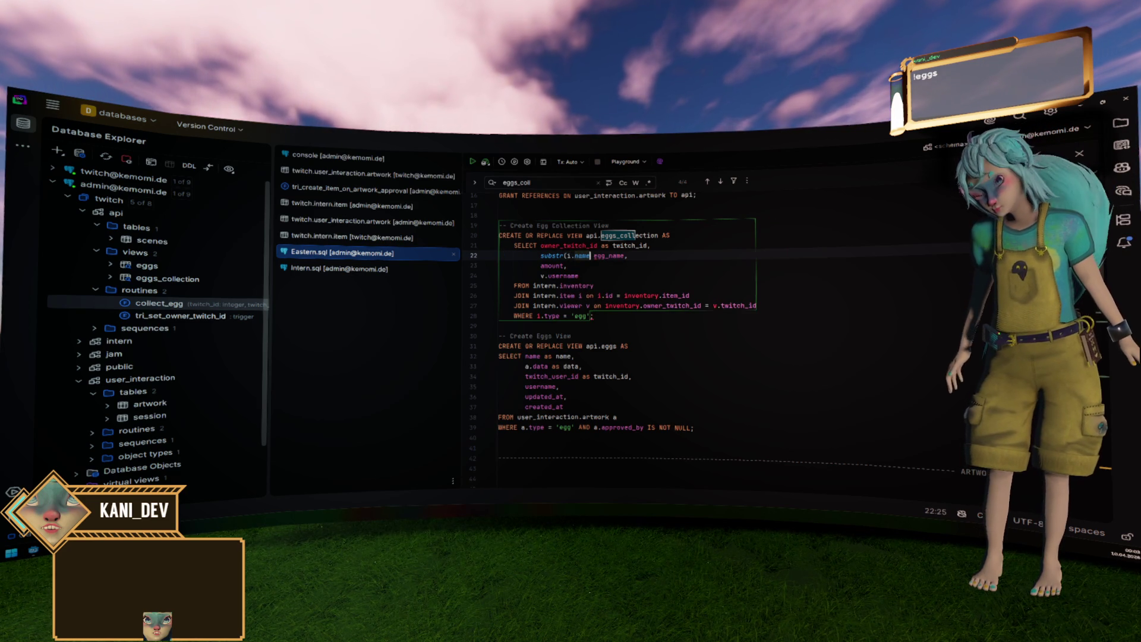
pyautogui.hotkey('shift', 'Left')
pyautogui.press('BackSpace')
pyautogui.press('BackSpace')
pyautogui.press('BackSpace')
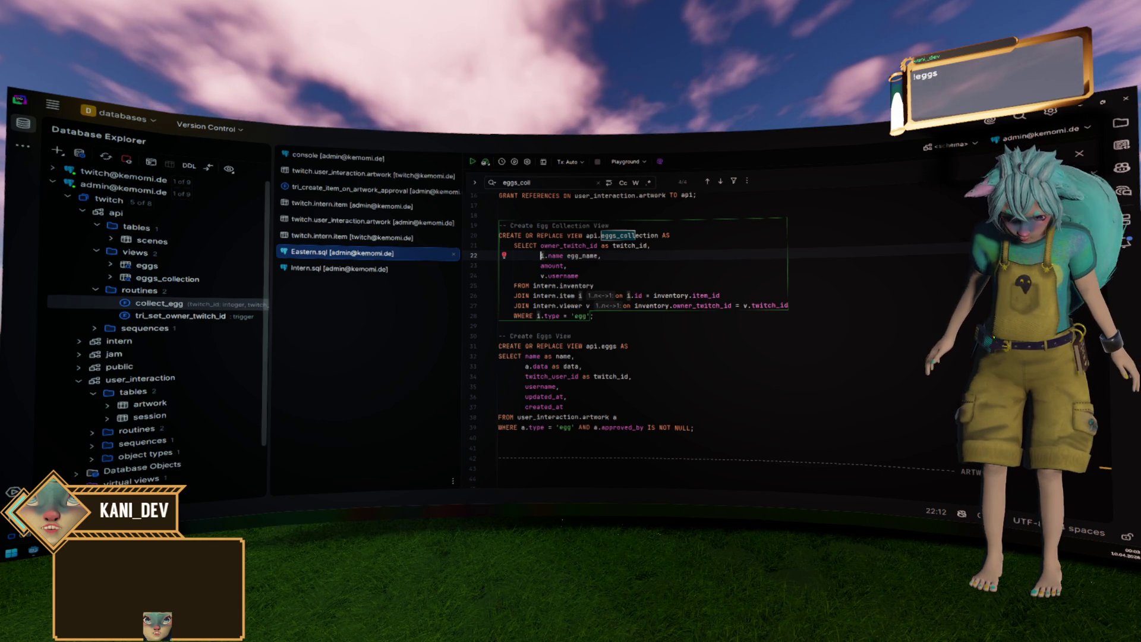
# Type 'sub' before i.name and move through the suggestions toward substr.
pyautogui.write('sub')
pyautogui.press('Down')
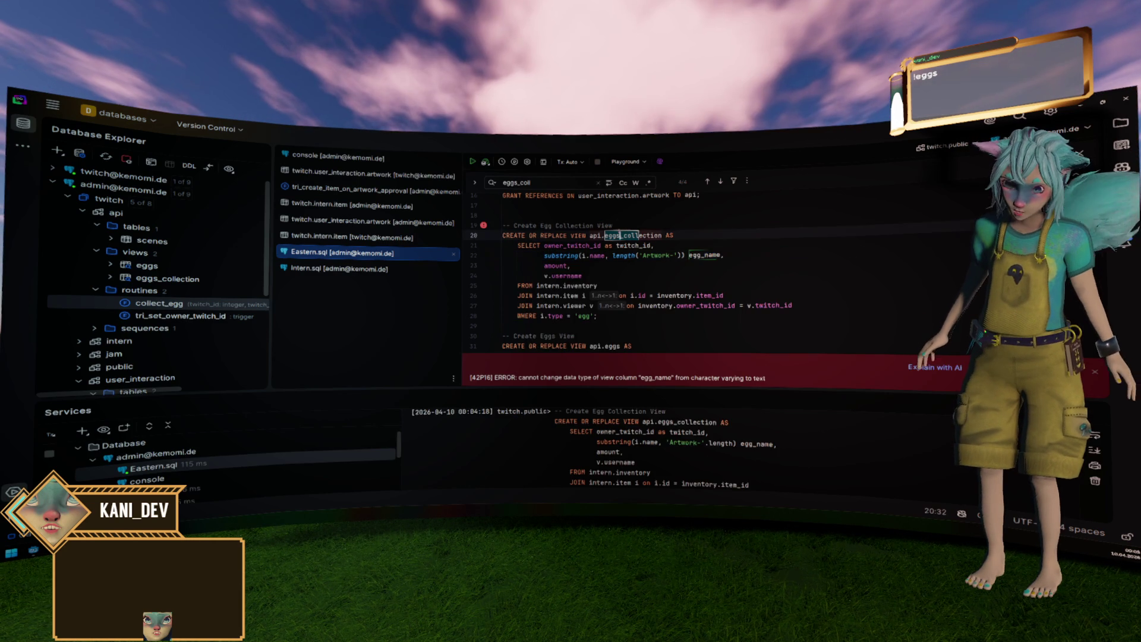
# Add DROP VIEW IF EXISTS, run it with CREATE VIEW, then delete the DROP line.
pyautogui.write('D')
pyautogui.press('Return')
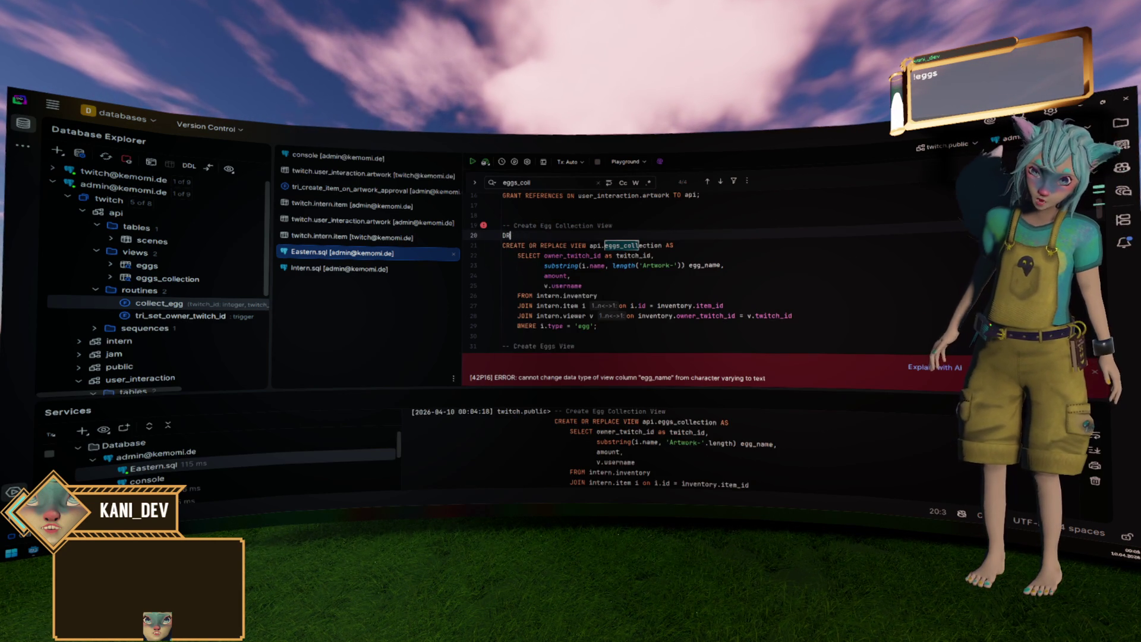
pyautogui.press('Tab')
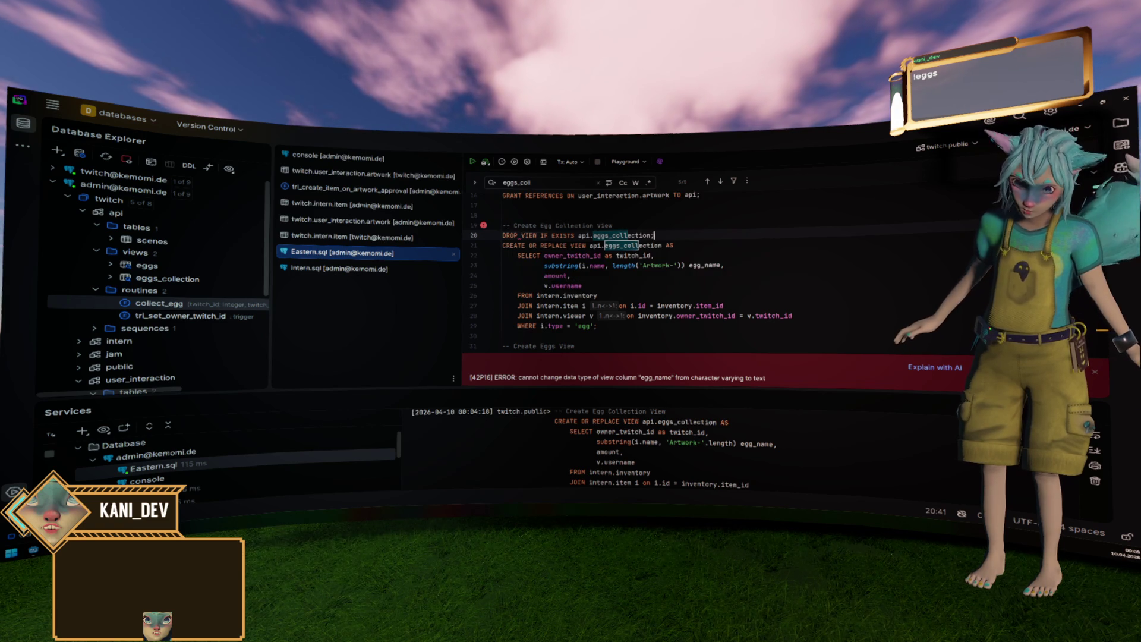
pyautogui.write(';')
pyautogui.hotkey('ctrl', 'Return')
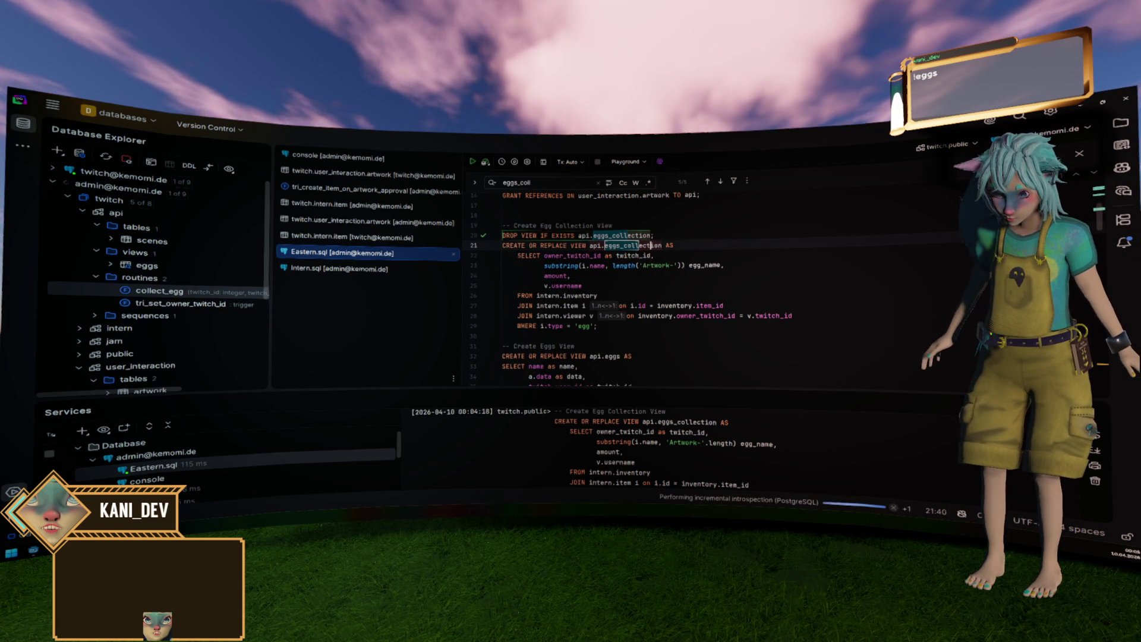
pyautogui.press('Down')
pyautogui.hotkey('ctrl', 'Return')
pyautogui.press('Return')
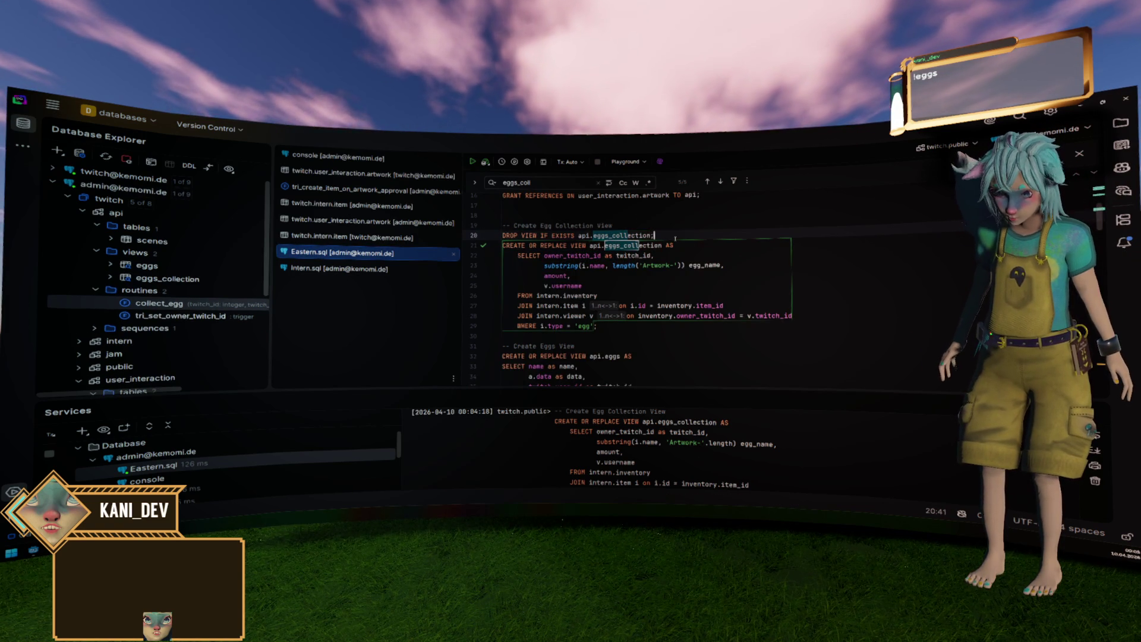
pyautogui.press('Up')
pyautogui.hotkey('shift', 'Home')
pyautogui.press('BackSpace')
pyautogui.press('BackSpace')
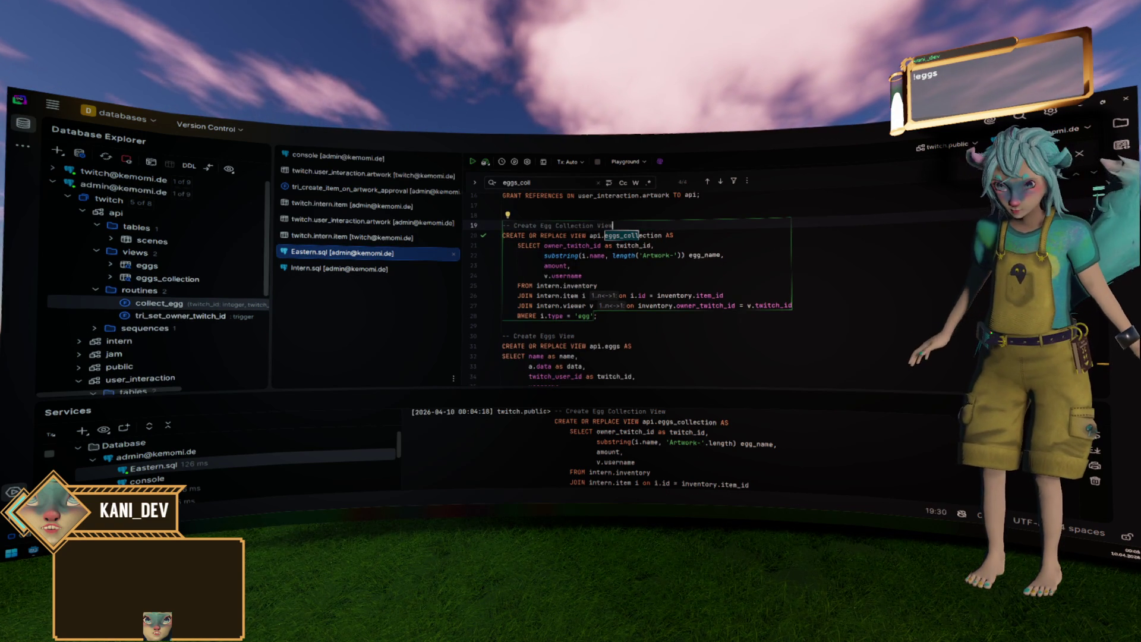
# Run the GRANT SELECT and GRANT REFERENCES statements on api.eggs_collection to api.
pyautogui.scroll(5, 624, 285)
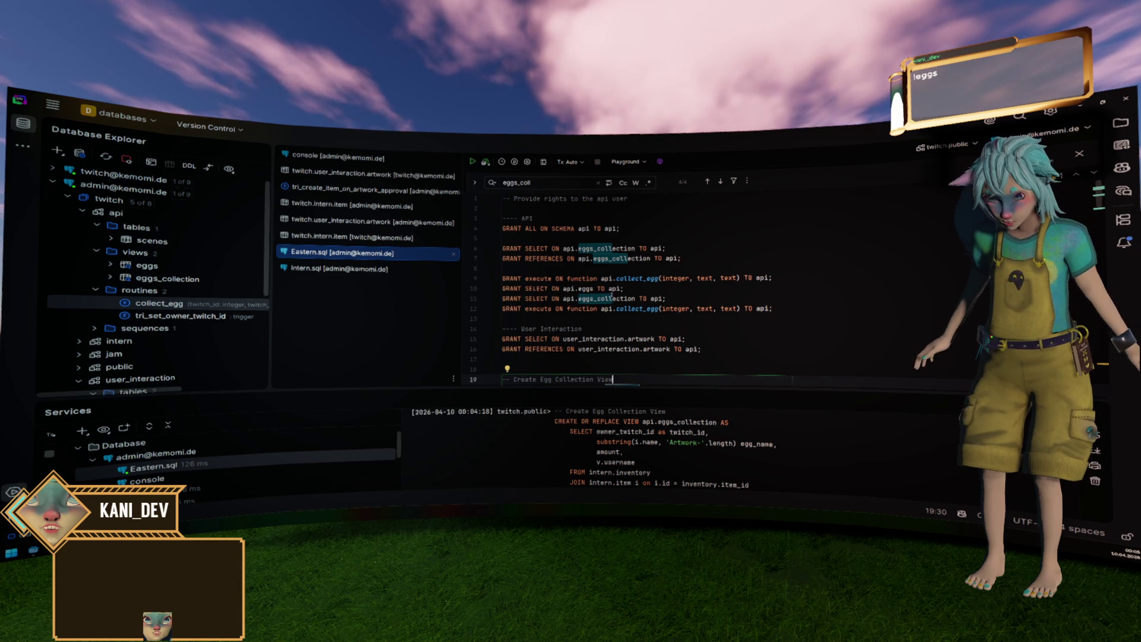
pyautogui.click(608, 248)
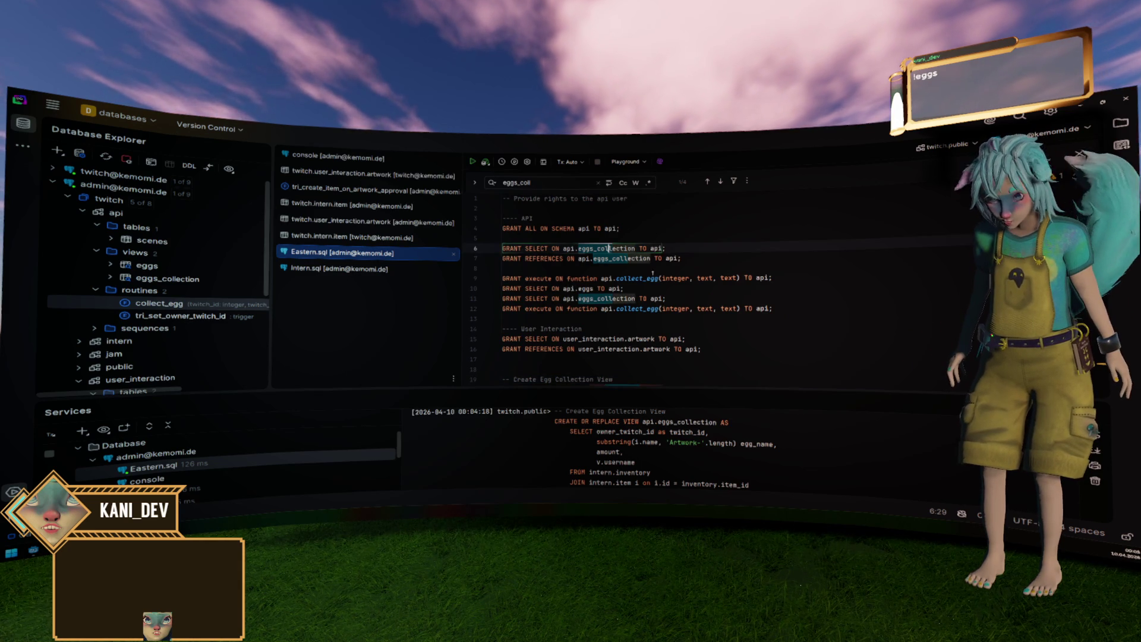
pyautogui.hotkey('ctrl', 'Return')
pyautogui.press('Return')
pyautogui.press('Down')
pyautogui.hotkey('ctrl', 'Return')
pyautogui.press('Return')
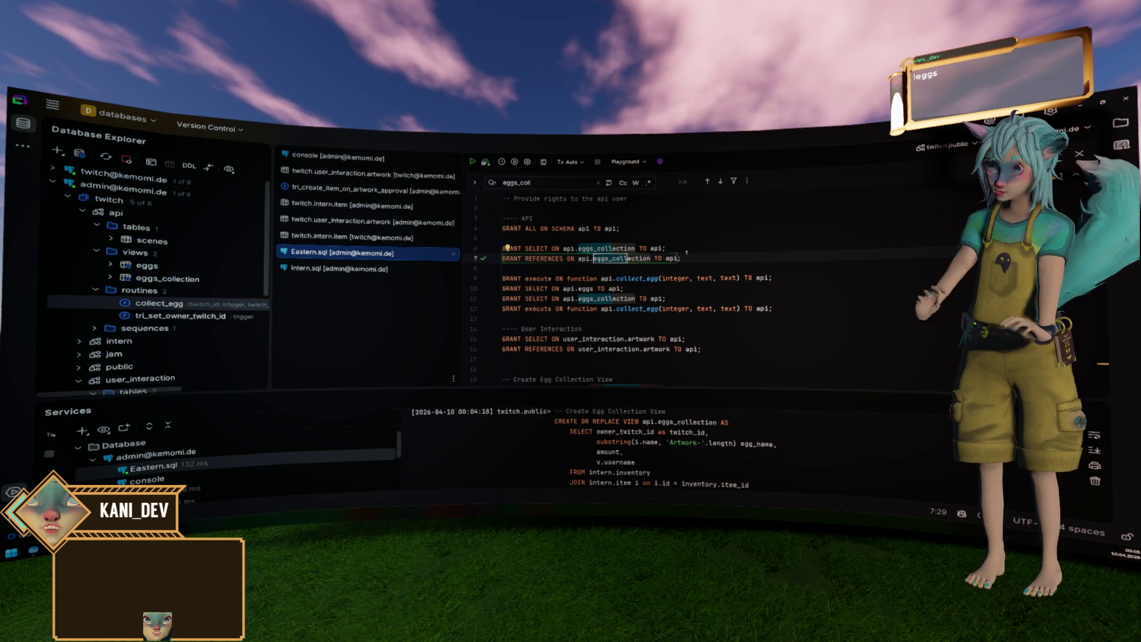
pyautogui.scroll(-4, 686, 252)
# Open the eggs_collection view's data to check the current egg names.
pyautogui.click(654, 278)
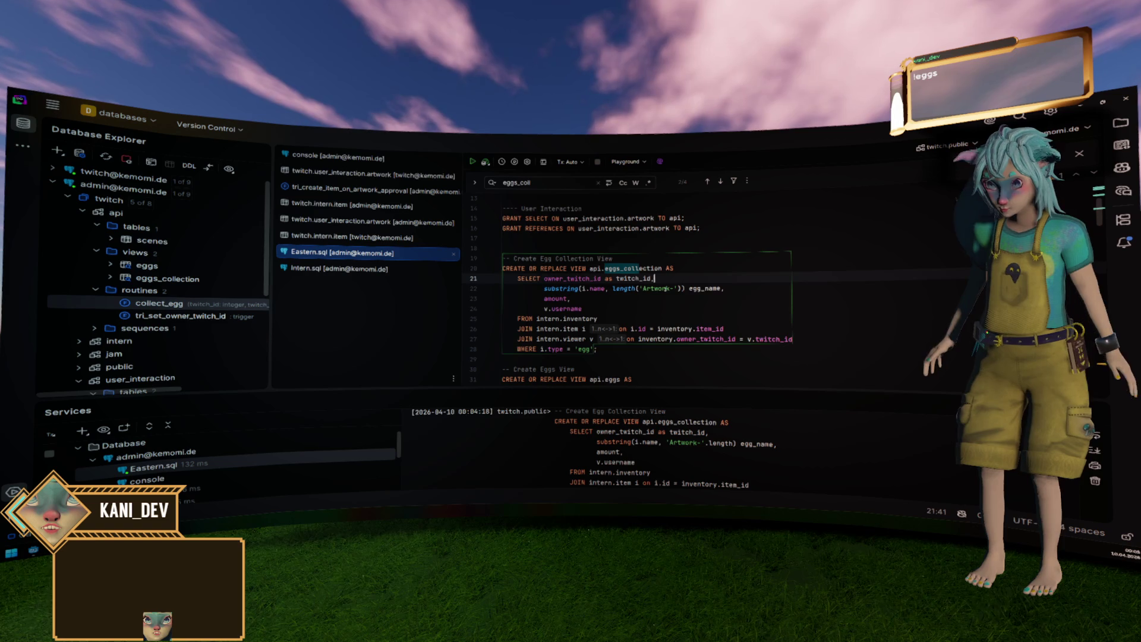
pyautogui.doubleClick(168, 279)
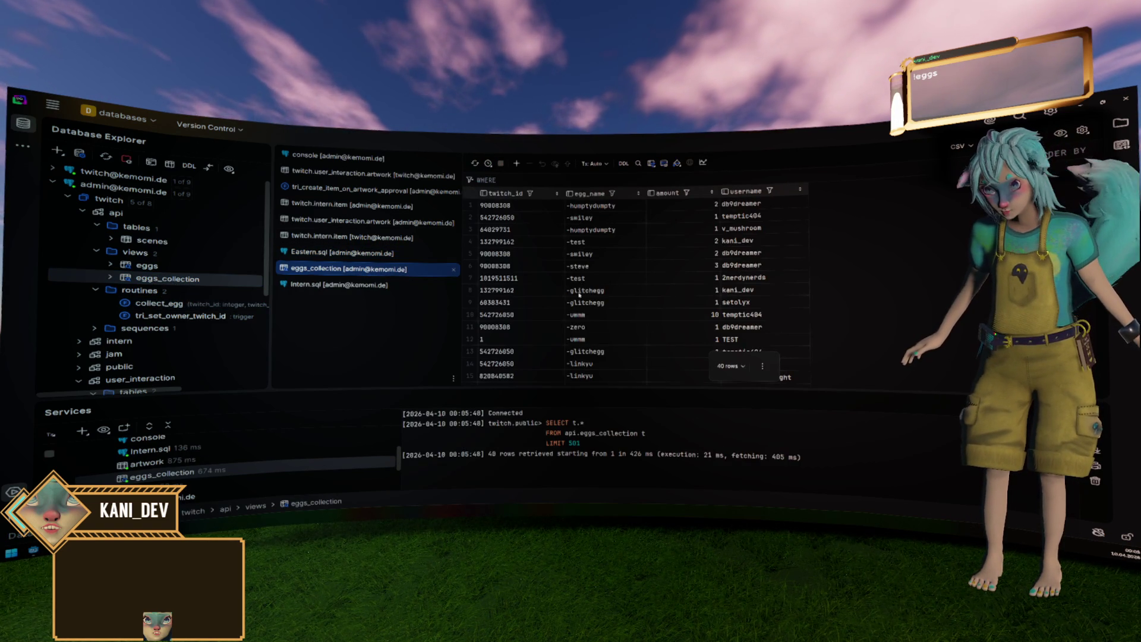
pyautogui.hotkey('ctrl', 'Tab')
# Change the substring start to length('Artwork-') + 1, rerun the view and recheck the names.
pyautogui.click(681, 288)
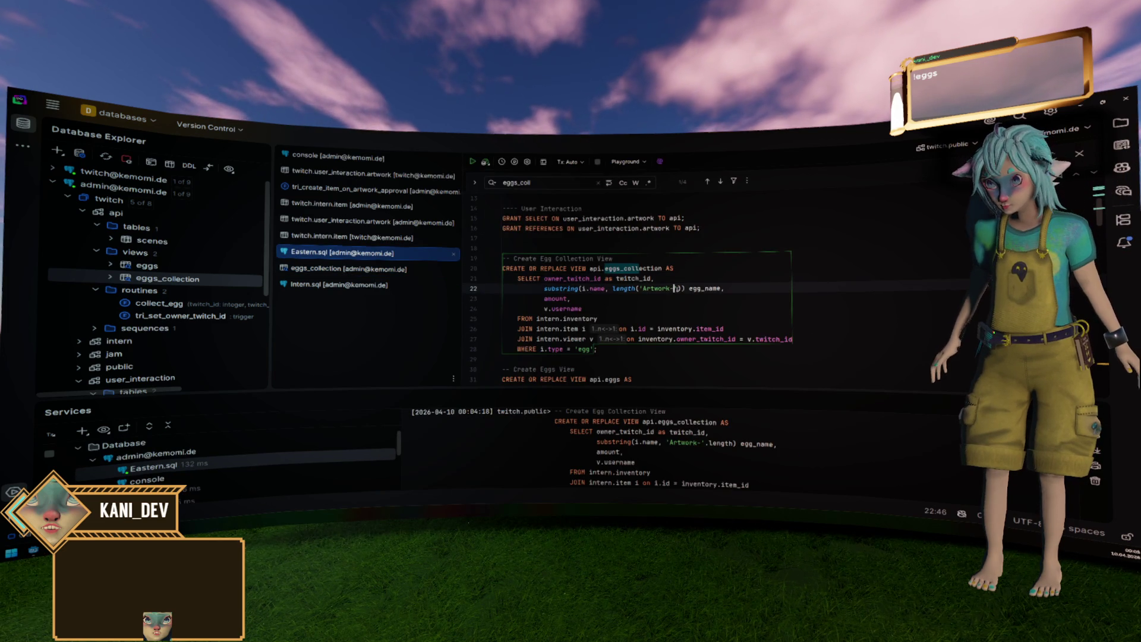
pyautogui.write('+ 1')
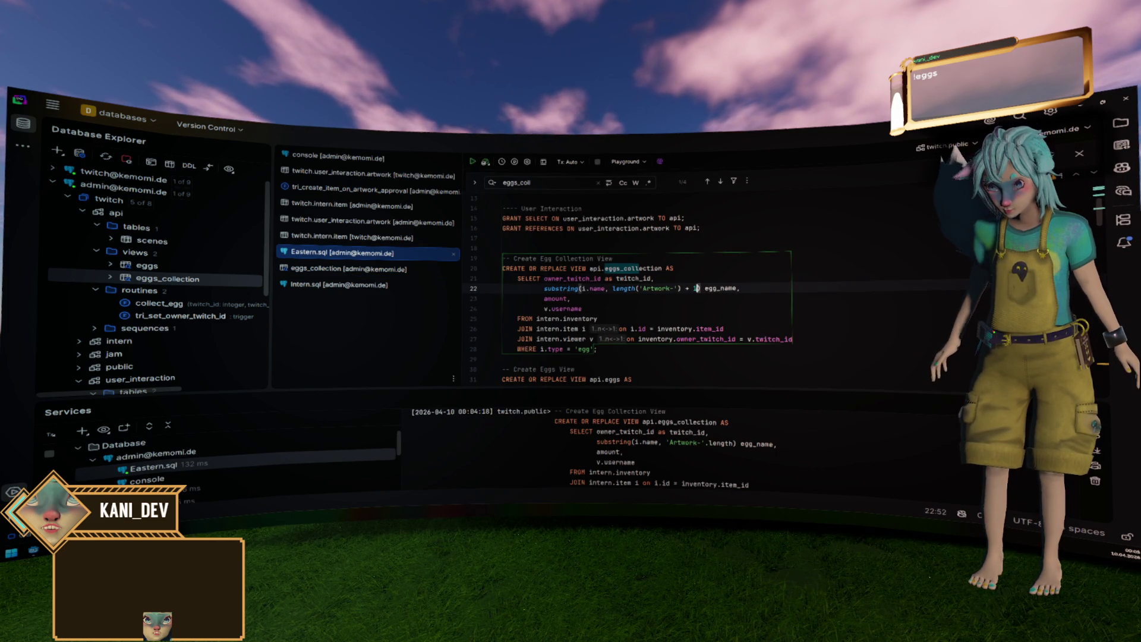
pyautogui.hotkey('ctrl', 'Return')
pyautogui.press('Return')
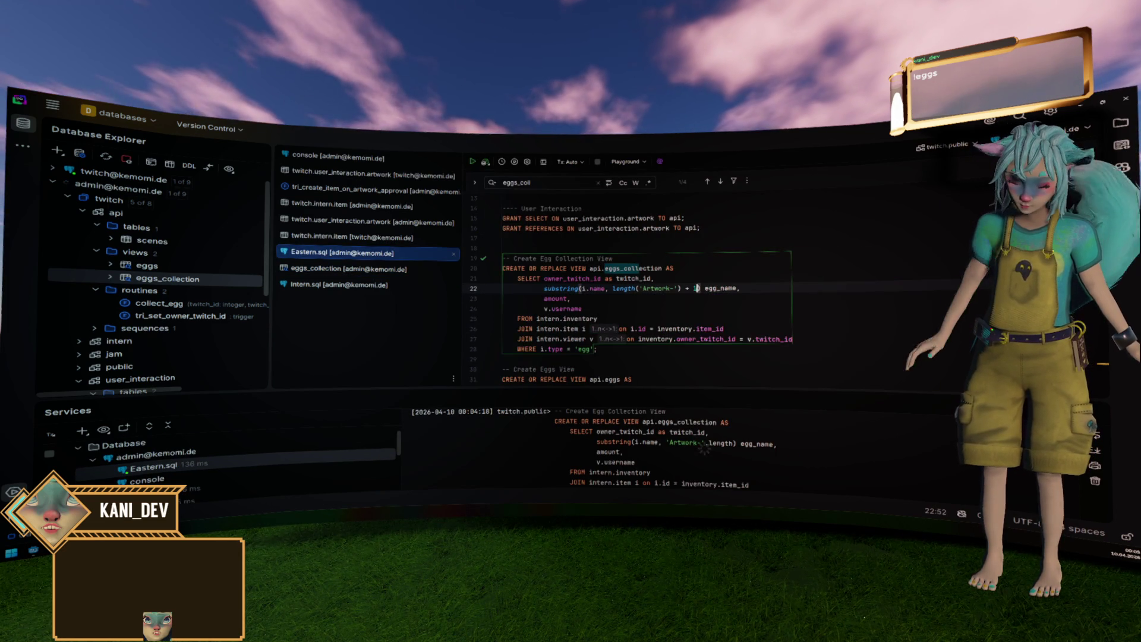
pyautogui.doubleClick(189, 279)
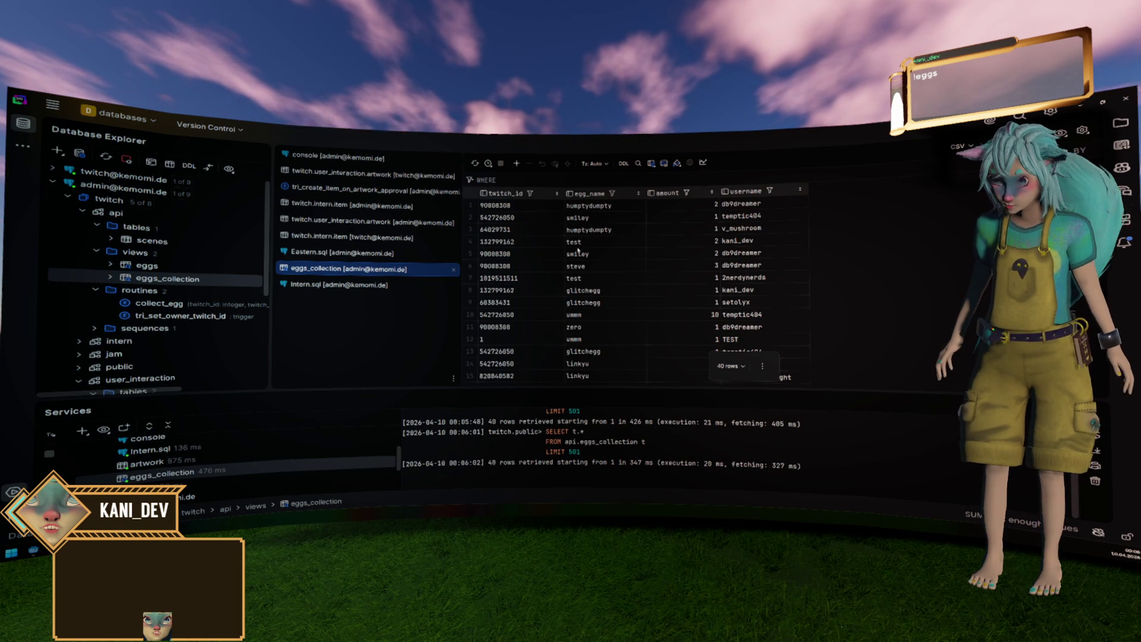
pyautogui.hotkey('ctrl', 'Tab')
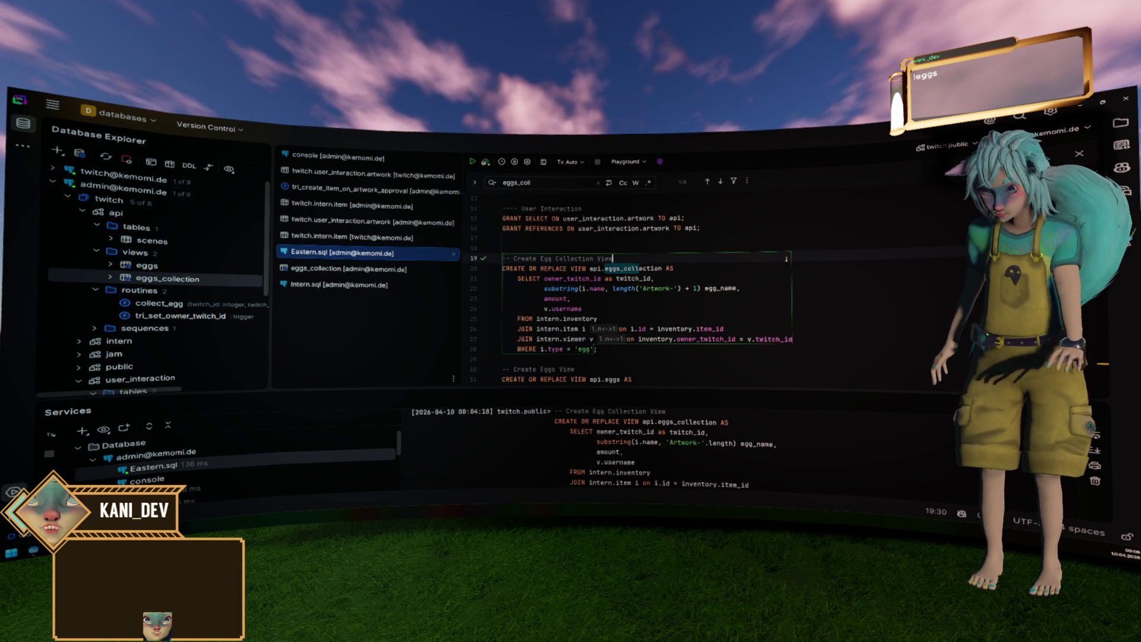
pyautogui.hotkey('alt', 'Tab')
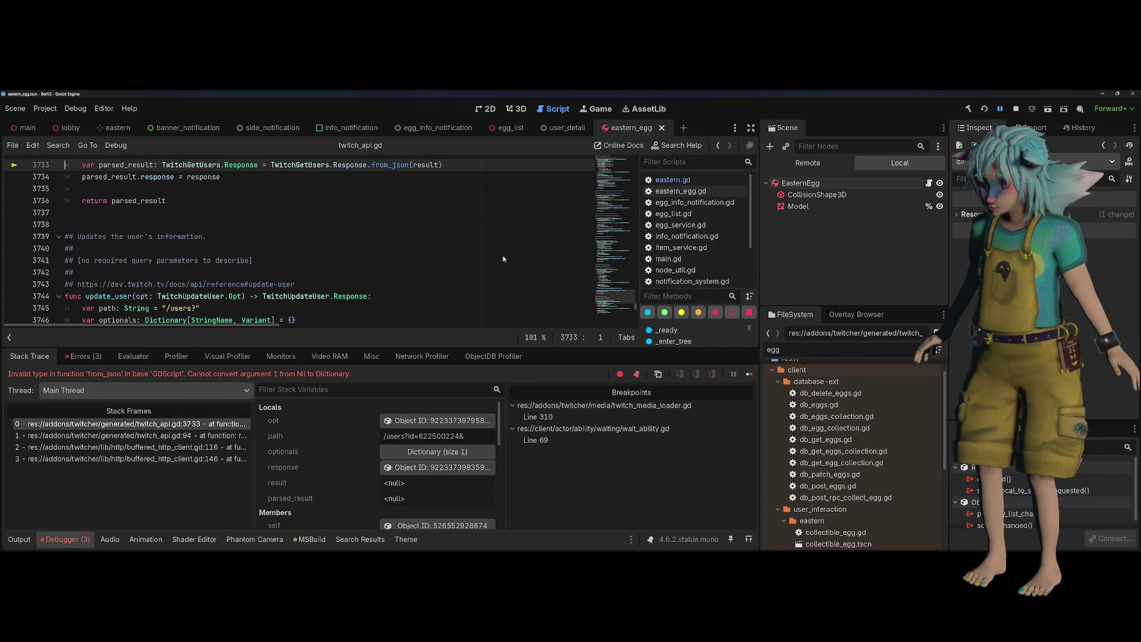
# Rebuild the .NET project and relaunch the game with F5.
pyautogui.press('F5')
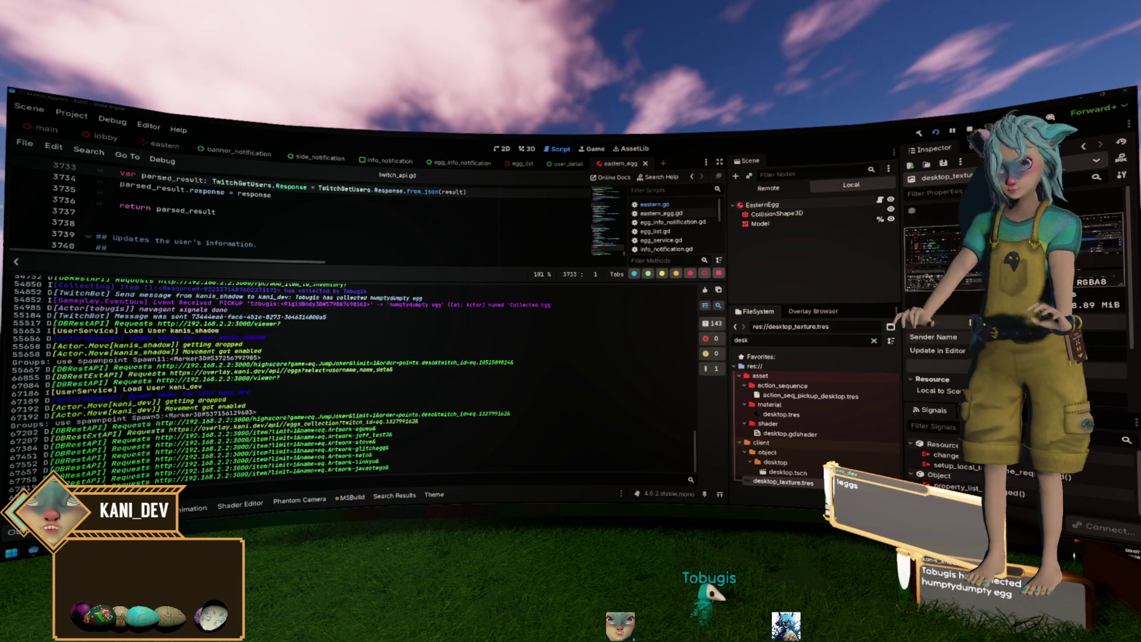
# Collapse the bottom panel to review twitch_api.gd, then close the eastern_egg scene tab.
pyautogui.click(460, 257)
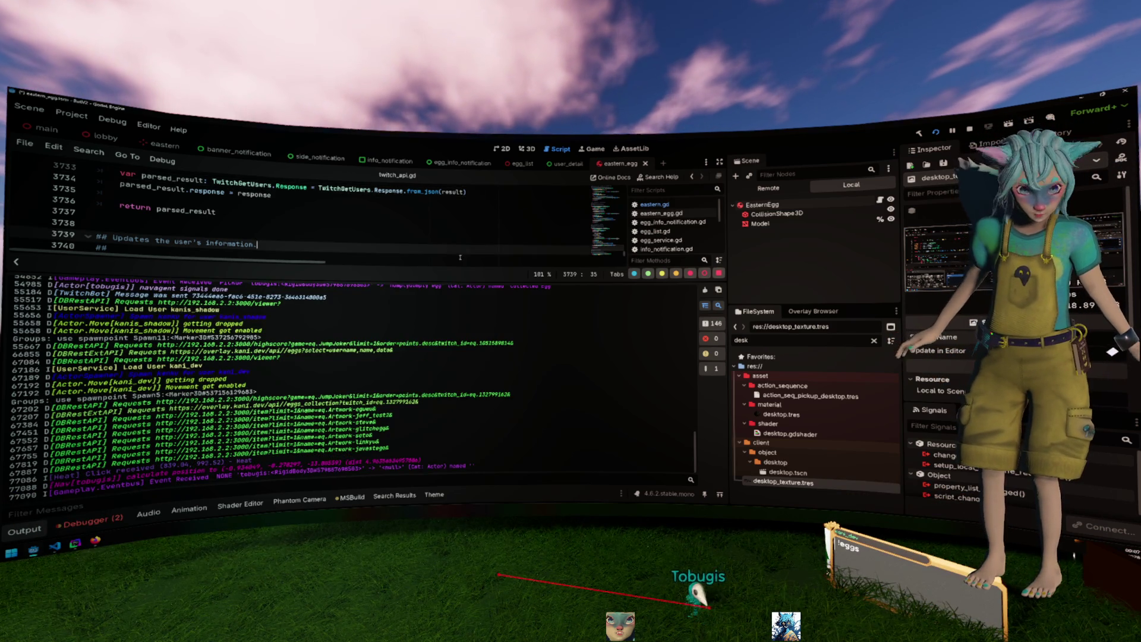
pyautogui.hotkey('ctrl', 'j')
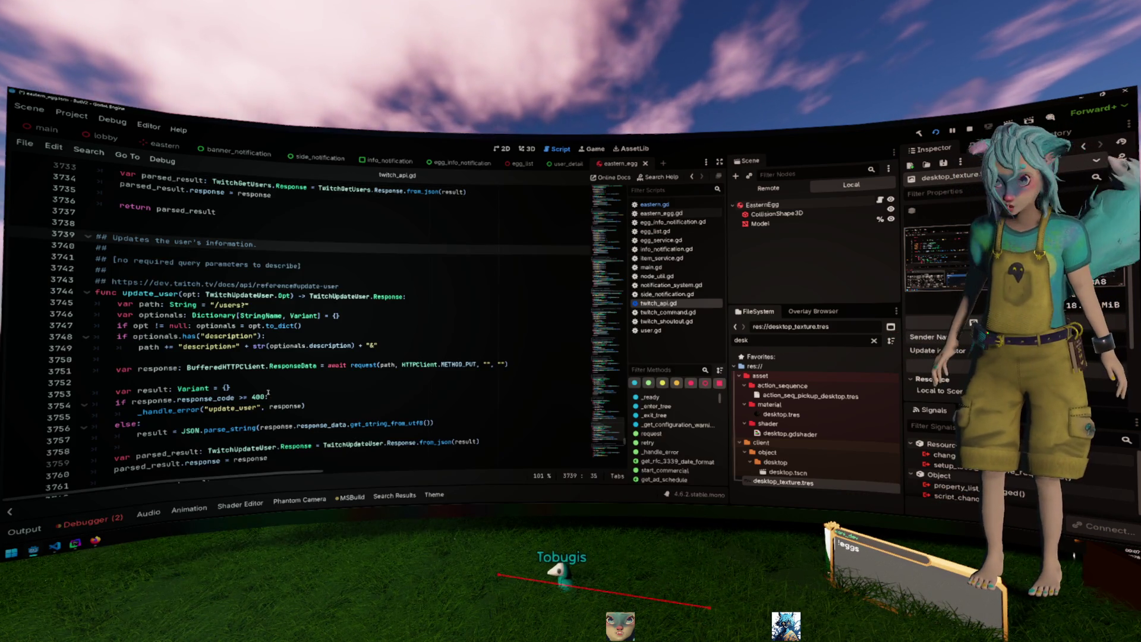
pyautogui.click(305, 365)
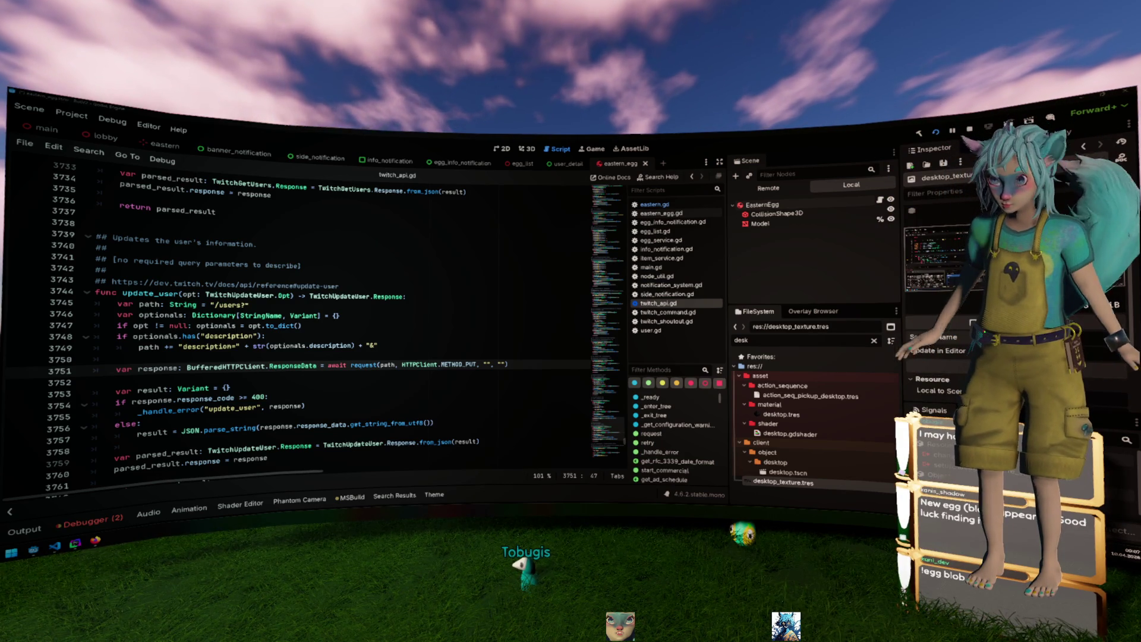
pyautogui.click(395, 277)
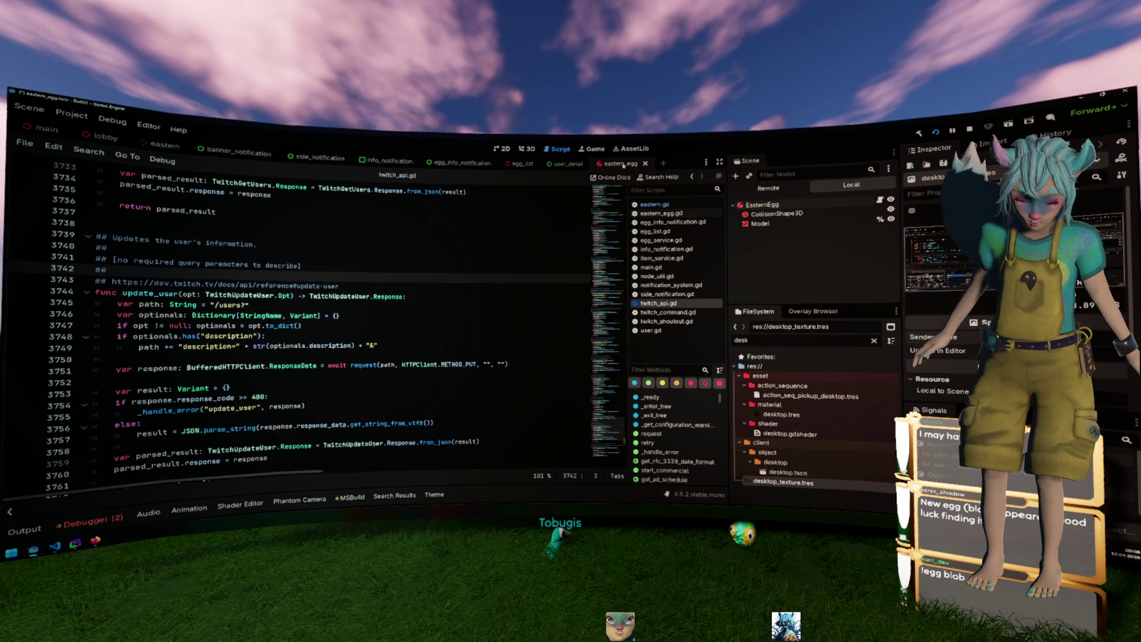
pyautogui.middleClick(623, 165)
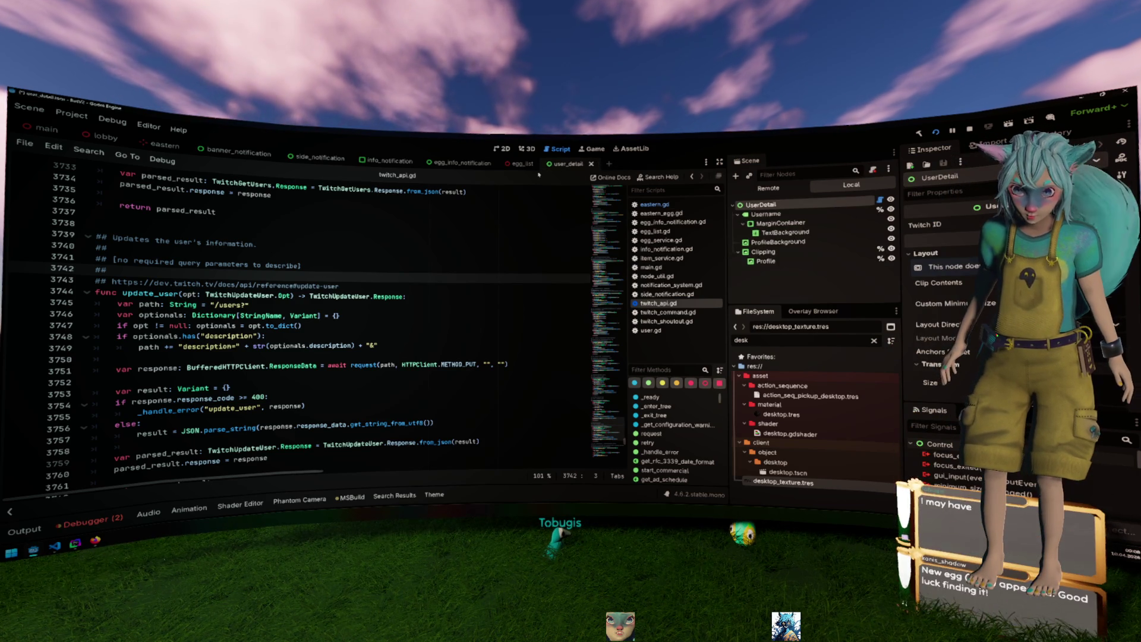
# Close user_detail, select the Egg node and open EggList's egg_list.gd script.
pyautogui.middleClick(572, 166)
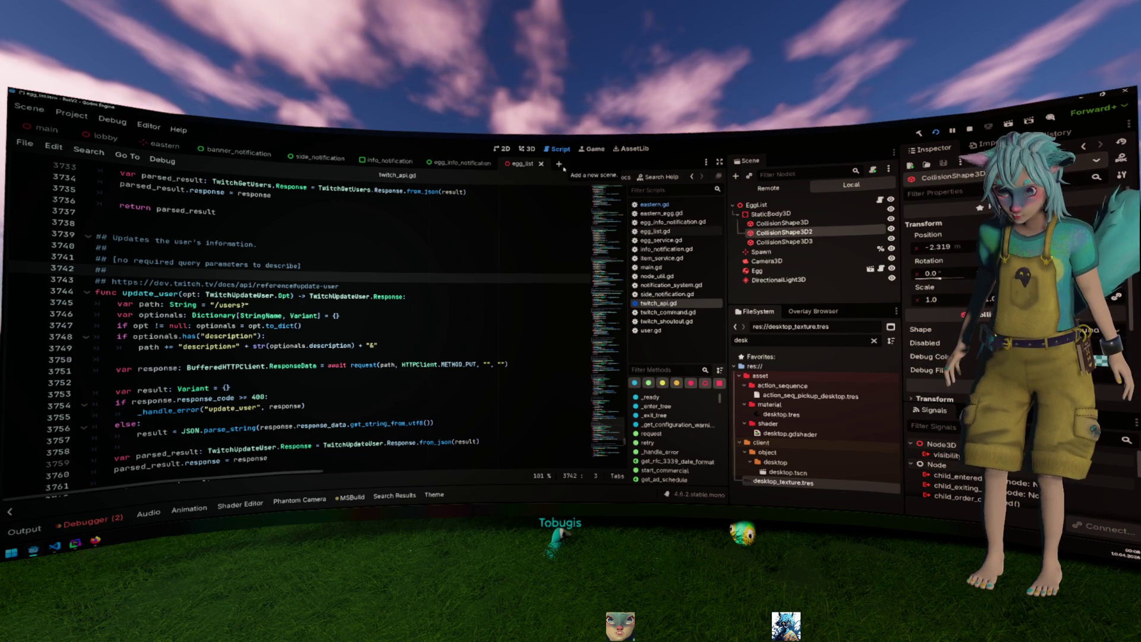
pyautogui.rightClick(764, 271)
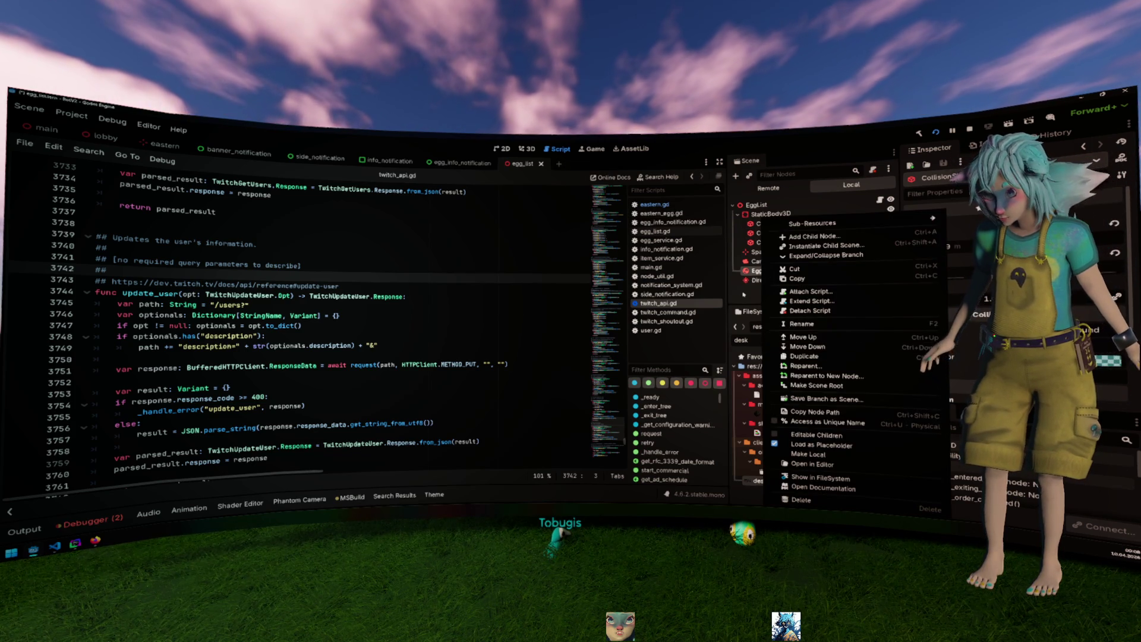
pyautogui.click(752, 290)
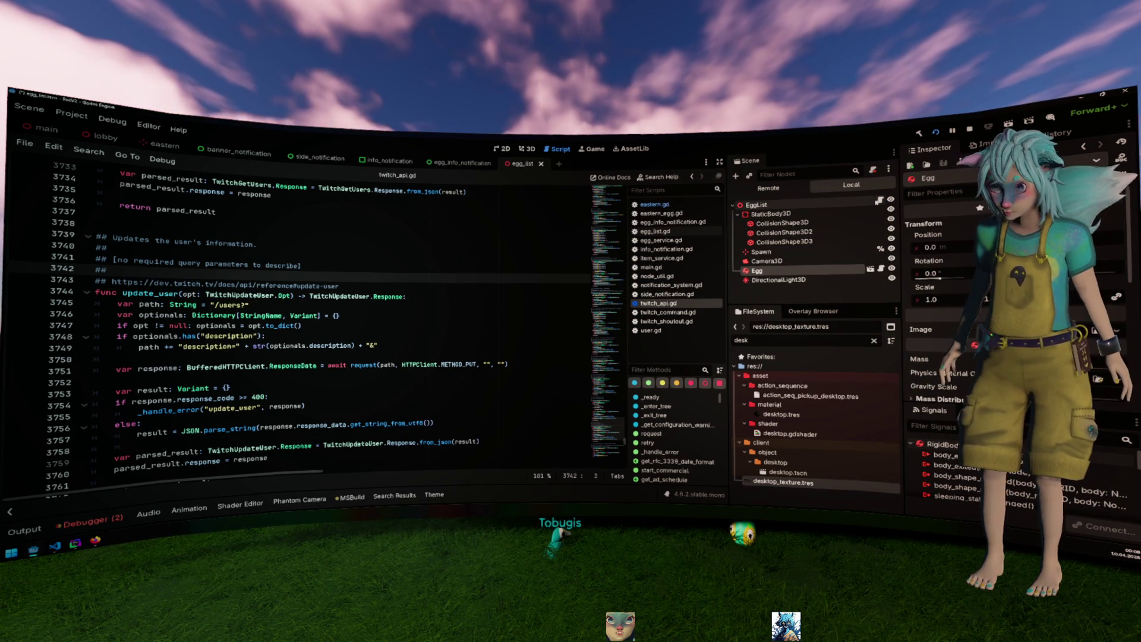
pyautogui.click(879, 200)
pyautogui.click(458, 283)
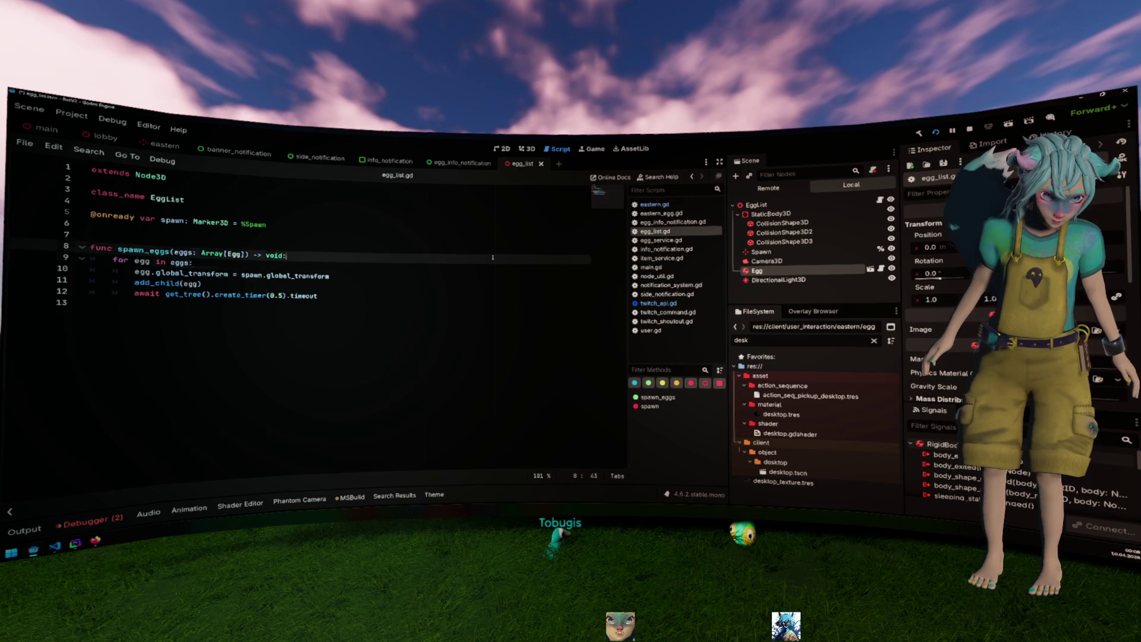
# Expand the Egg's Linear, Angular, Constant Force and Axis Lock physics settings in the Inspector.
pyautogui.click(458, 288)
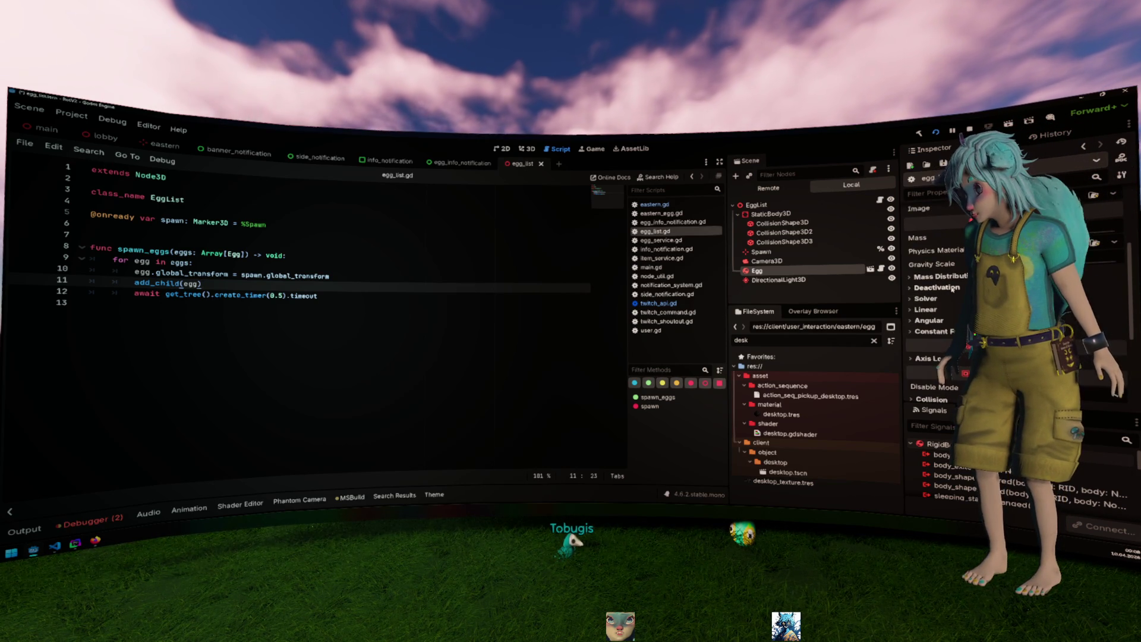
pyautogui.click(926, 309)
pyautogui.scroll(-3, 931, 297)
pyautogui.click(927, 275)
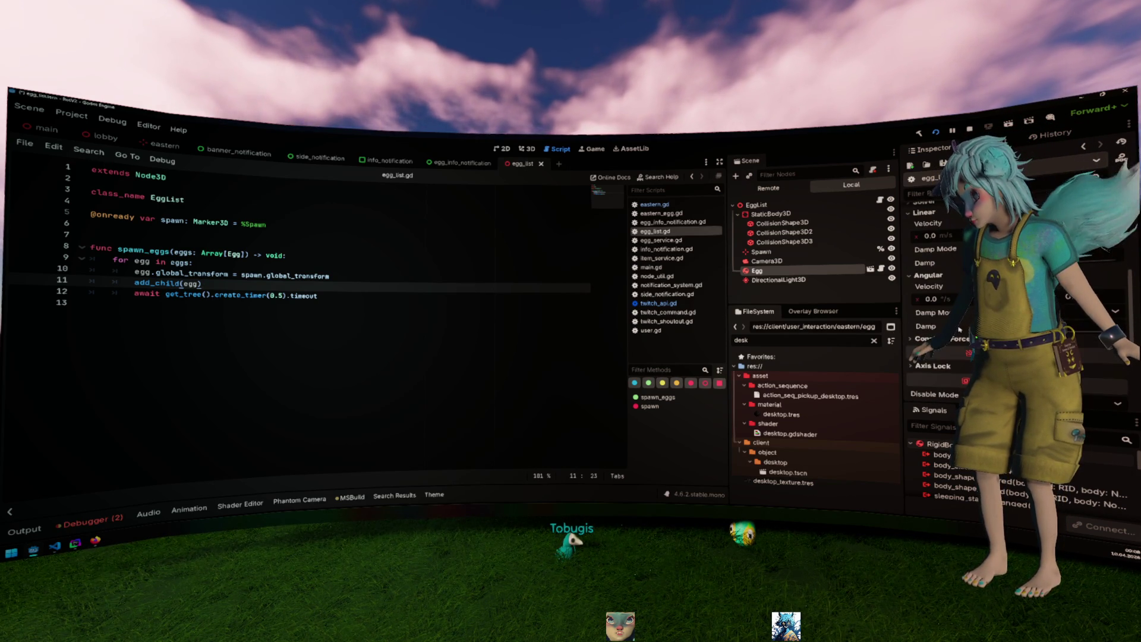
pyautogui.click(918, 339)
pyautogui.scroll(-2, 951, 298)
pyautogui.click(931, 269)
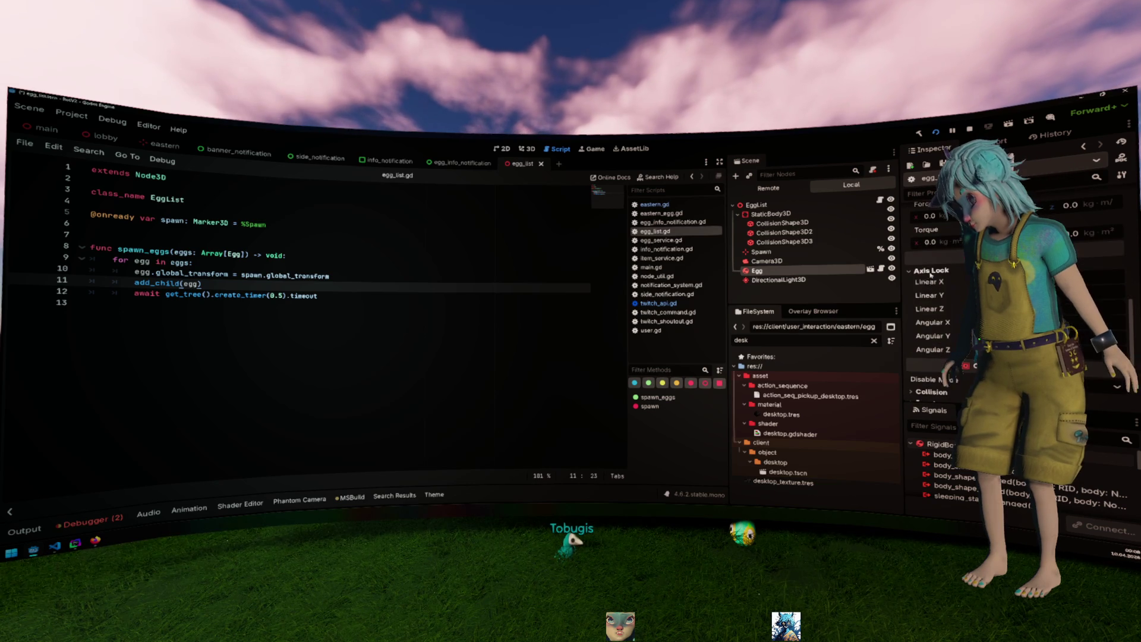
pyautogui.moveTo(937, 283)
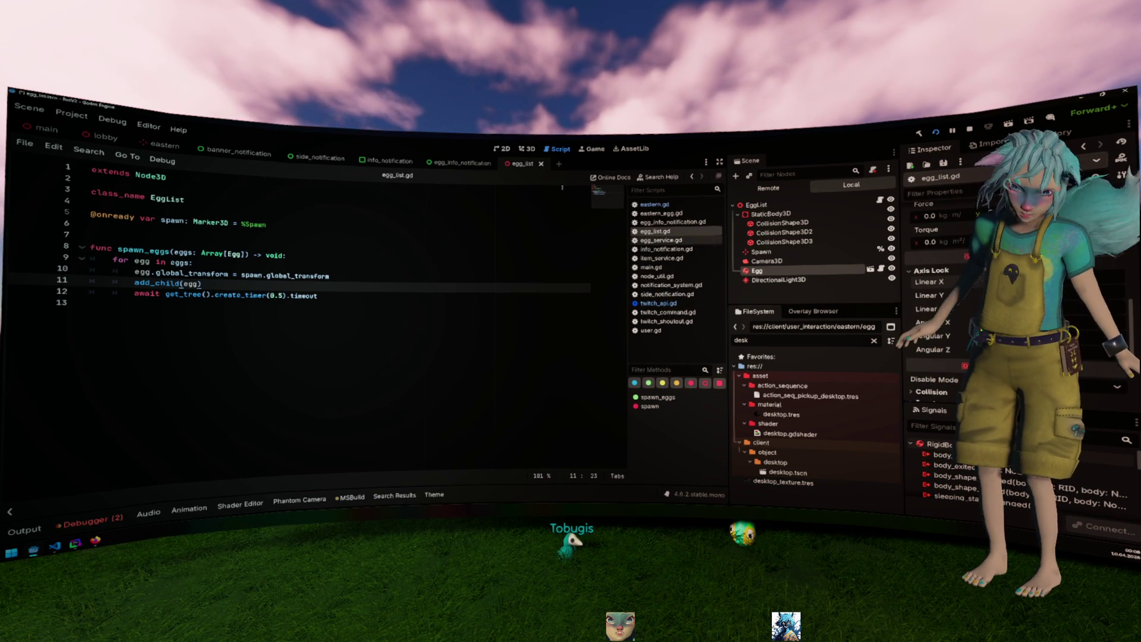
# Orbit the 3D view around the Egg and check the value options for the Angular X lock.
pyautogui.click(529, 163)
pyautogui.moveTo(547, 213); pyautogui.dragTo(523, 226)
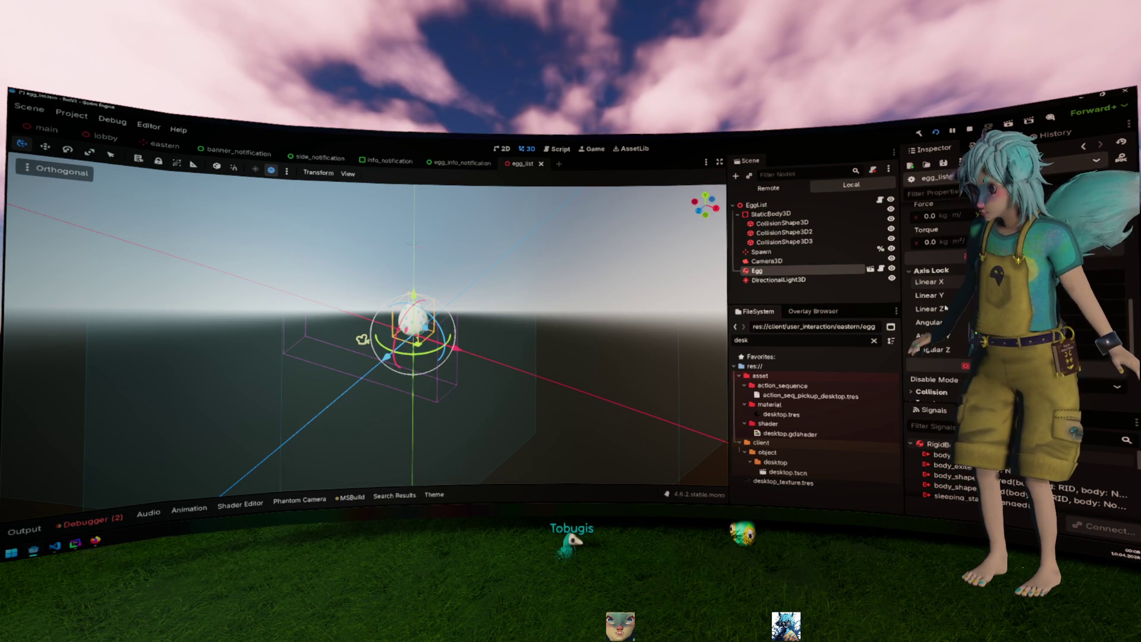
pyautogui.moveTo(945, 309)
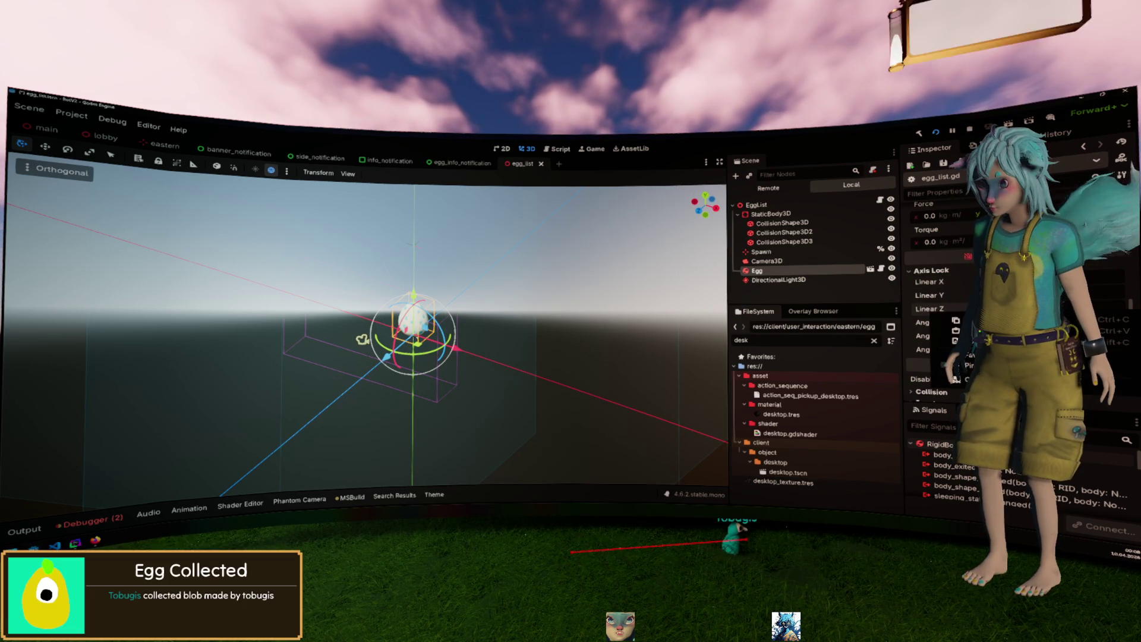
pyautogui.rightClick(949, 317)
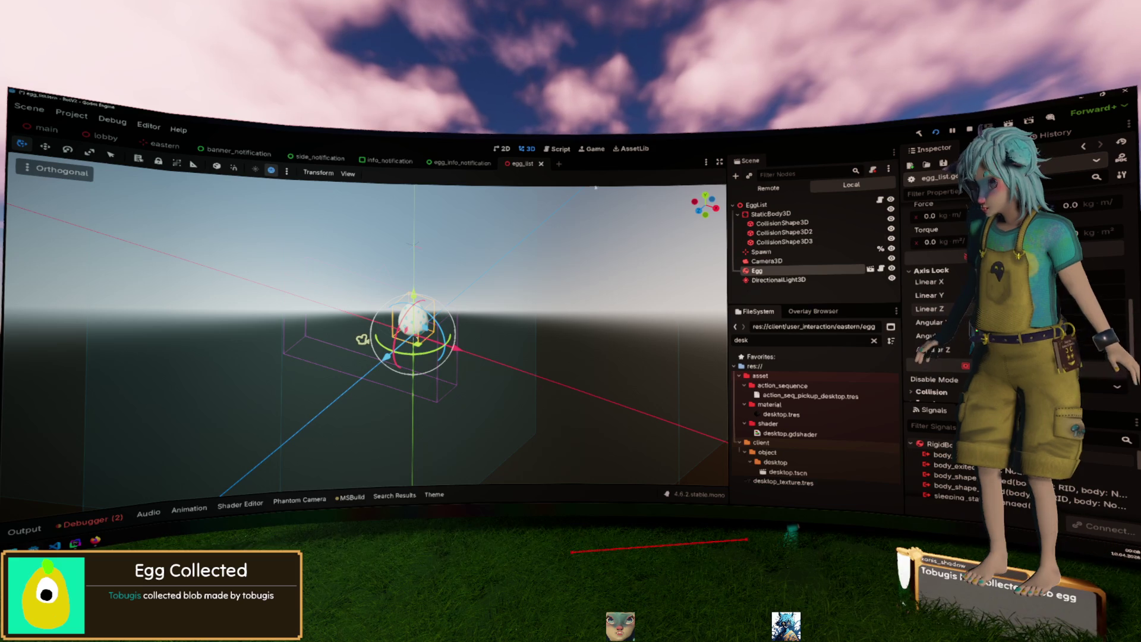
pyautogui.click(557, 150)
# Open egg_list.gd and put the caret at the end of the global_transform line in spawn_eggs.
pyautogui.click(557, 150)
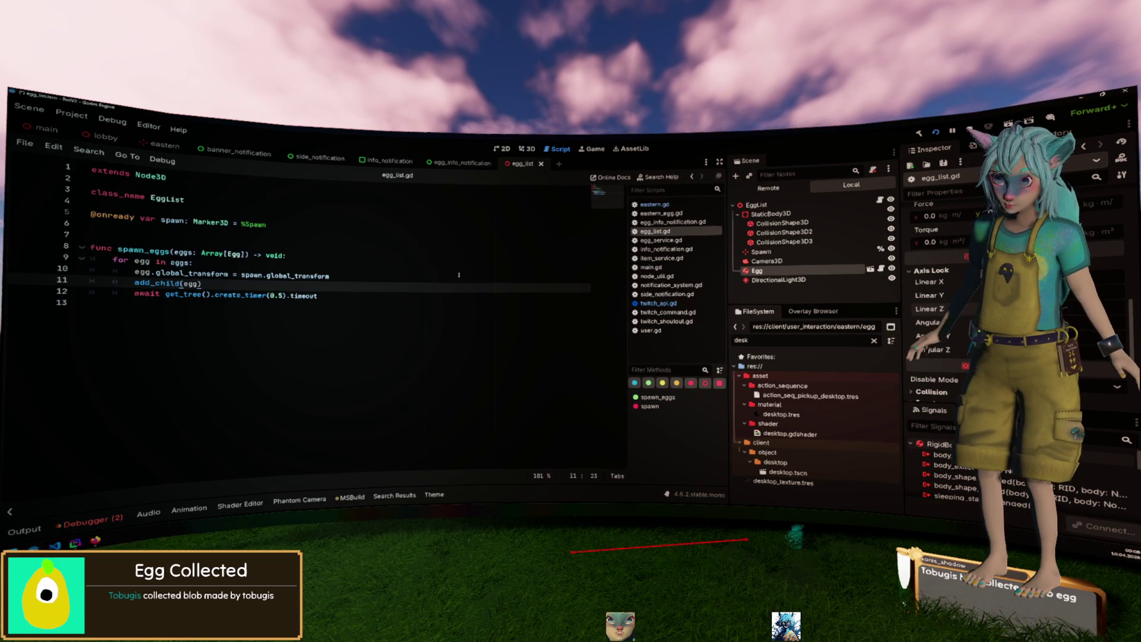
pyautogui.click(341, 301)
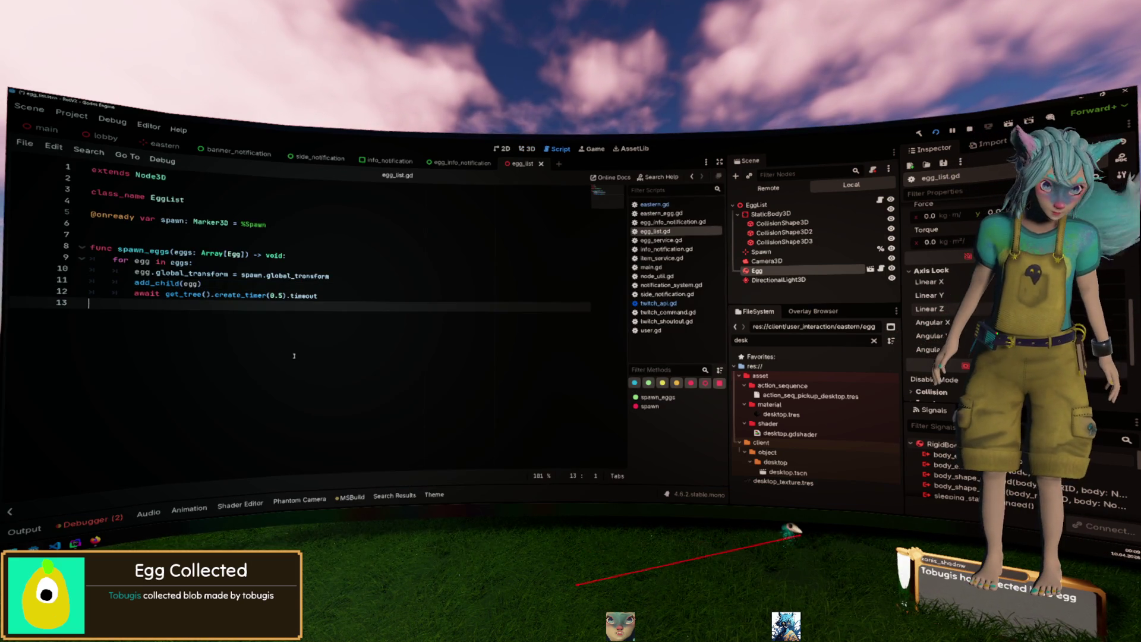
pyautogui.click(350, 295)
pyautogui.click(355, 277)
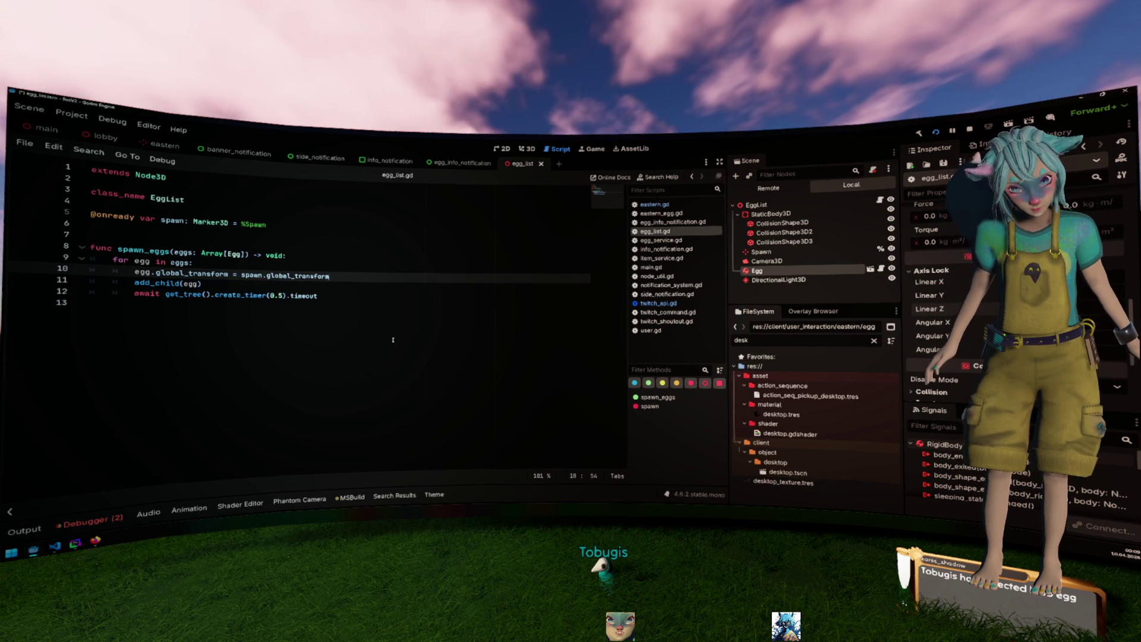
# Add 'egg.axis_lock_linear_z = true' inside the spawn loop and save.
pyautogui.press('Return')
pyautogui.write('egg.axis_lock_linear_z')
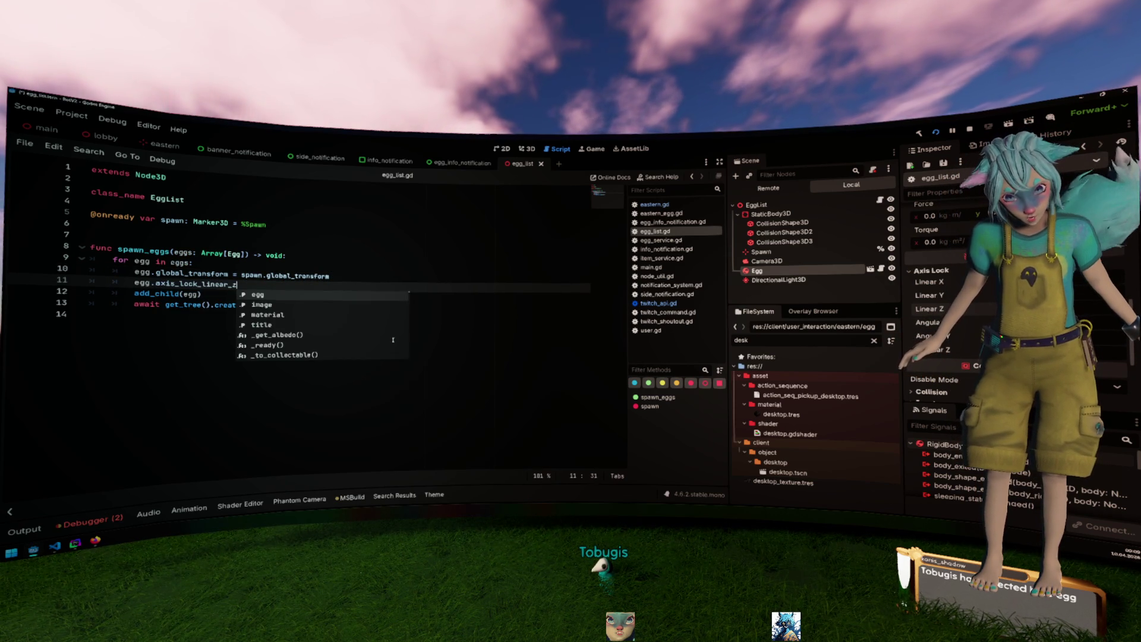
pyautogui.write(' = true')
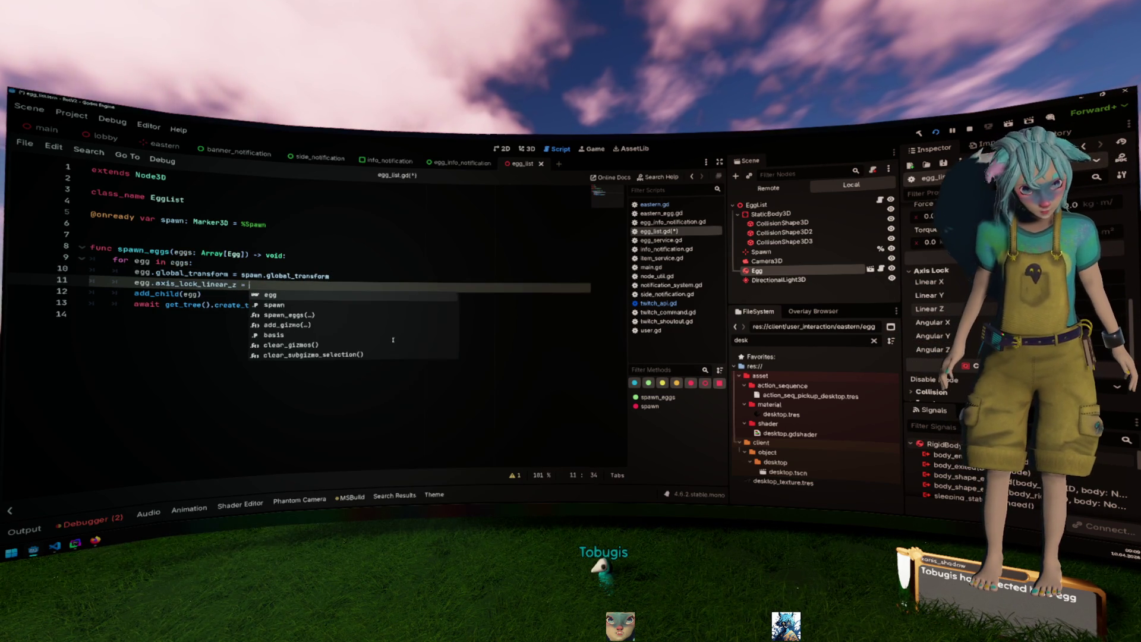
pyautogui.press('Escape')
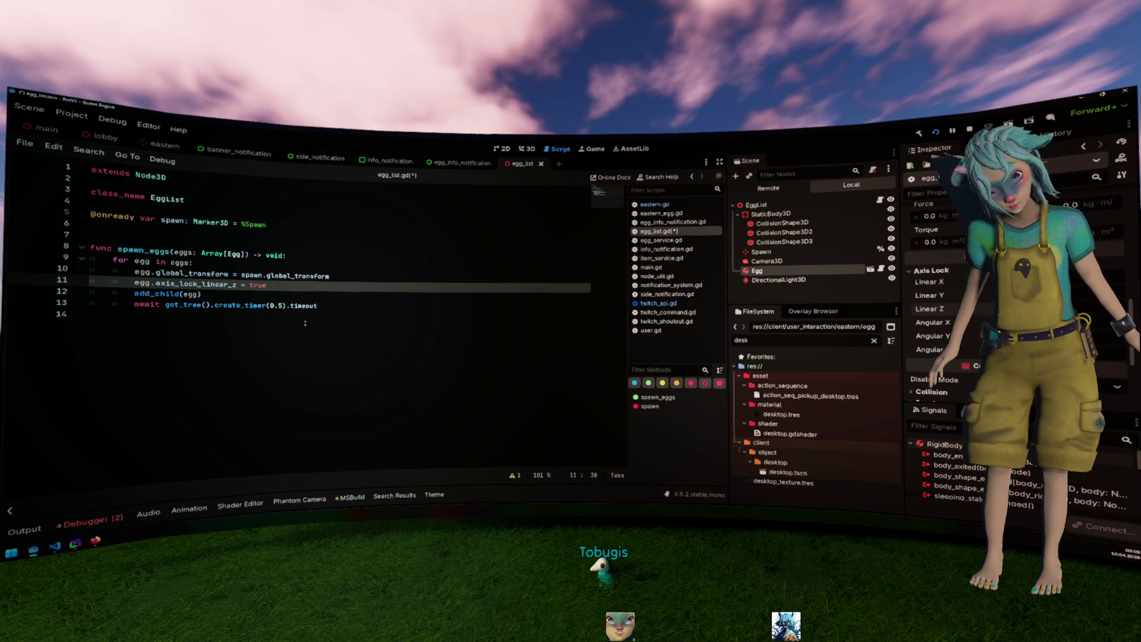
pyautogui.doubleClick(227, 287)
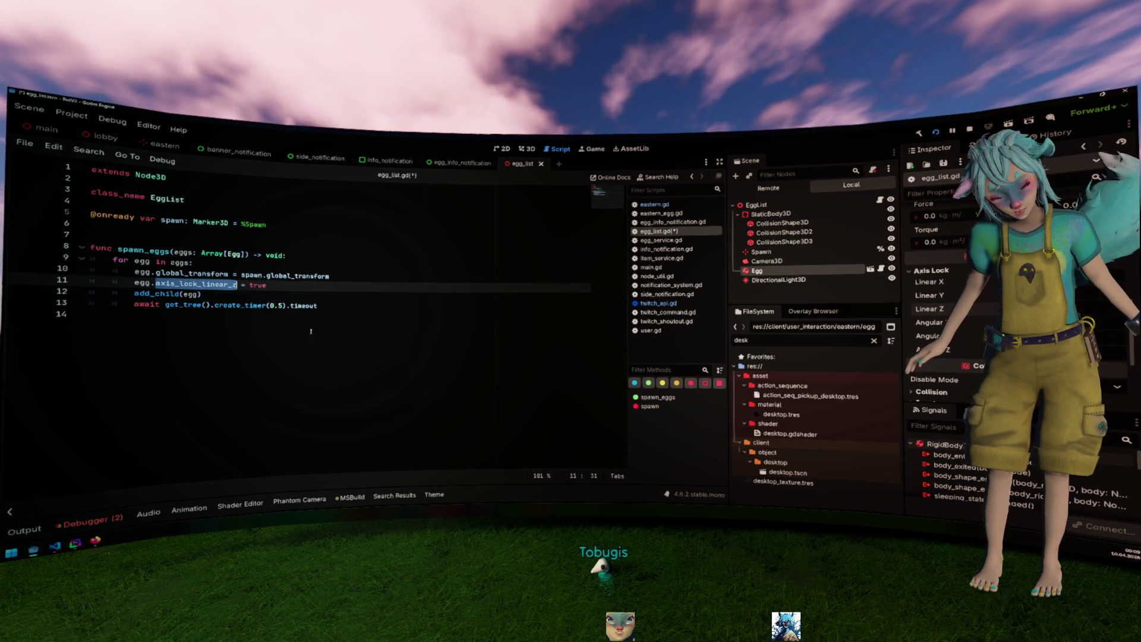
pyautogui.hotkey('ctrl', 's')
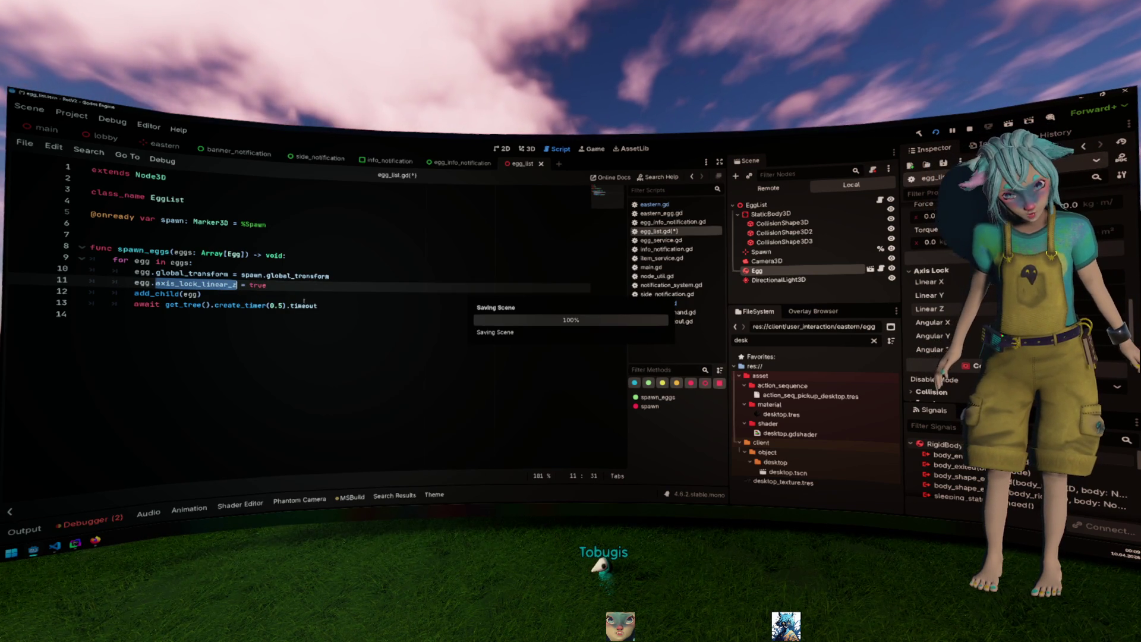
# Type the loop variable as Egg so the loop reads 'for egg: Egg in eggs:'.
pyautogui.press('Down')
pyautogui.press('End')
pyautogui.press('Return')
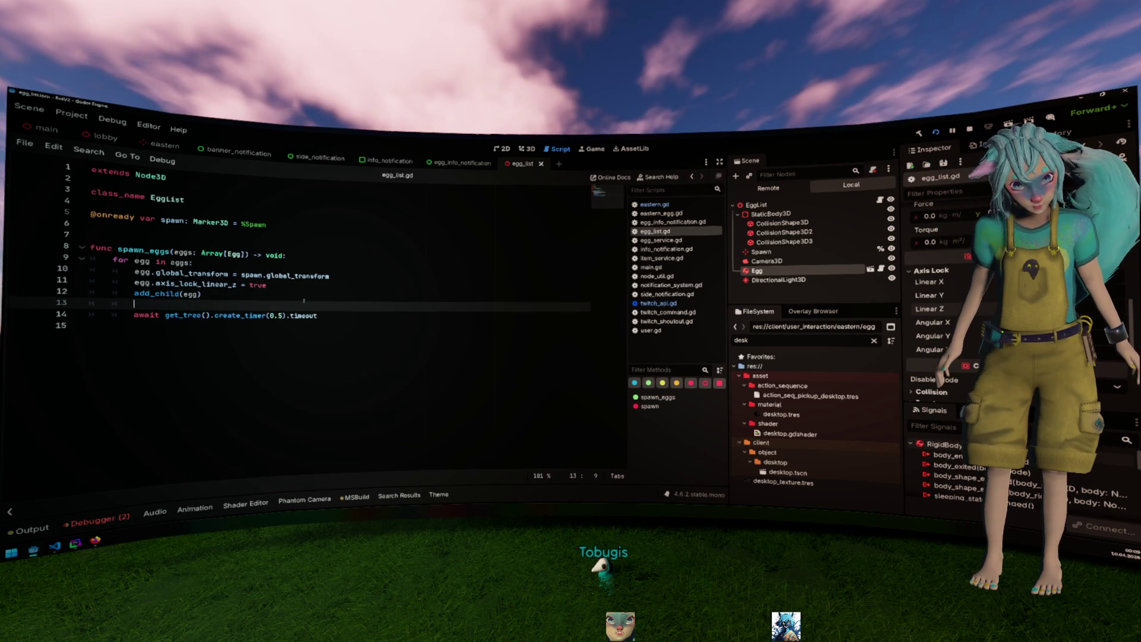
pyautogui.write('egg.')
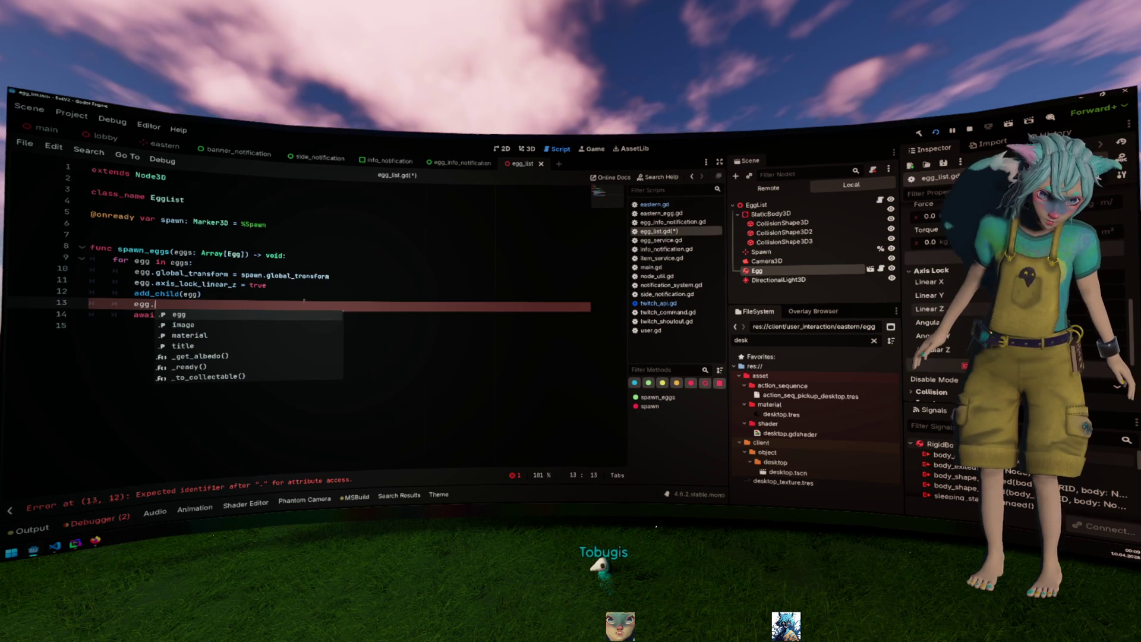
pyautogui.press('BackSpace')
pyautogui.press('BackSpace')
pyautogui.press('BackSpace')
pyautogui.press('Up')
pyautogui.press('Up')
pyautogui.press('Up')
pyautogui.press('Up')
pyautogui.press('Right')
pyautogui.press('Right')
pyautogui.press('Right')
pyautogui.write(': Ri')
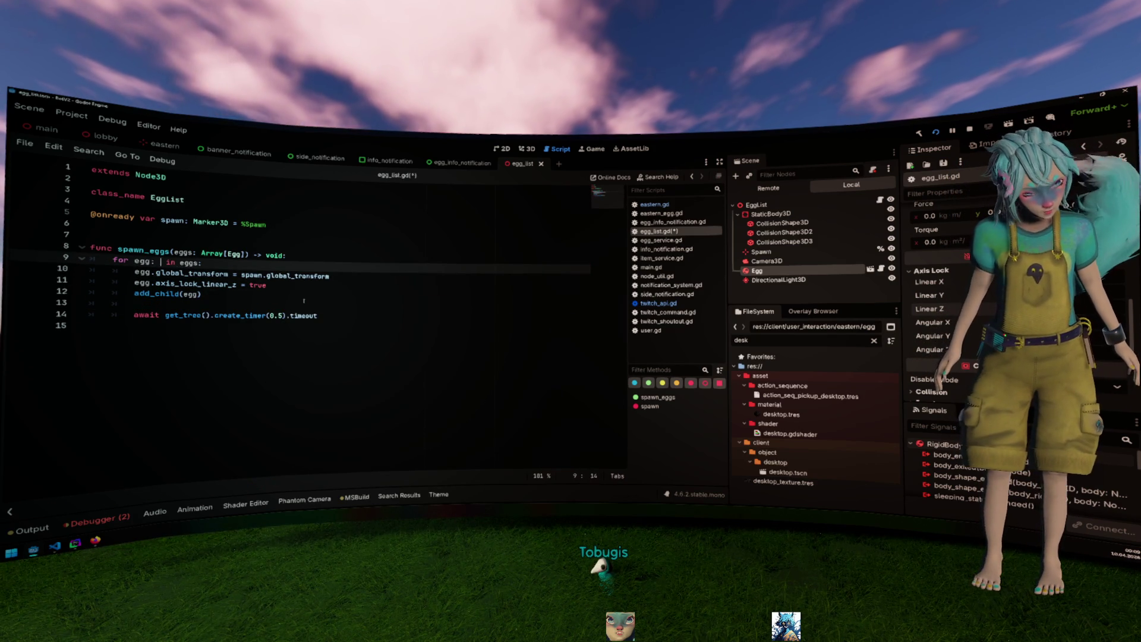
pyautogui.press('BackSpace')
pyautogui.press('BackSpace')
pyautogui.write('Egg')
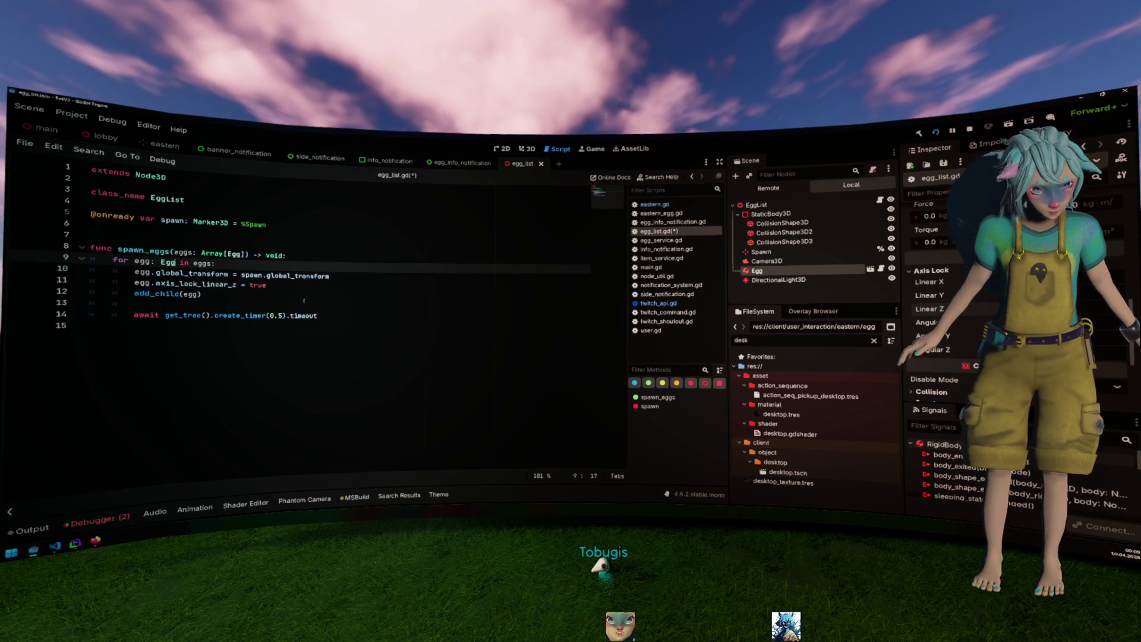
# Start an egg.apply_impulse(Vector3.FORWARD.rot…) call on line 13 after add_child.
pyautogui.press('Down')
pyautogui.press('Down')
pyautogui.press('Down')
pyautogui.hotkey('ctrl', 'space')
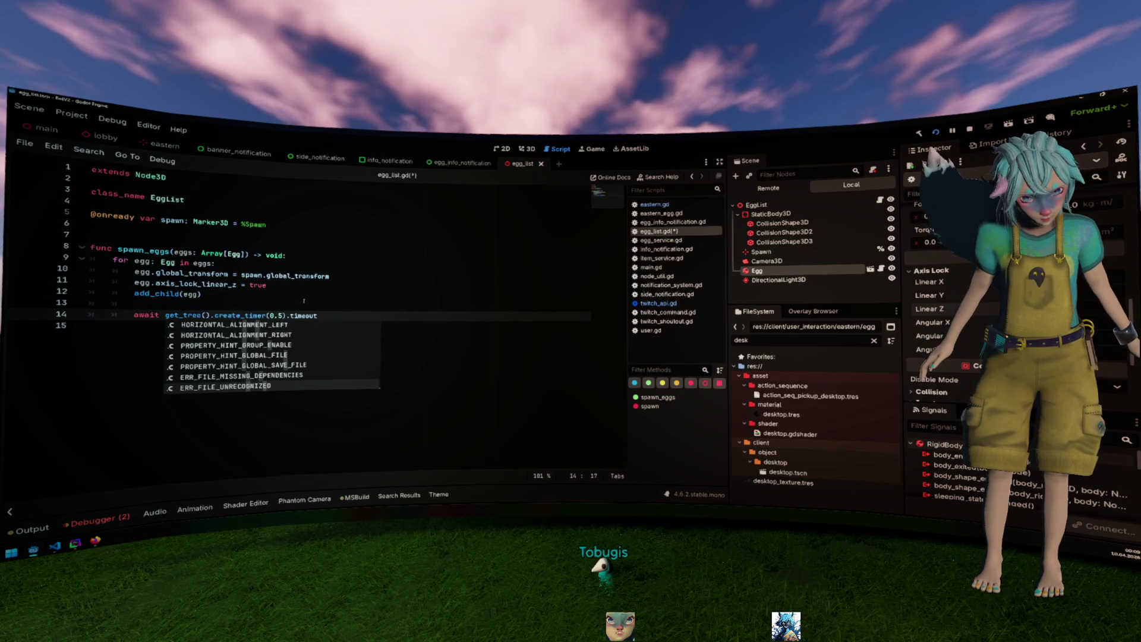
pyautogui.press('Escape')
pyautogui.press('Up')
pyautogui.write('egg.')
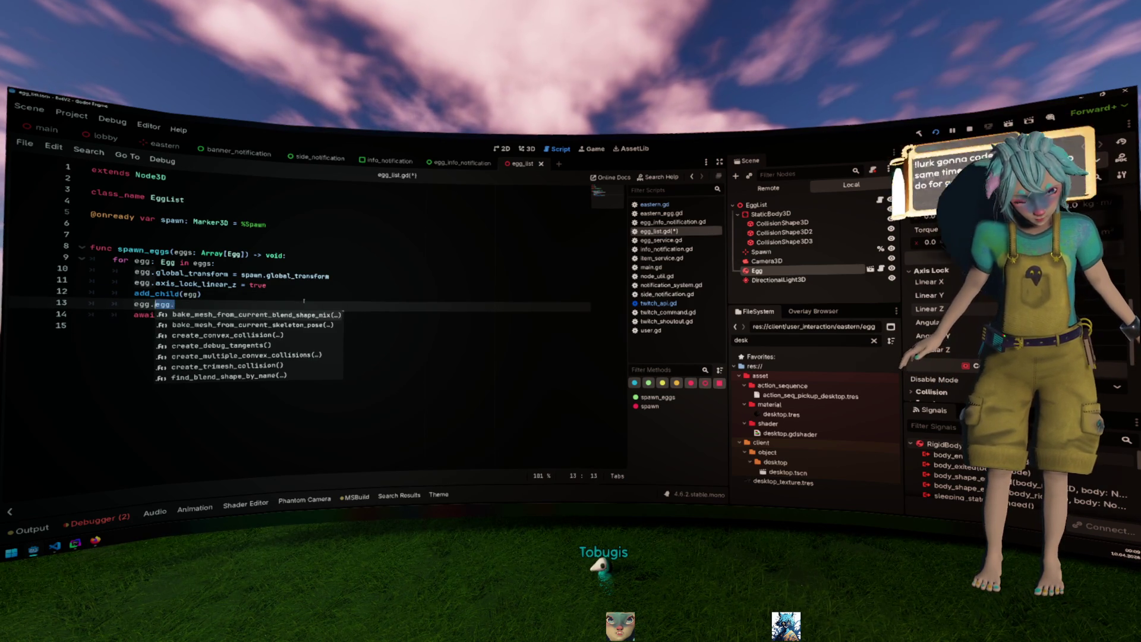
pyautogui.write('imp(')
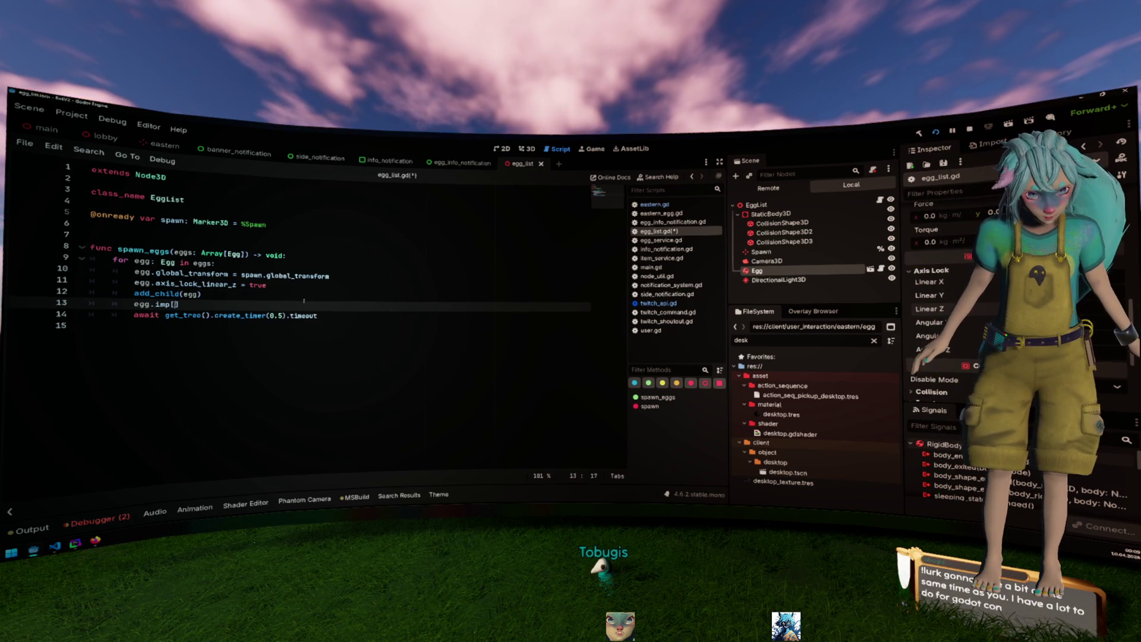
pyautogui.press('BackSpace')
pyautogui.press('BackSpace')
pyautogui.press('BackSpace')
pyautogui.write('appl')
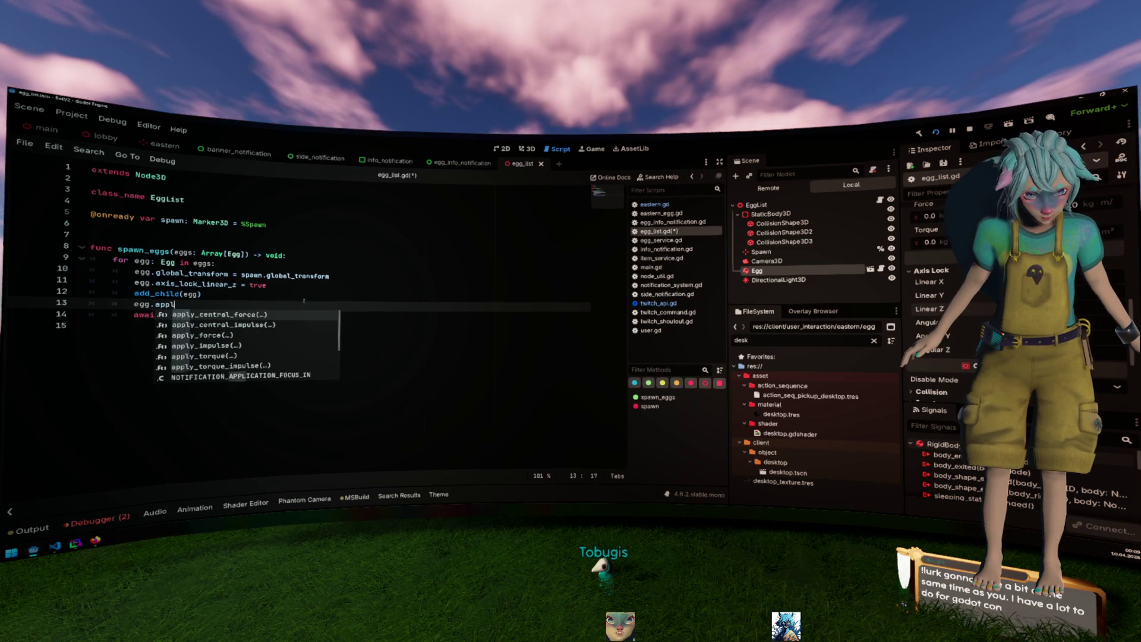
pyautogui.write('y')
pyautogui.press('Down')
pyautogui.press('Down')
pyautogui.press('Down')
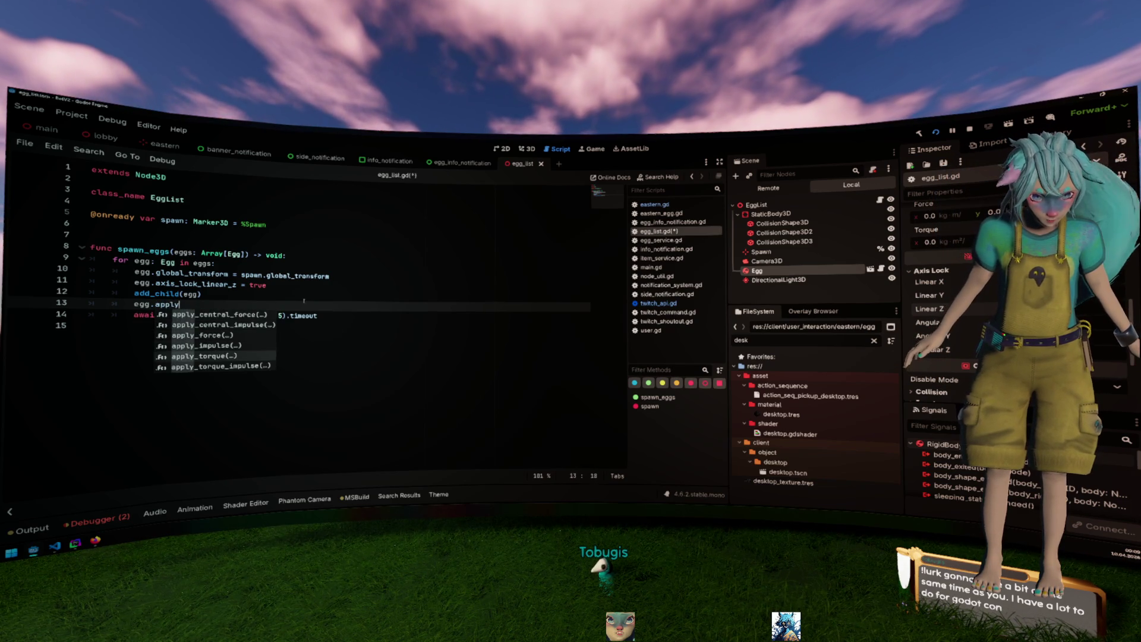
pyautogui.press('Return')
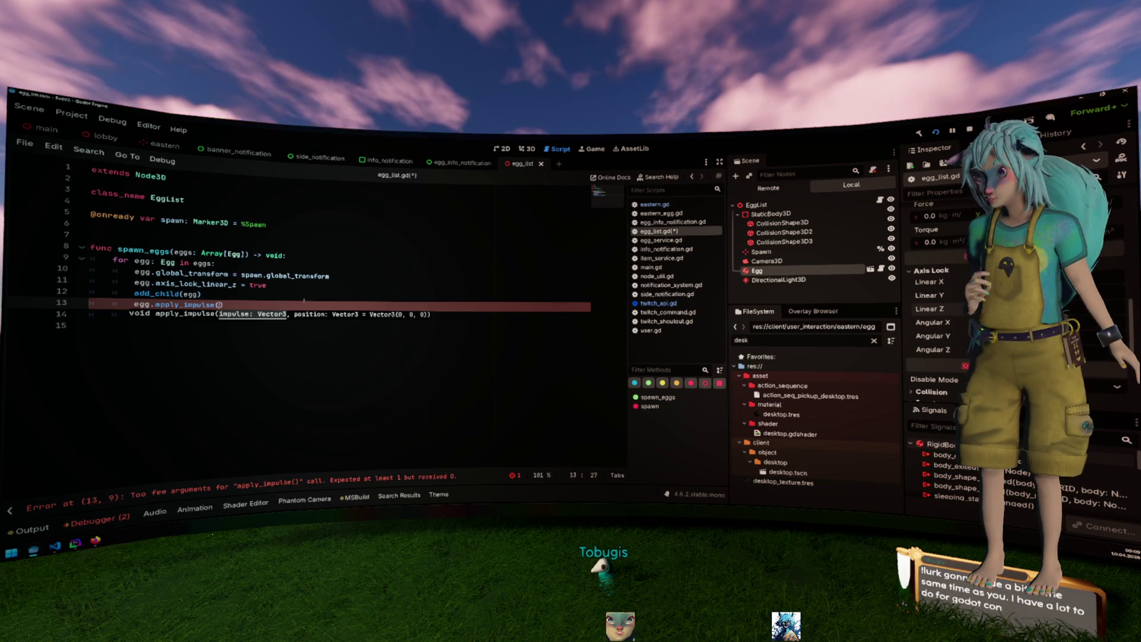
pyautogui.write('Vector3.')
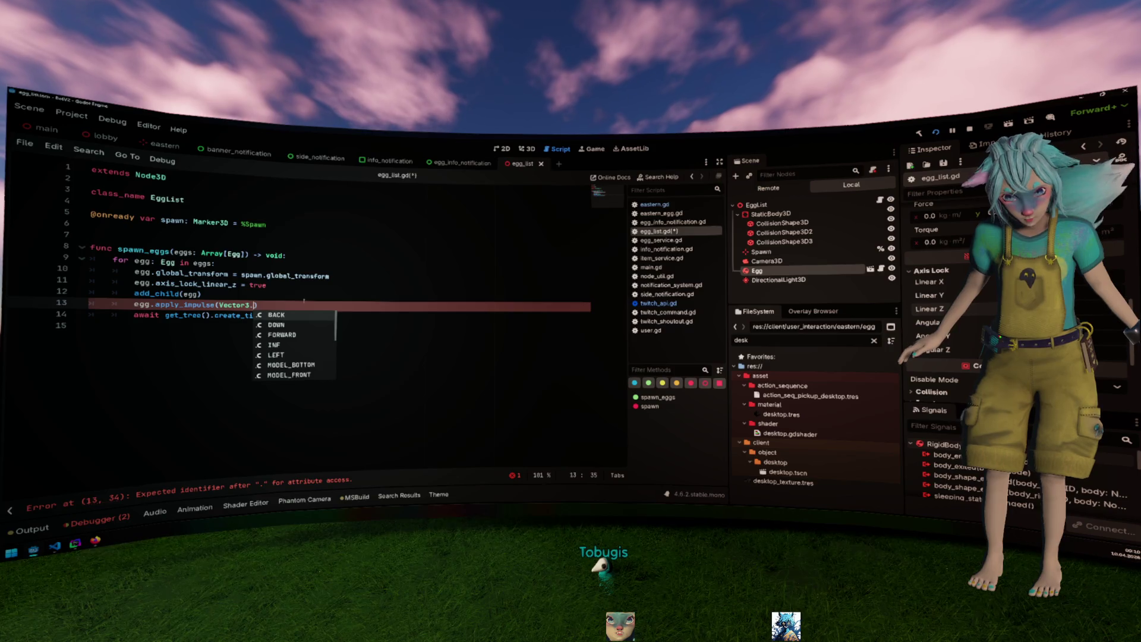
pyautogui.write('FORWARD.')
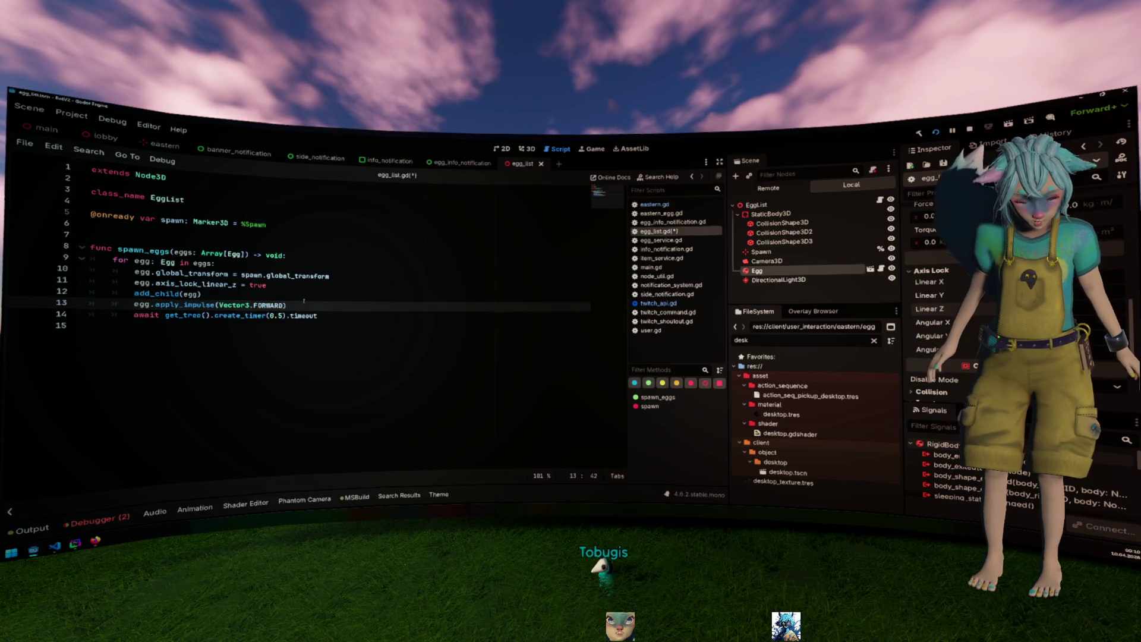
pyautogui.write('rot')
# Finish line 13 as egg.apply_impulse(Vector3.DOWN.rotated(Vector3.FORWARD, PI)) and save egg_list.gd.
pyautogui.press('Return')
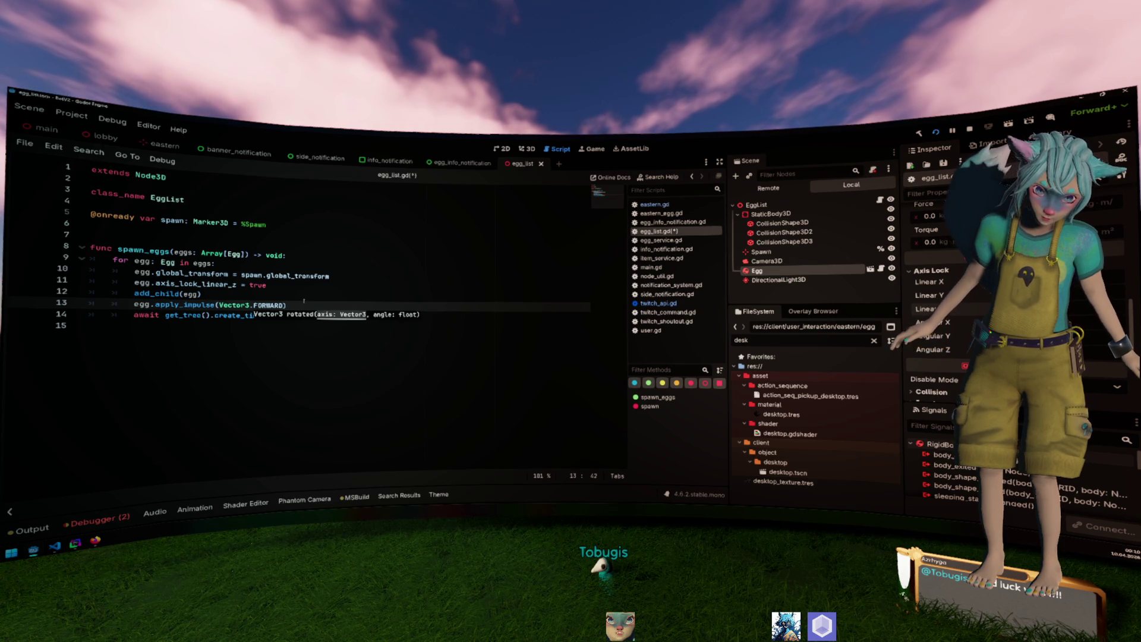
pyautogui.write('.rot')
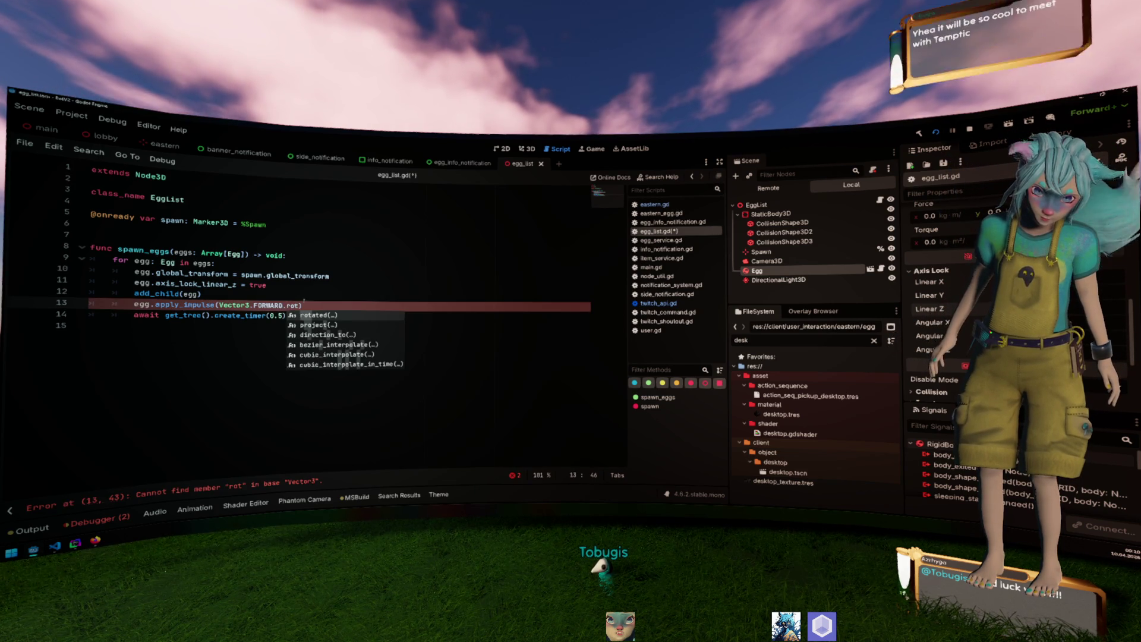
pyautogui.hotkey('ctrl', 'shift', 'Left')
pyautogui.hotkey('ctrl', 'shift', 'Left')
pyautogui.hotkey('ctrl', 'shift', 'Left')
pyautogui.write('DOWN.')
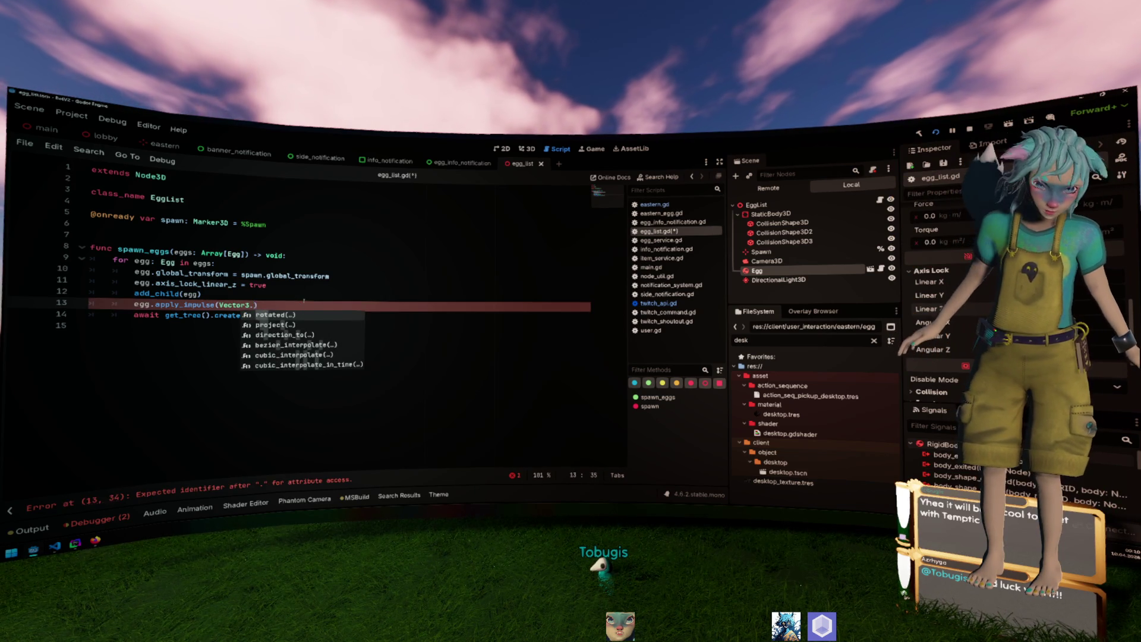
pyautogui.write('rot')
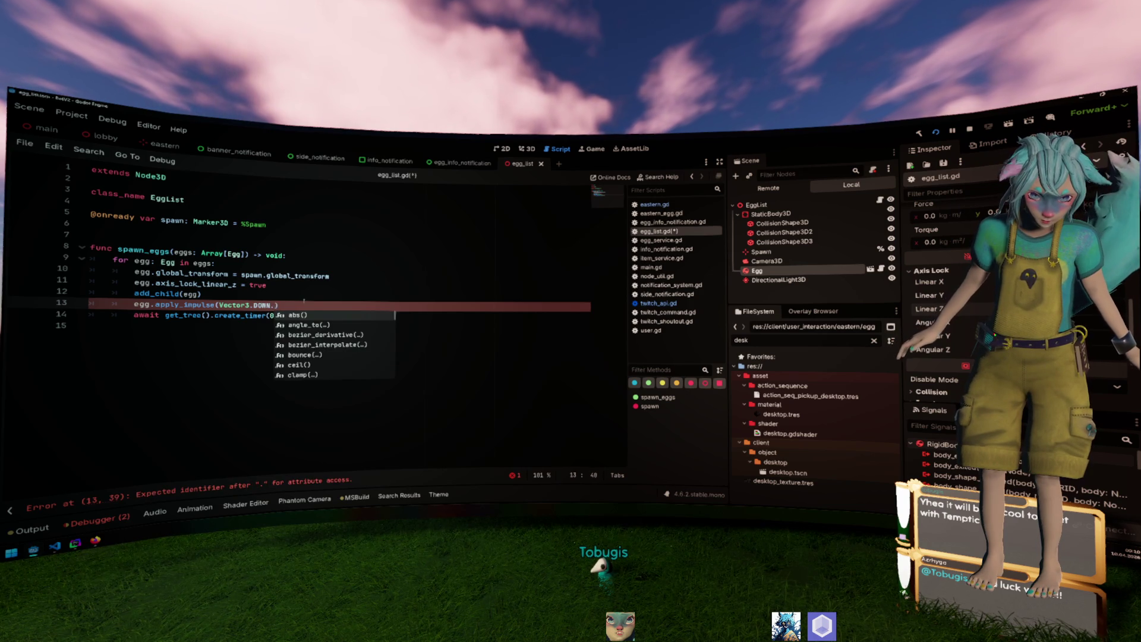
pyautogui.press('Return')
pyautogui.write('Ve')
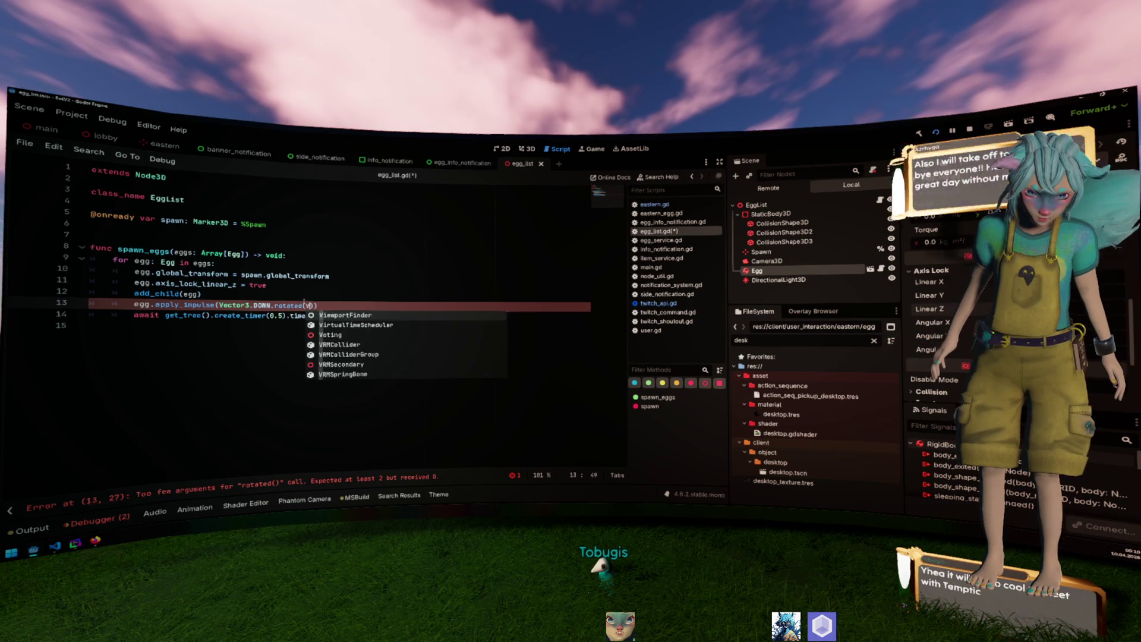
pyautogui.write('ctor3.FORWARD,')
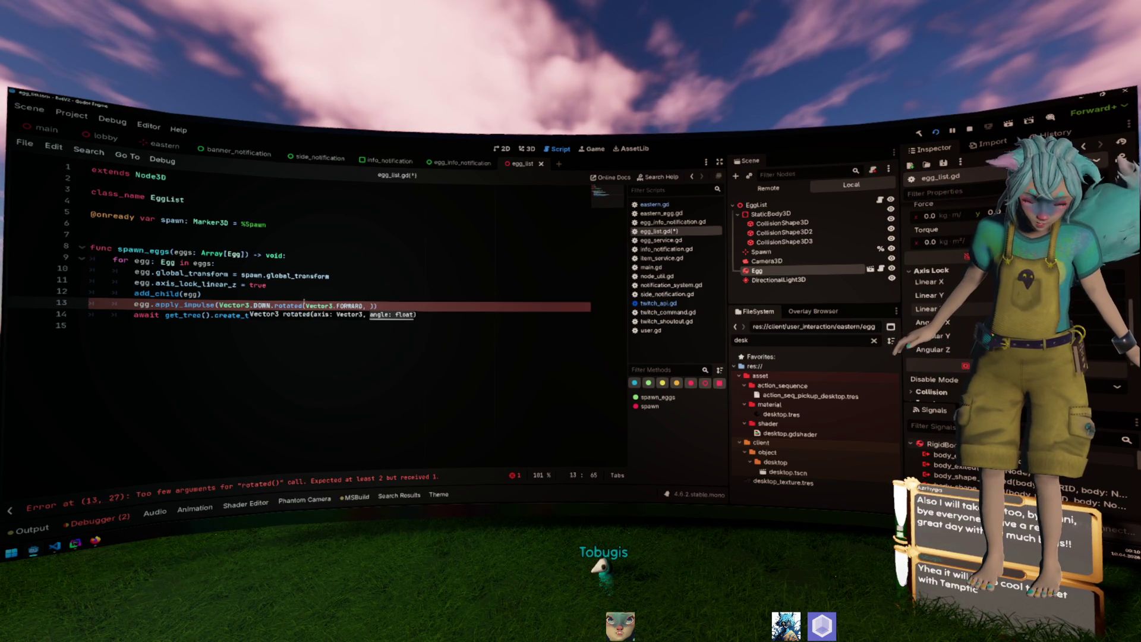
pyautogui.press('BackSpace')
pyautogui.press('BackSpace')
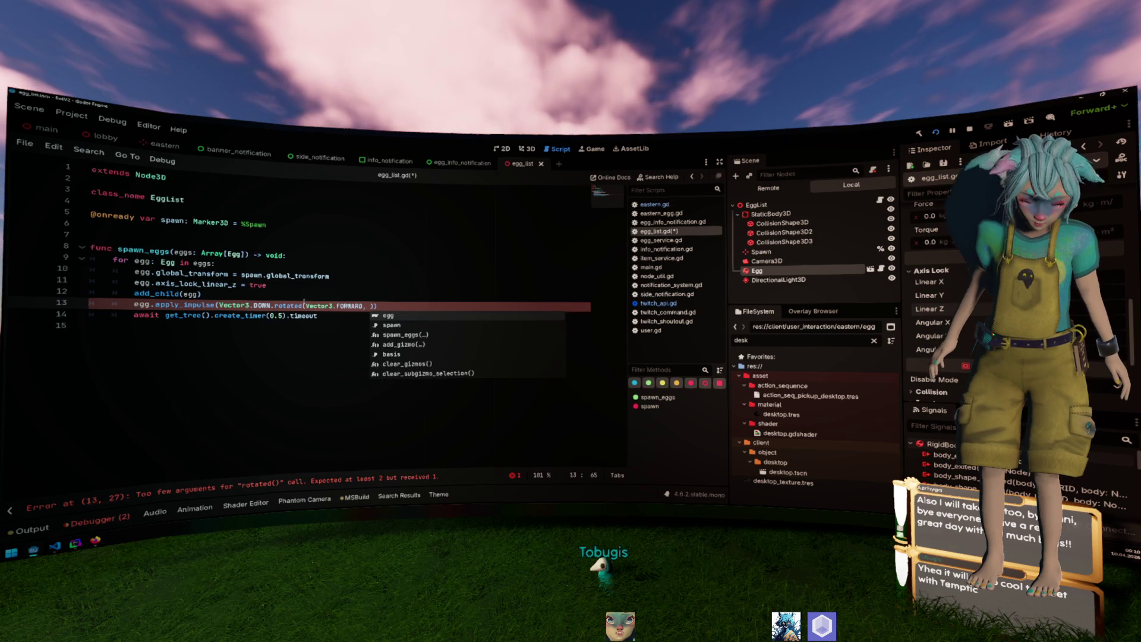
pyautogui.write('PI')
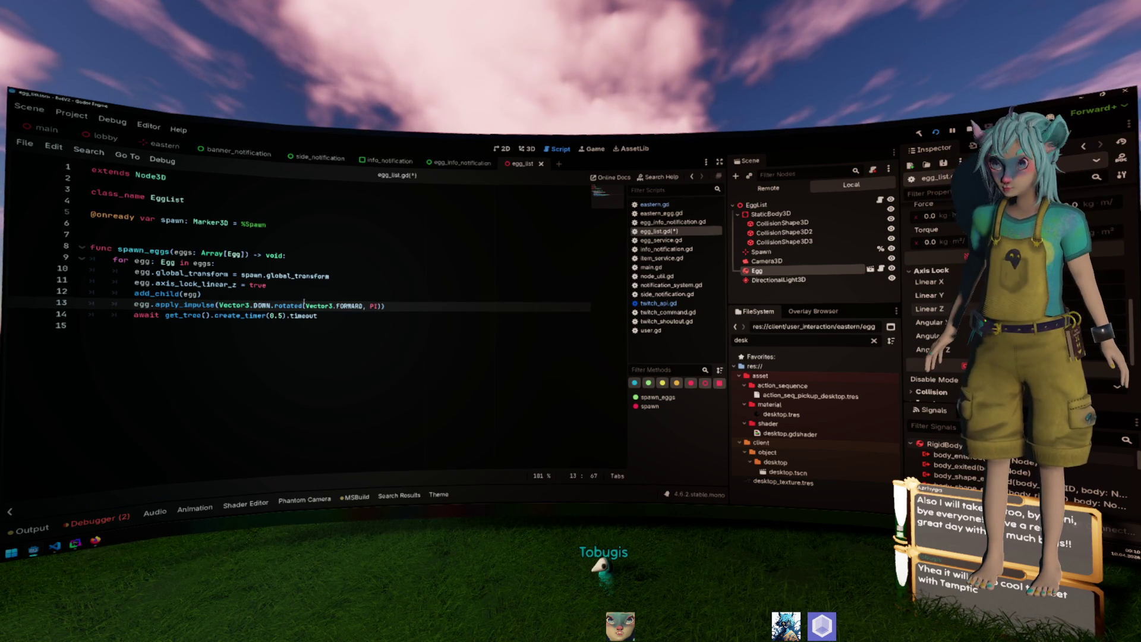
pyautogui.hotkey('ctrl', 's')
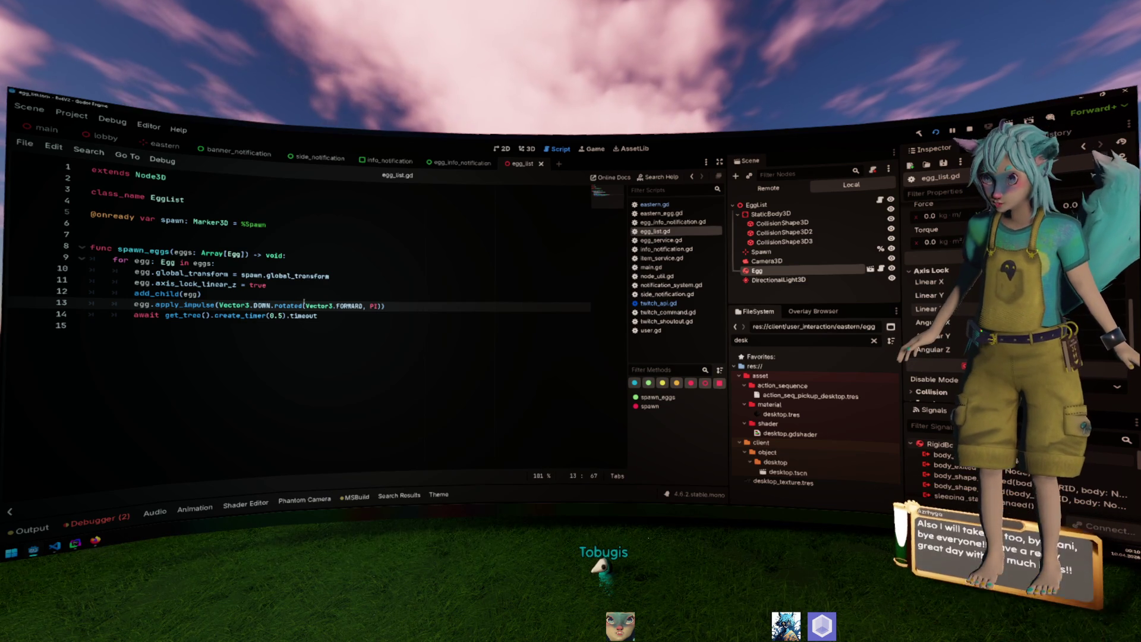
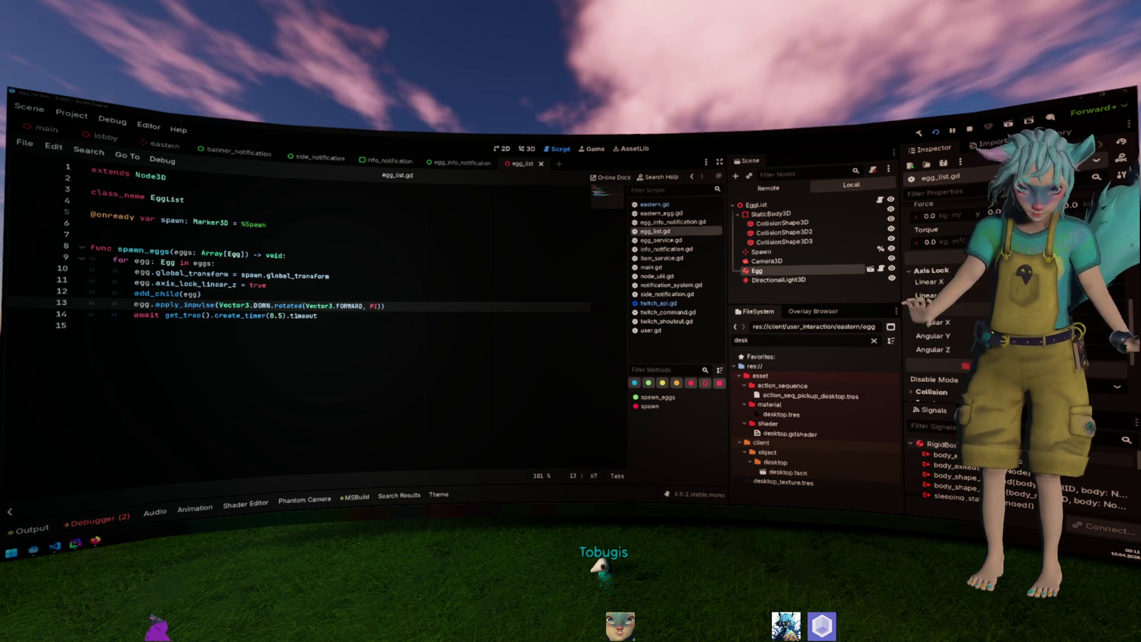
# Append ' * 10' to the apply_impulse line in egg_list.gd.
pyautogui.click(208, 294)
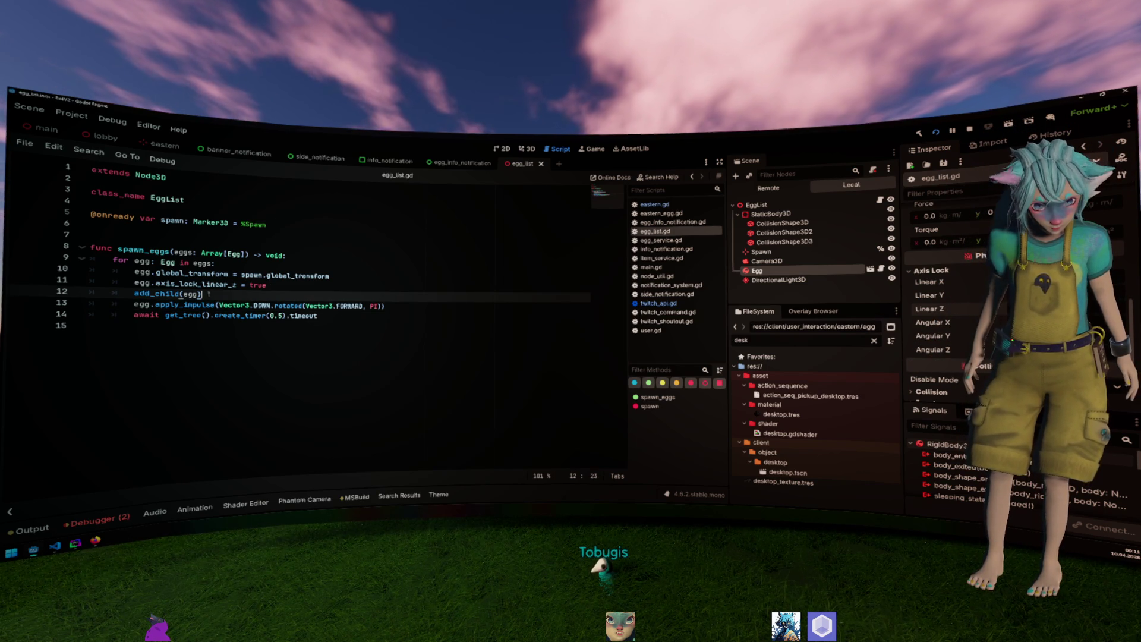
pyautogui.click(385, 306)
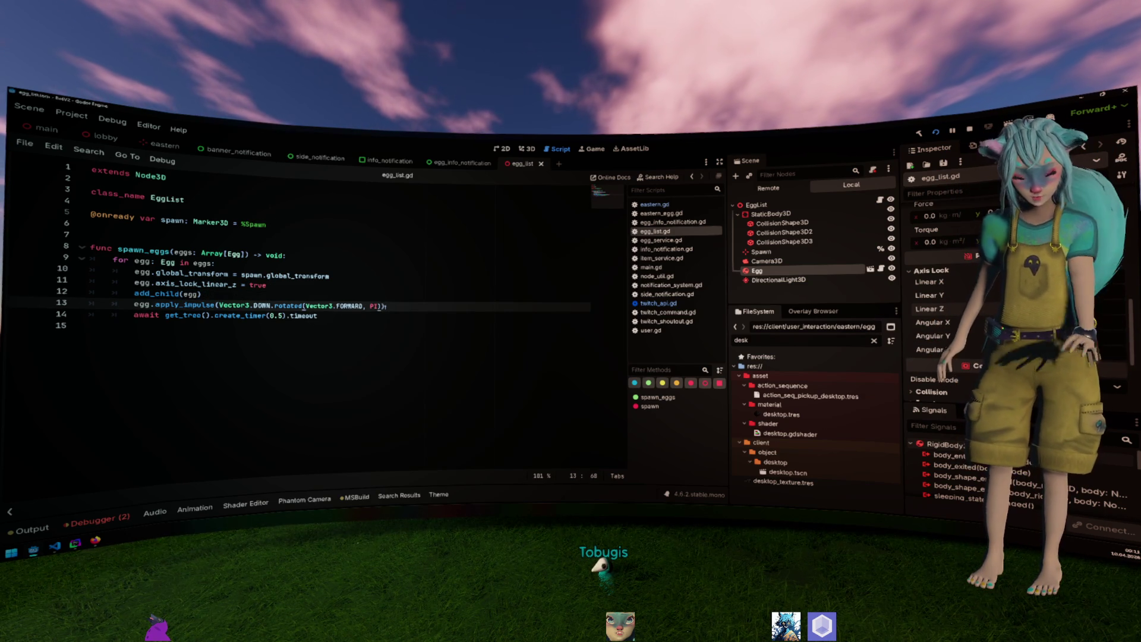
pyautogui.write('* 10')
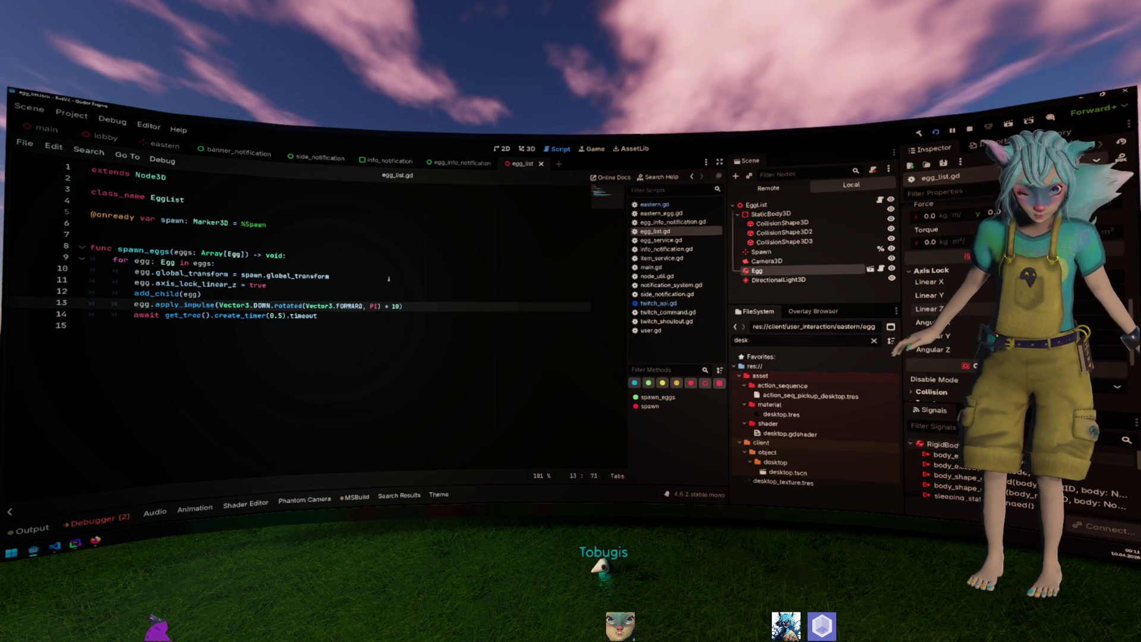
# Replace PI with TAU in the impulse rotation, save egg_list.gd, and switch to DataGrip.
pyautogui.click(389, 277)
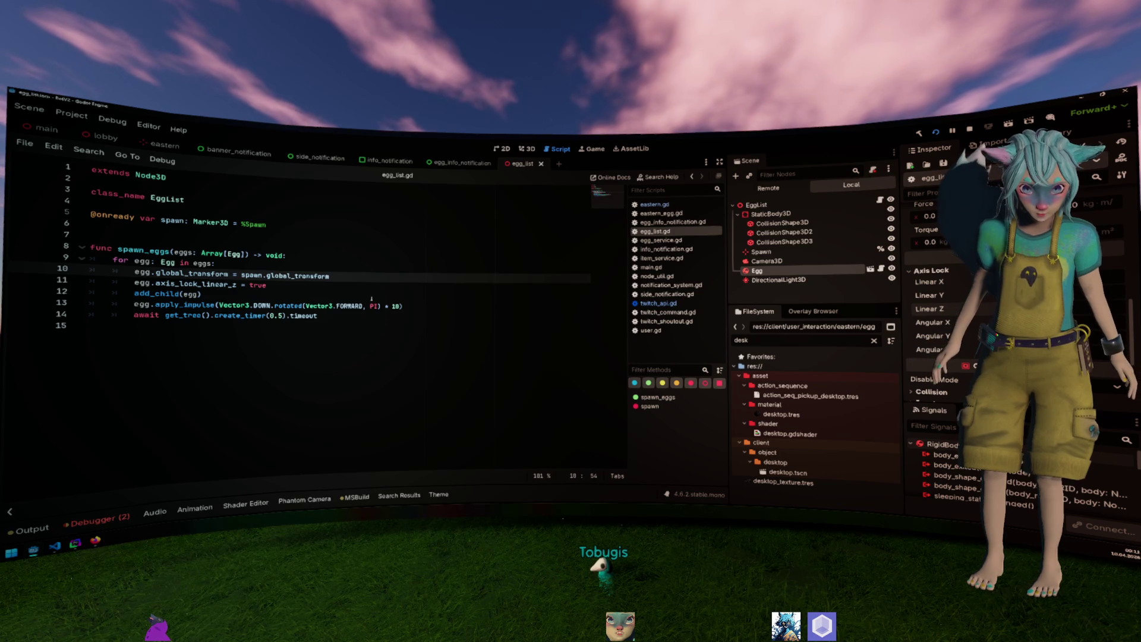
pyautogui.doubleClick(373, 306)
pyautogui.write('TA')
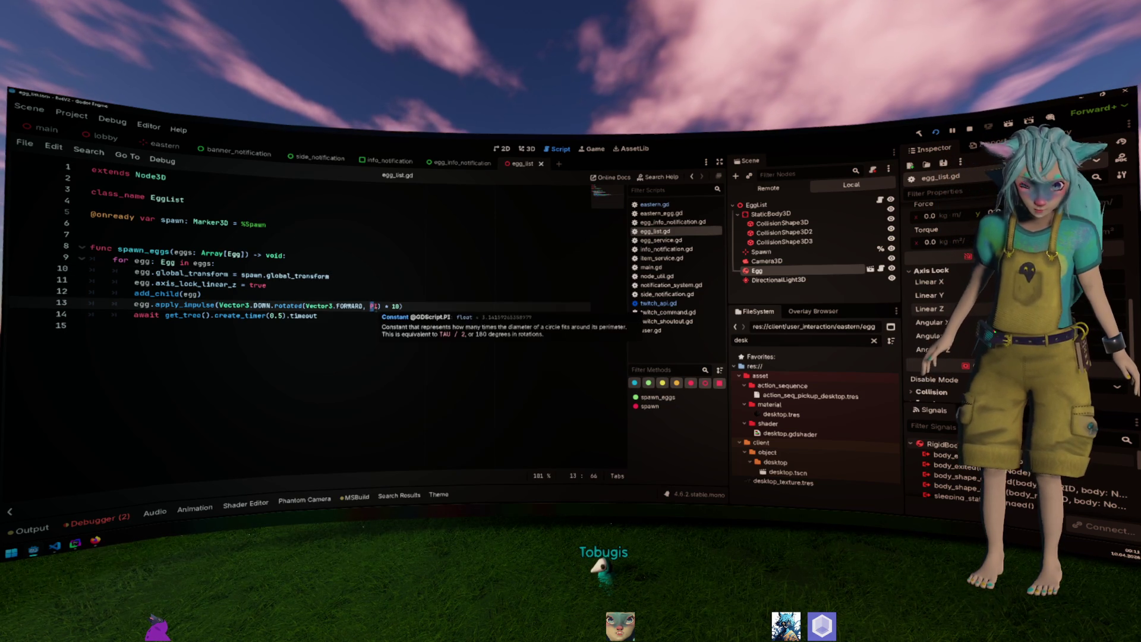
pyautogui.write('U')
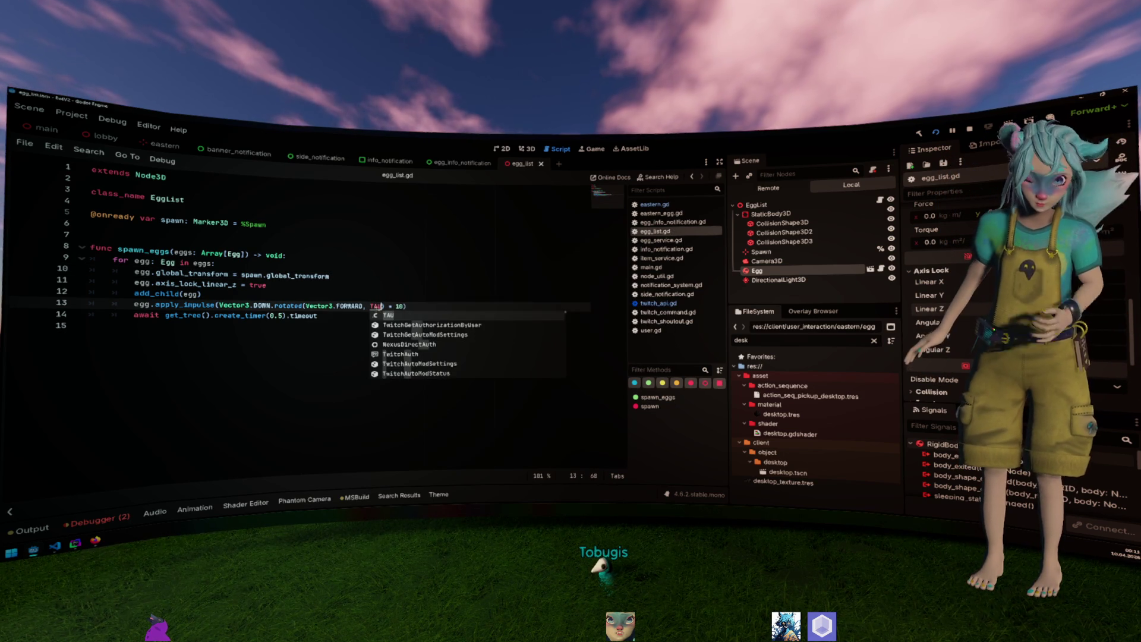
pyautogui.press('Escape')
pyautogui.press('Up')
pyautogui.hotkey('ctrl', 's')
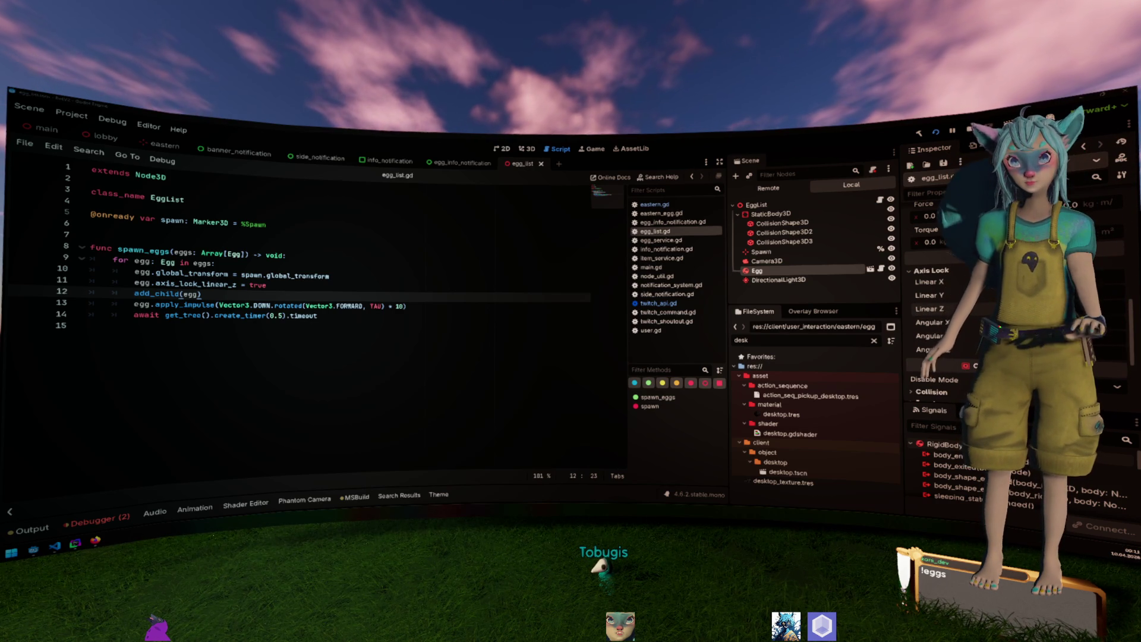
pyautogui.hotkey('alt', 'Tab')
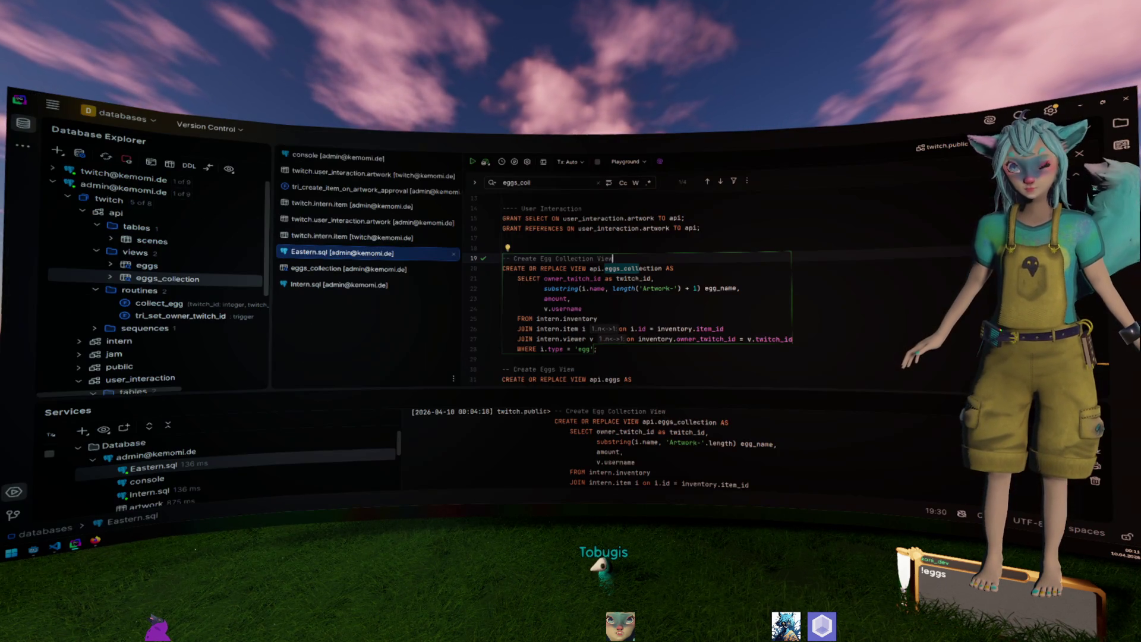
# Open the eggs_collection view's data and filter it with a WHERE condition on one user's username.
pyautogui.click(186, 279)
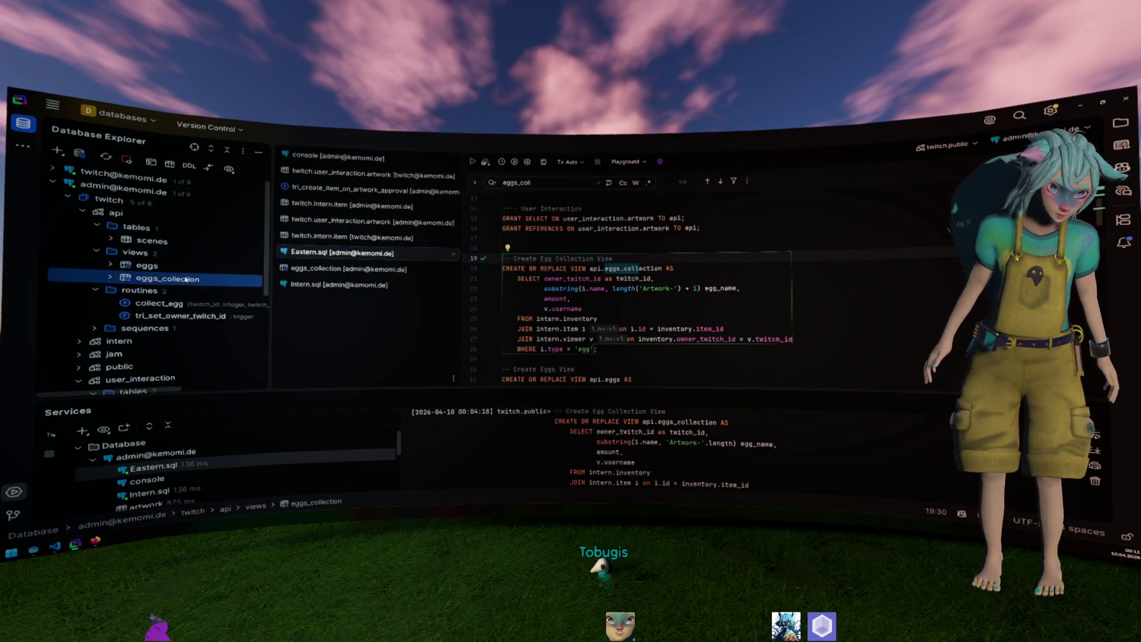
pyautogui.doubleClick(186, 279)
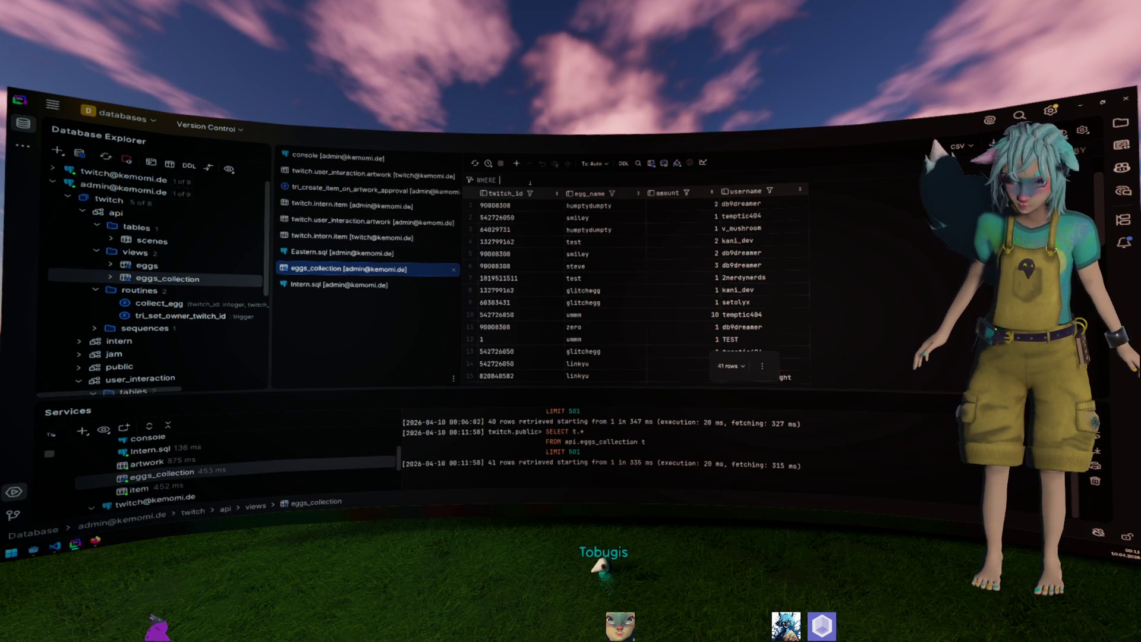
pyautogui.write("username = 'kani_d")
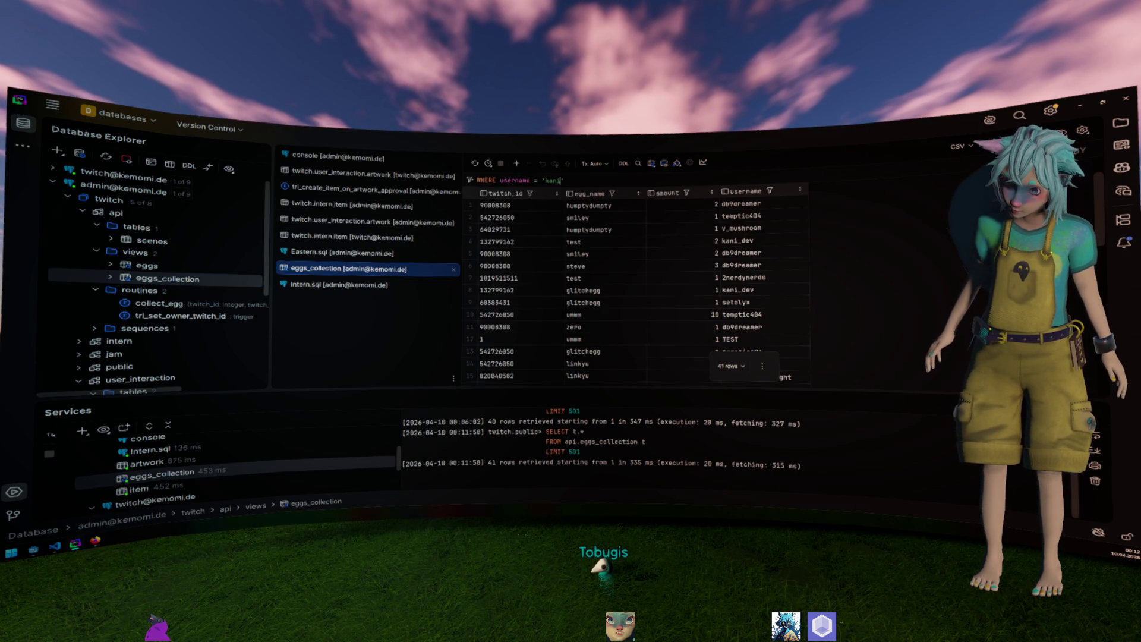
pyautogui.write("ev'")
pyautogui.press('Return')
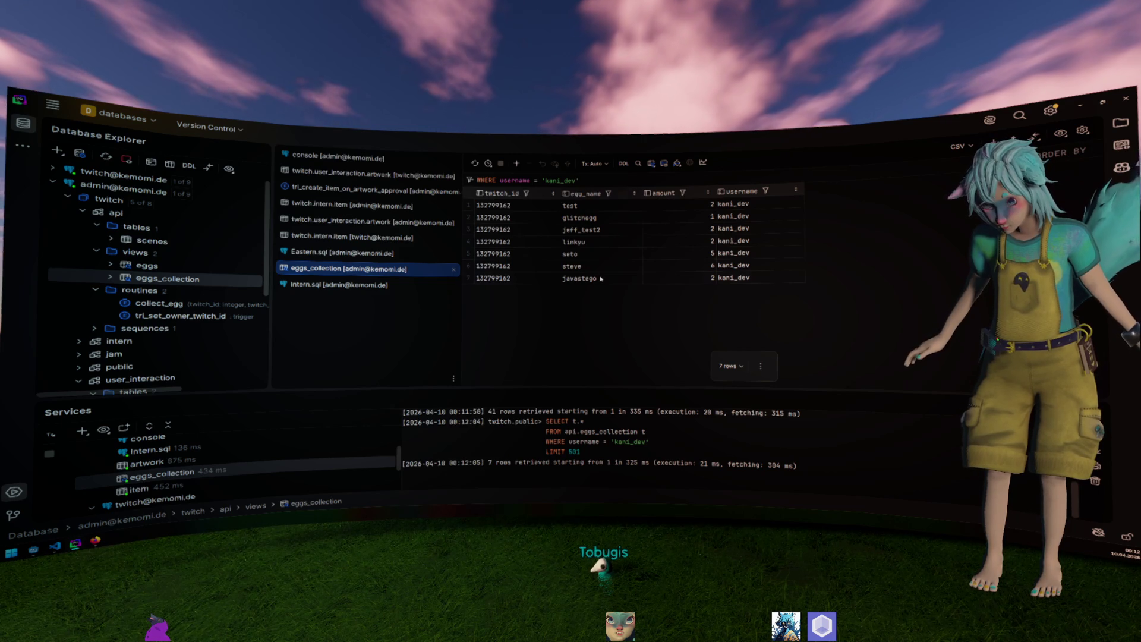
# Select the seven egg_name values, including javastego, then return to Godot Engine.
pyautogui.moveTo(584, 278); pyautogui.dragTo(606, 207)
pyautogui.click(631, 296)
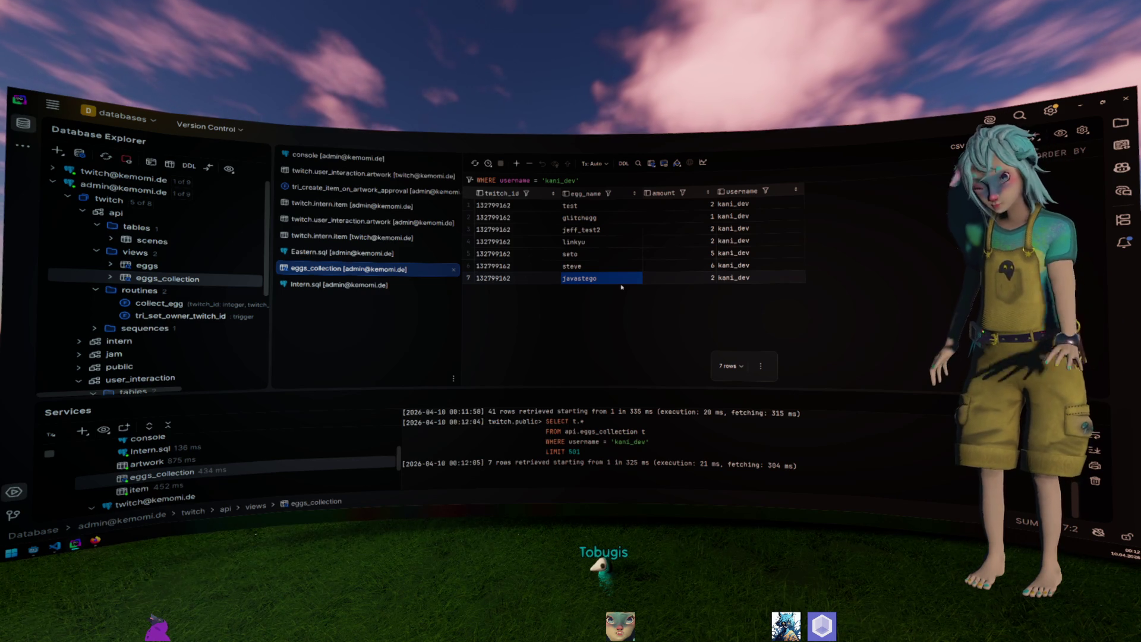
pyautogui.hotkey('alt', 'Tab')
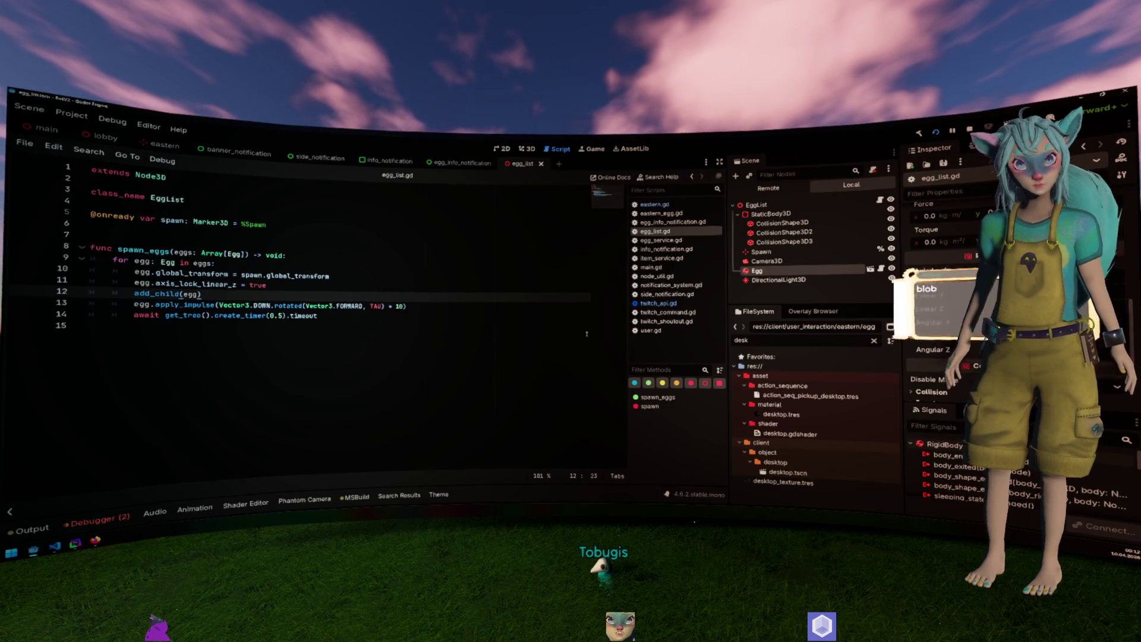
# Open eastern.gd, scroll to _on_egg_info, and read the find_custom lambda on line 76.
pyautogui.click(440, 314)
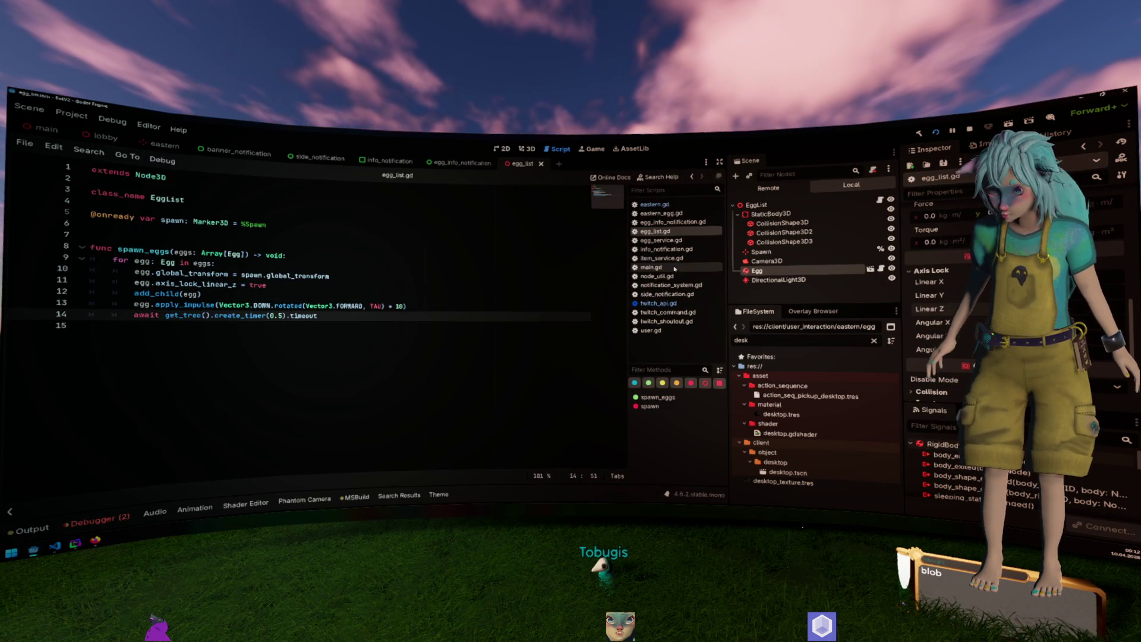
pyautogui.click(682, 214)
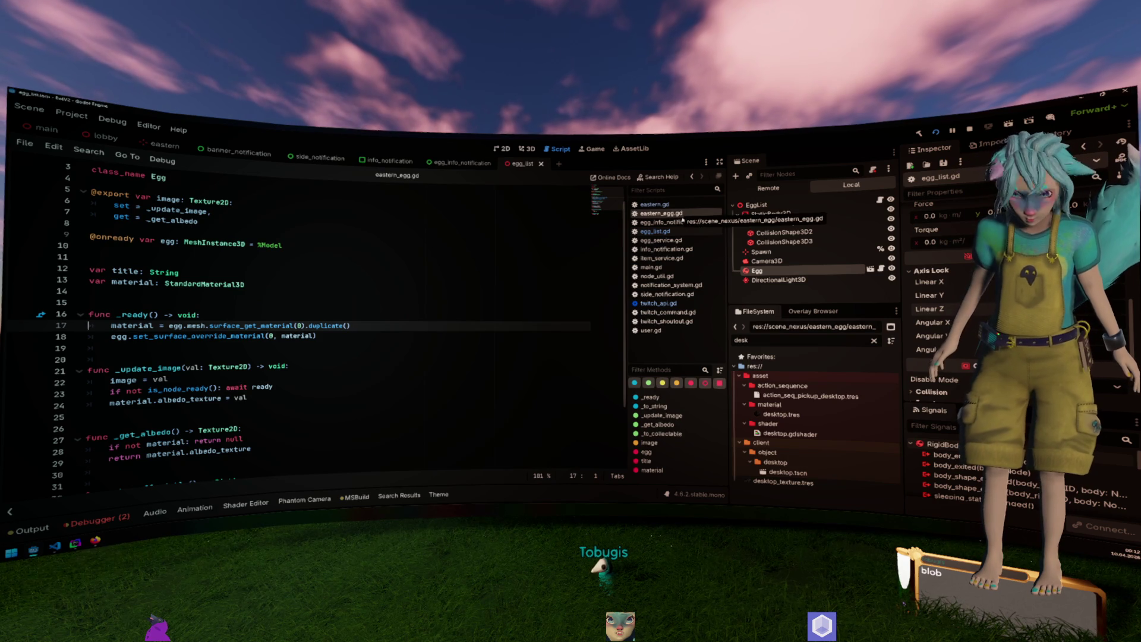
pyautogui.click(654, 203)
pyautogui.scroll(-15, 472, 284)
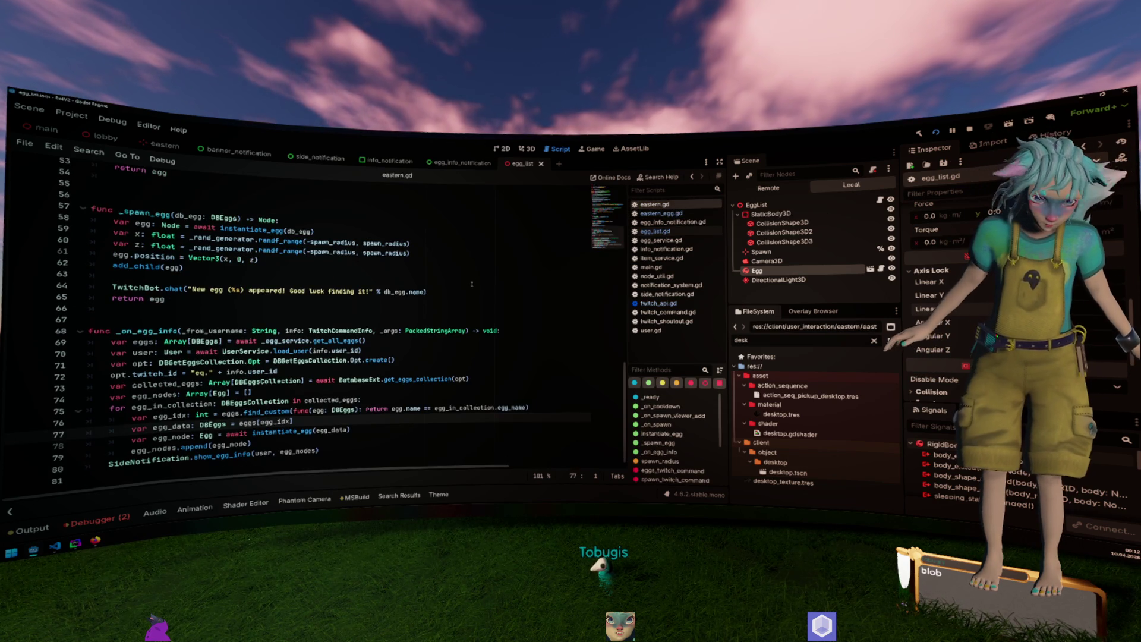
pyautogui.click(359, 410)
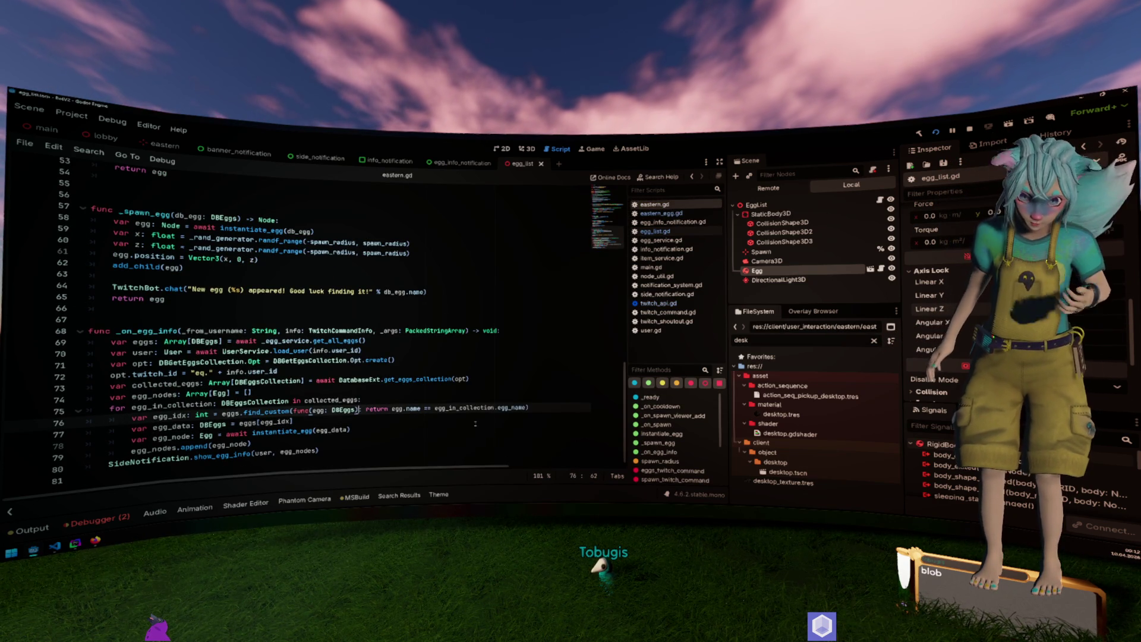
pyautogui.moveTo(266, 412)
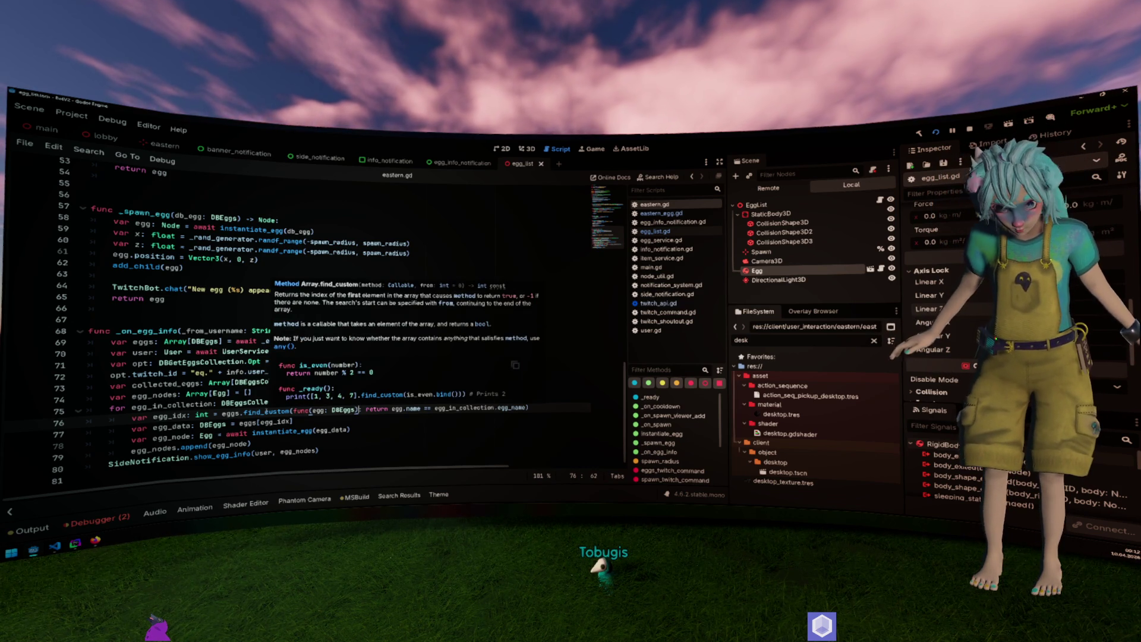
pyautogui.click(358, 409)
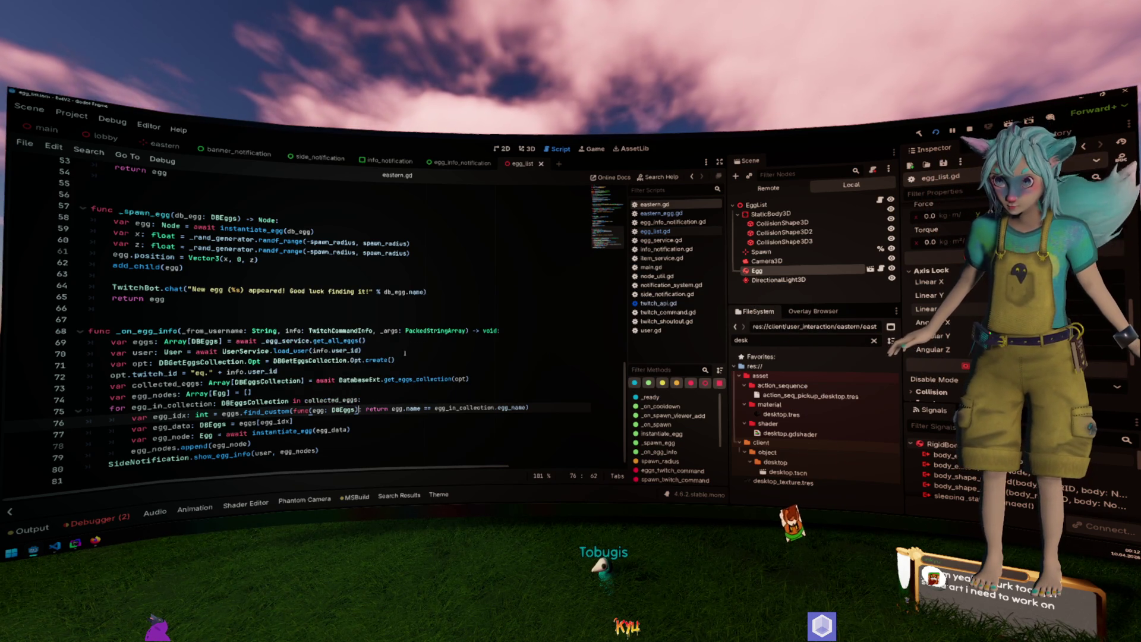
pyautogui.click(548, 403)
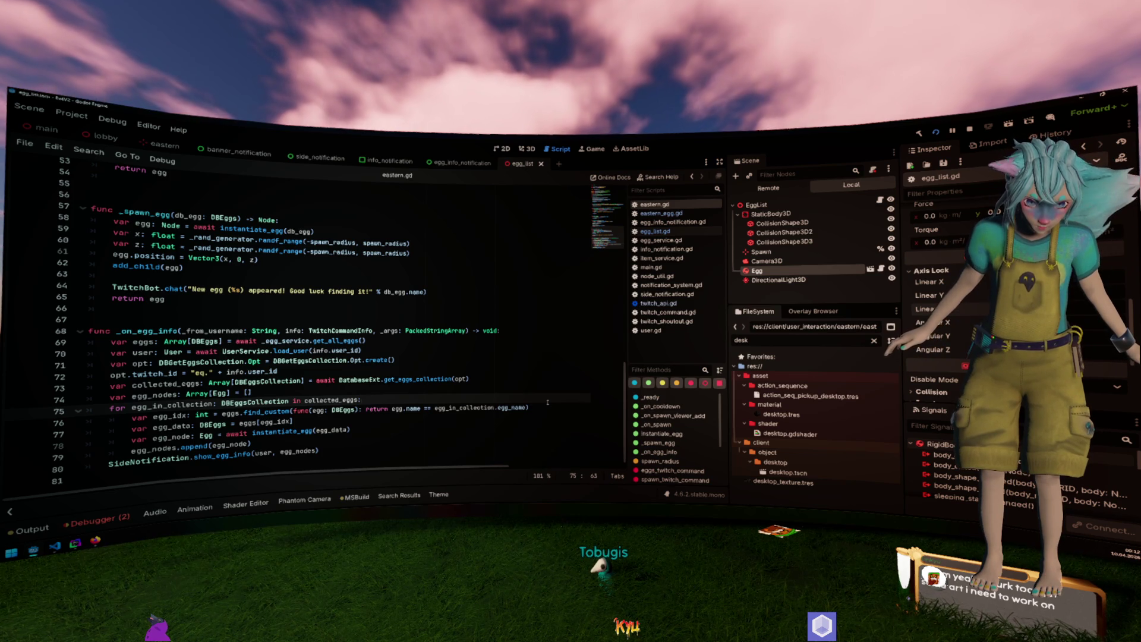
# Insert a blank line below the egg_data lookup and paste egg_data onto it.
pyautogui.press('Down')
pyautogui.press('Down')
pyautogui.press('Return')
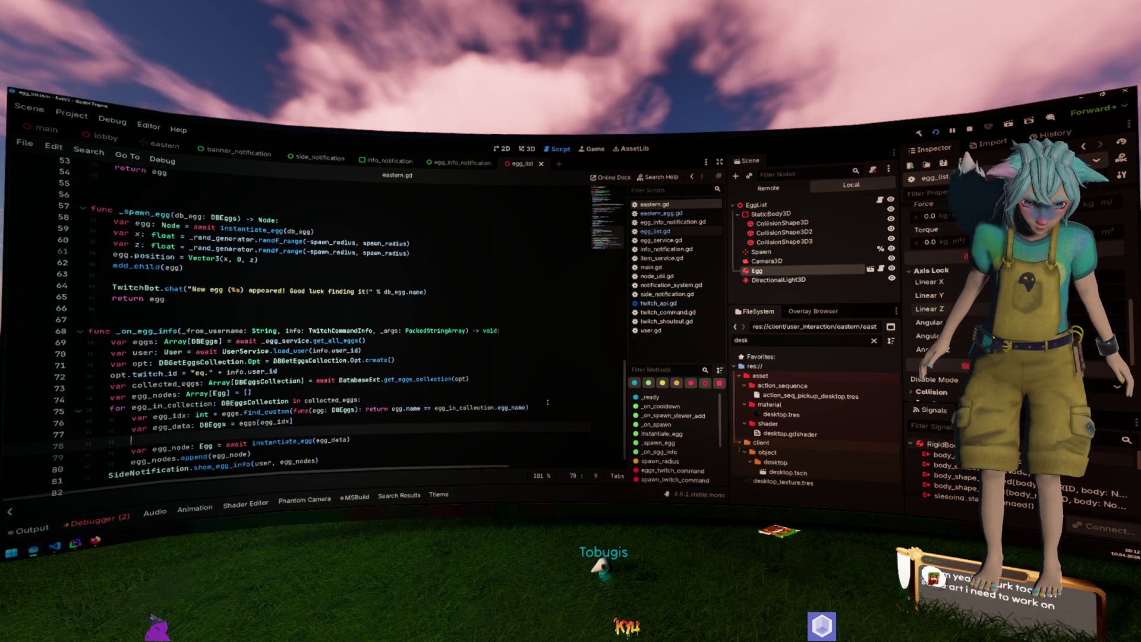
pyautogui.press('Up')
pyautogui.hotkey('ctrl', 'shift', 'Left')
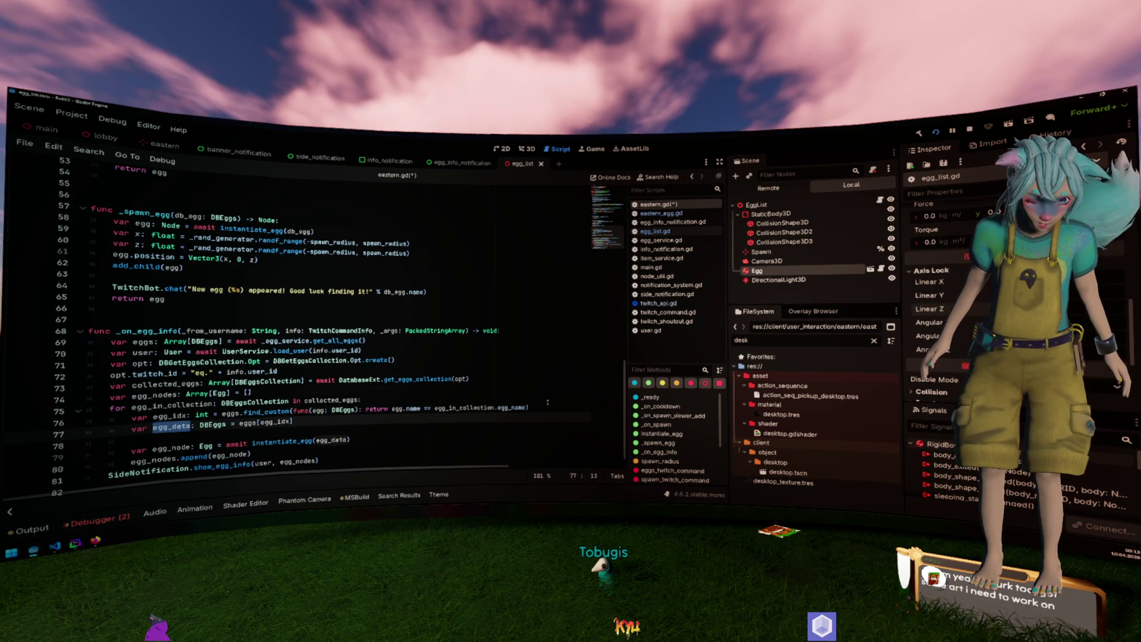
pyautogui.hotkey('ctrl', 'c')
pyautogui.press('Down')
pyautogui.hotkey('ctrl', 'v')
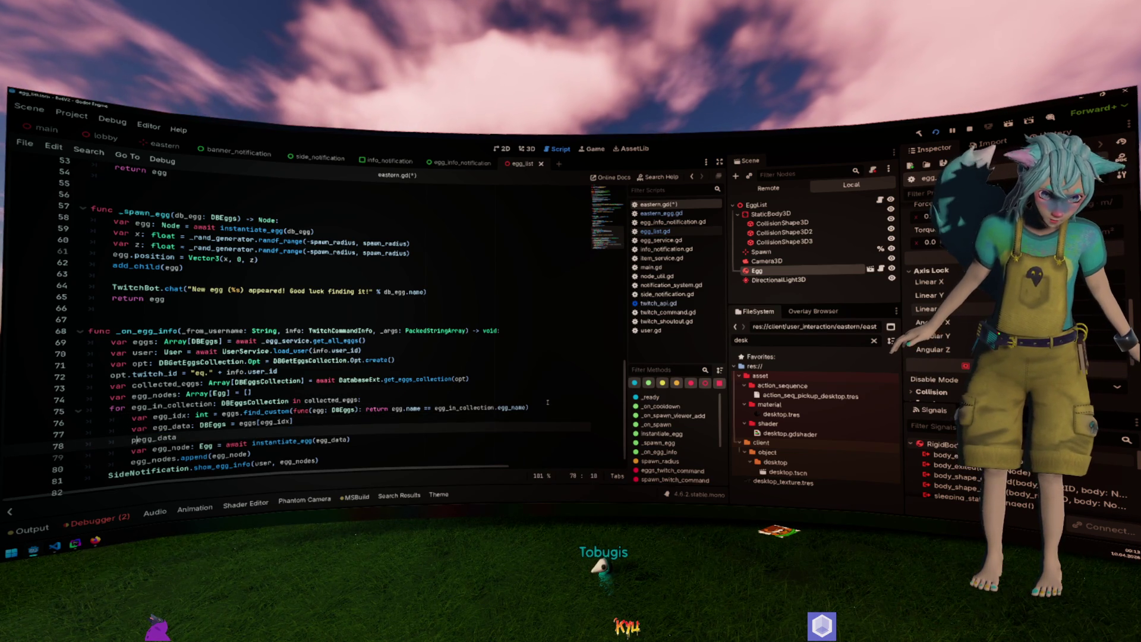
# Wrap it as print("EGG: ", egg_data.name), save eastern.gd, and clear the output log.
pyautogui.write('print("EGG: ')
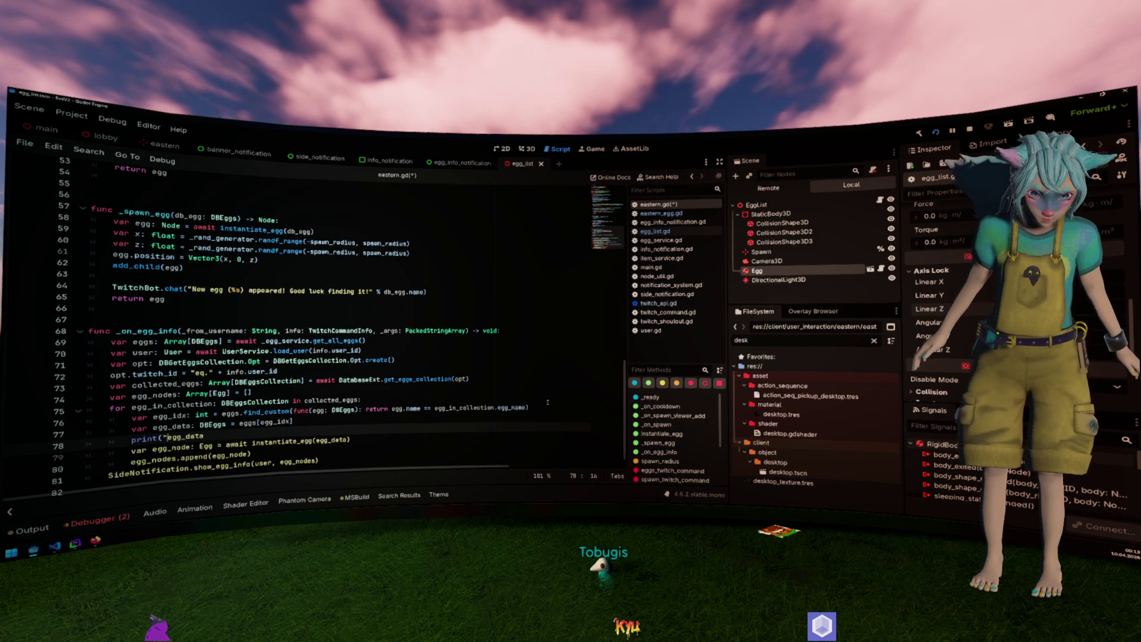
pyautogui.write('",')
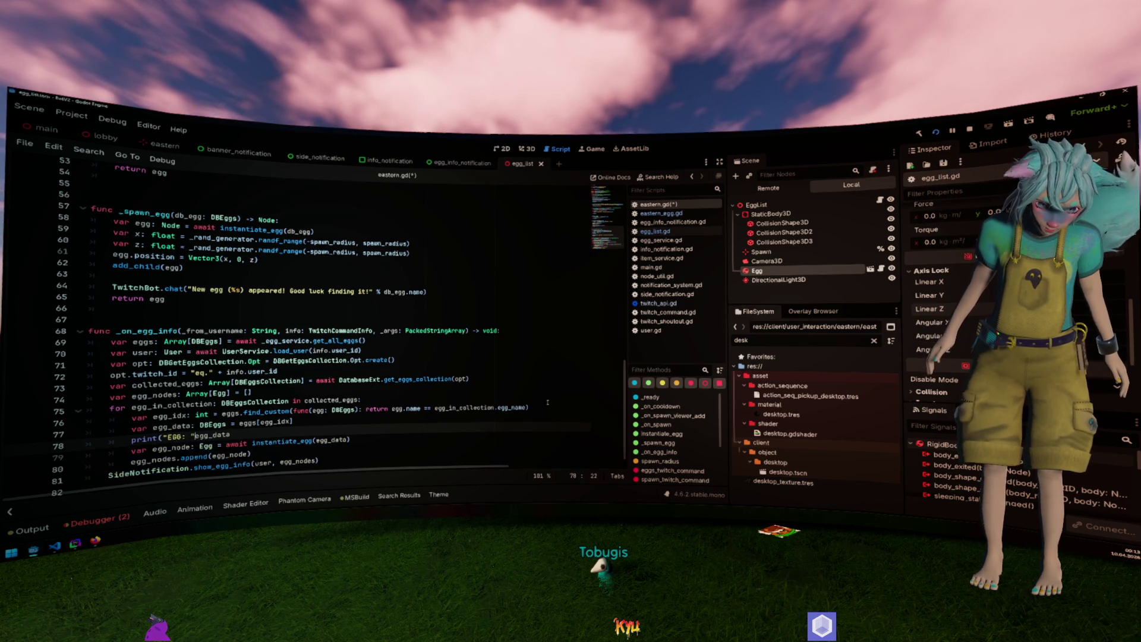
pyautogui.press('End')
pyautogui.write(')')
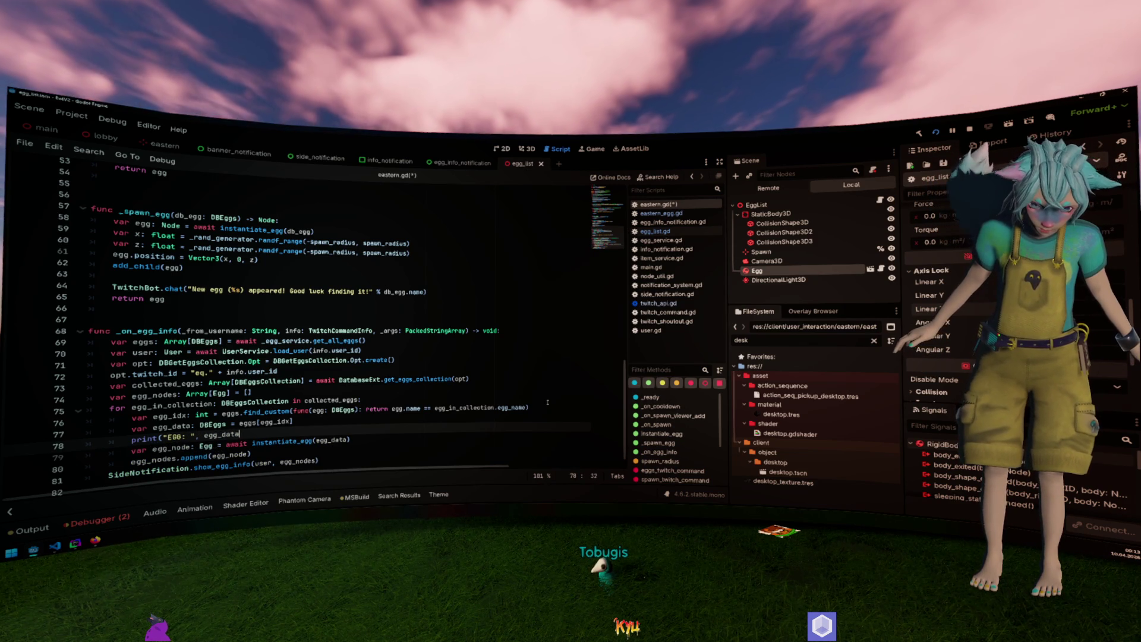
pyautogui.press('Left')
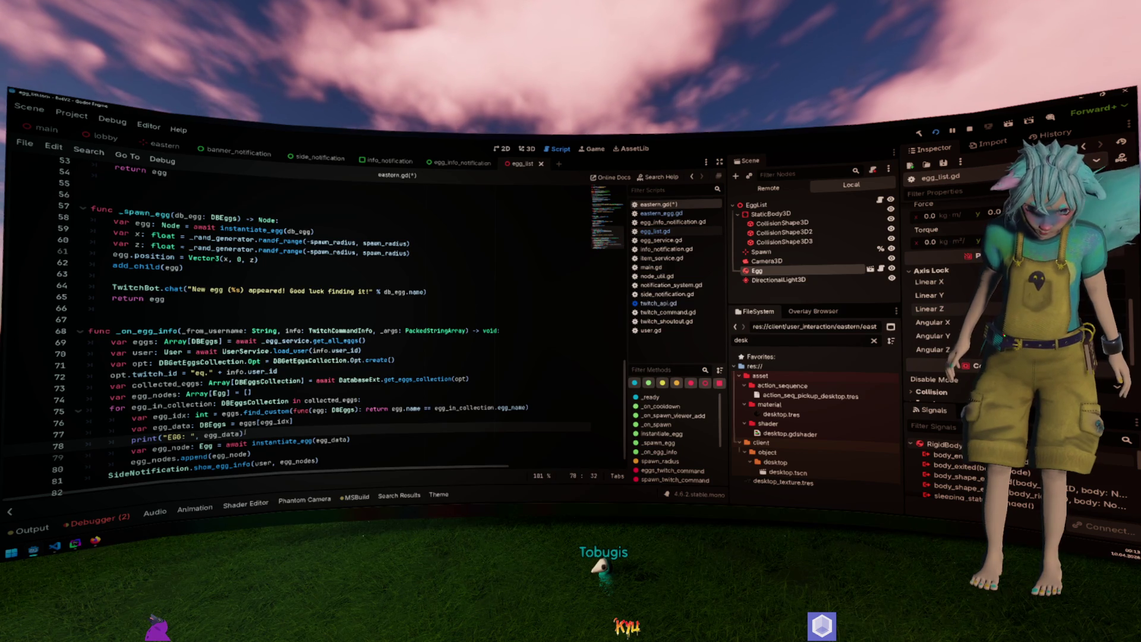
pyautogui.write('.name')
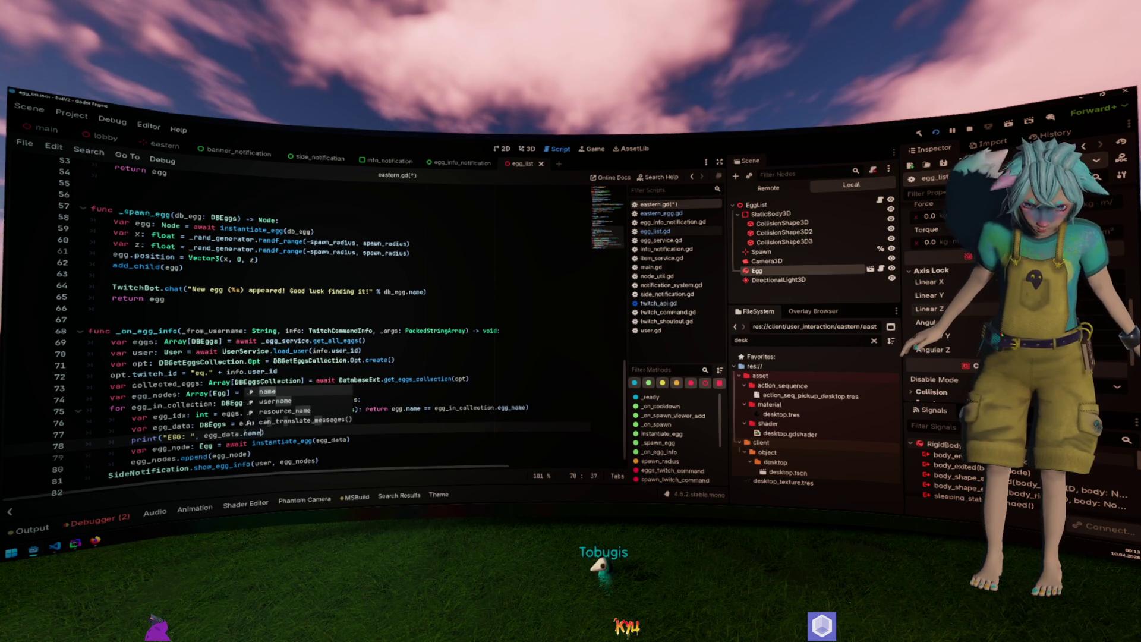
pyautogui.press('Escape')
pyautogui.press('Up')
pyautogui.hotkey('ctrl', 's')
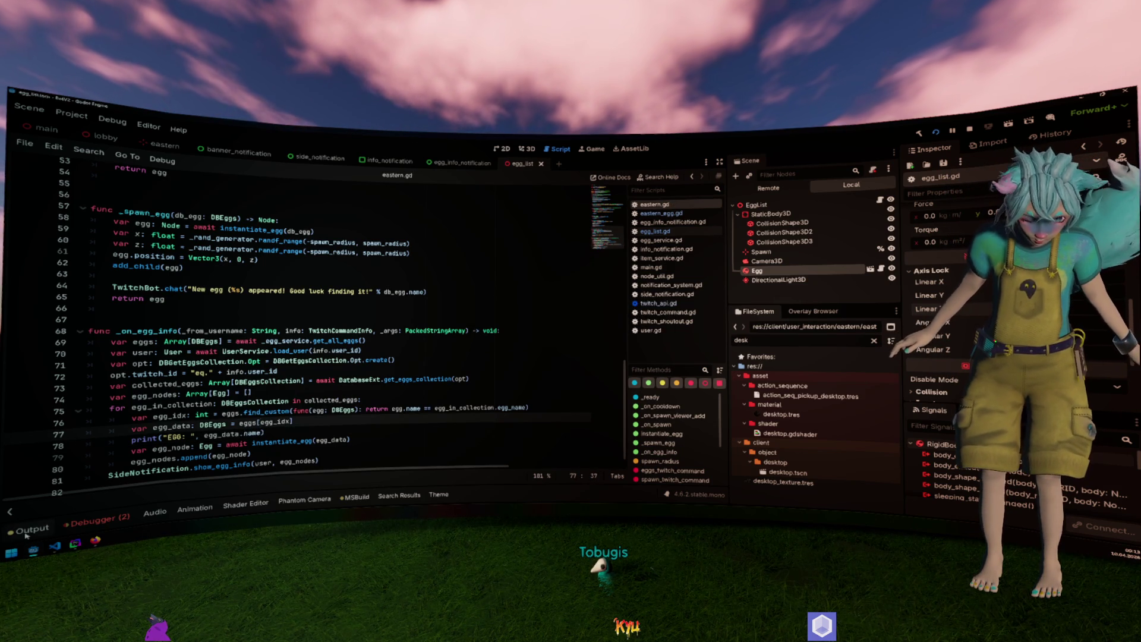
pyautogui.click(705, 289)
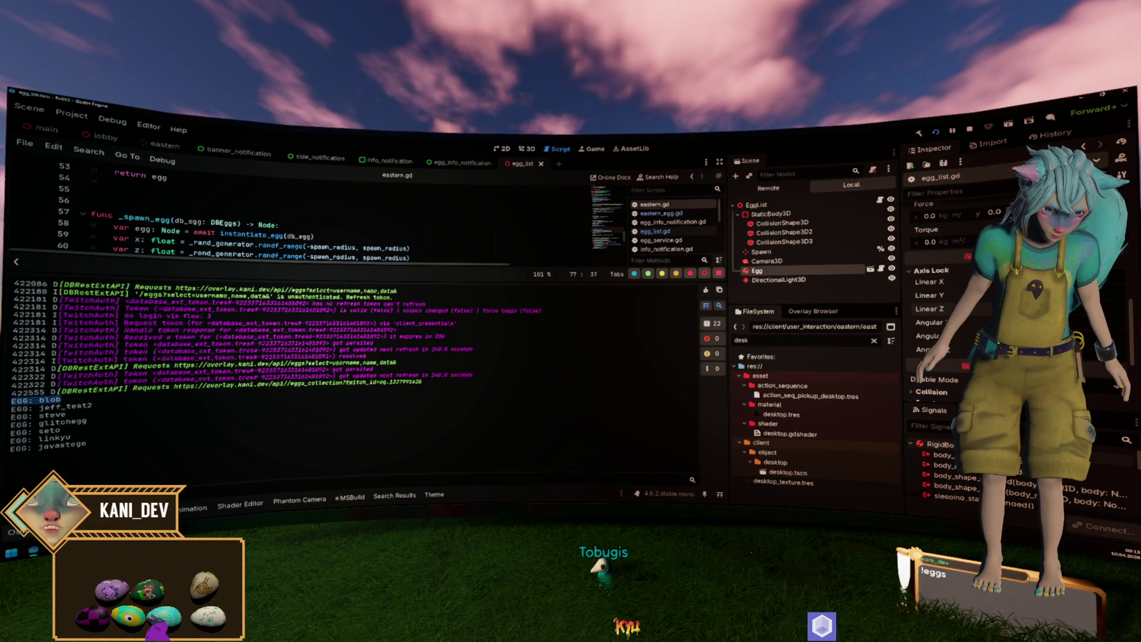
# Collapse the Output panel, scroll to _on_egg_info, and select egg_idx on line 76.
pyautogui.hotkey('ctrl', 'j')
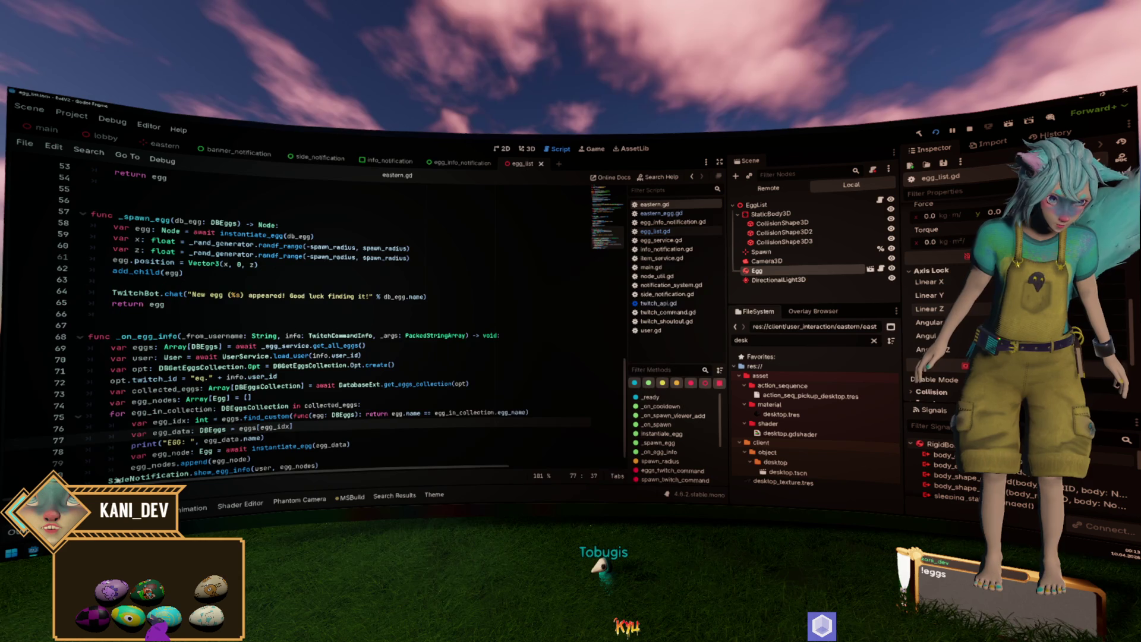
pyautogui.scroll(-1, 215, 412)
pyautogui.click(161, 405)
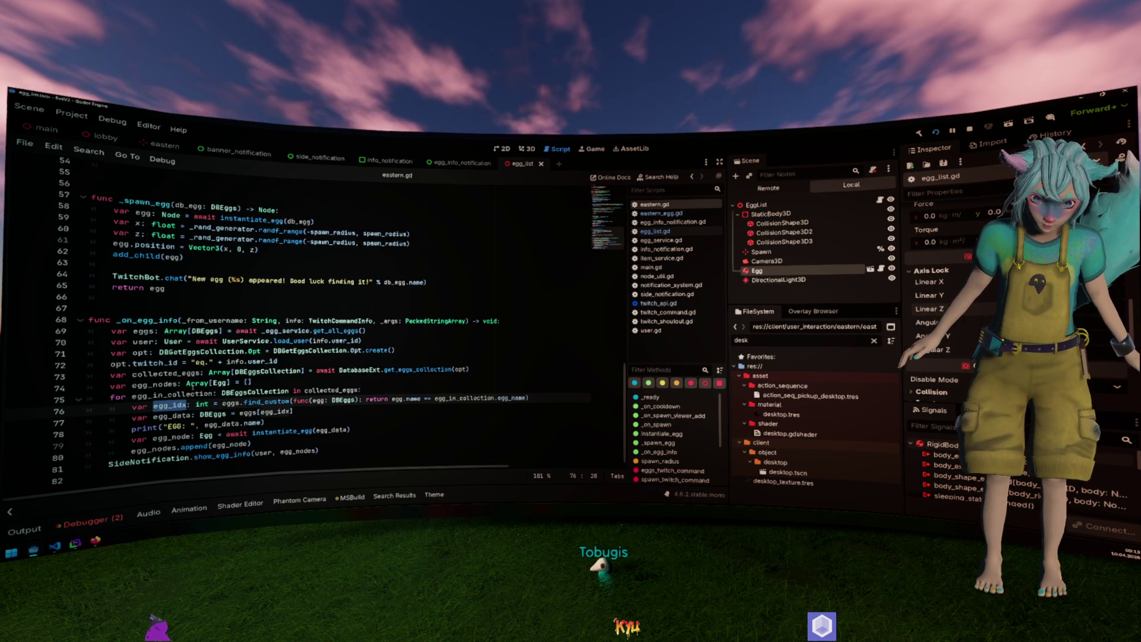
# Extend the line 78 print with ", searched for ", egg_in_collection.egg_name.
pyautogui.click(308, 410)
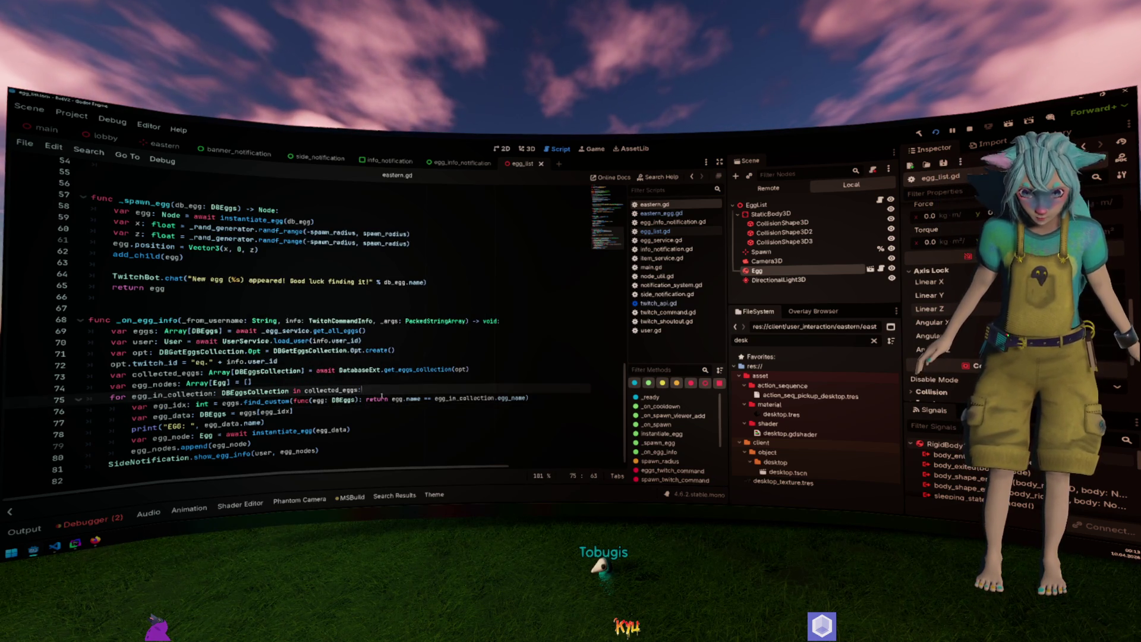
pyautogui.click(343, 417)
pyautogui.hotkey('shift', 'Home')
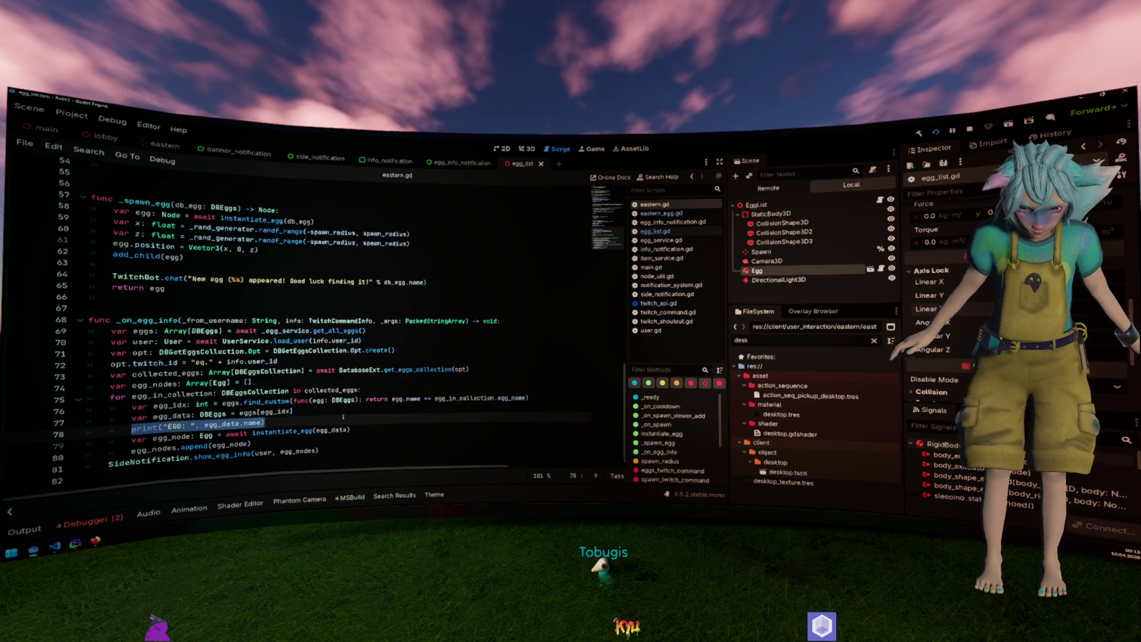
pyautogui.press('End')
pyautogui.moveTo(435, 397); pyautogui.dragTo(529, 397)
pyautogui.click(261, 423)
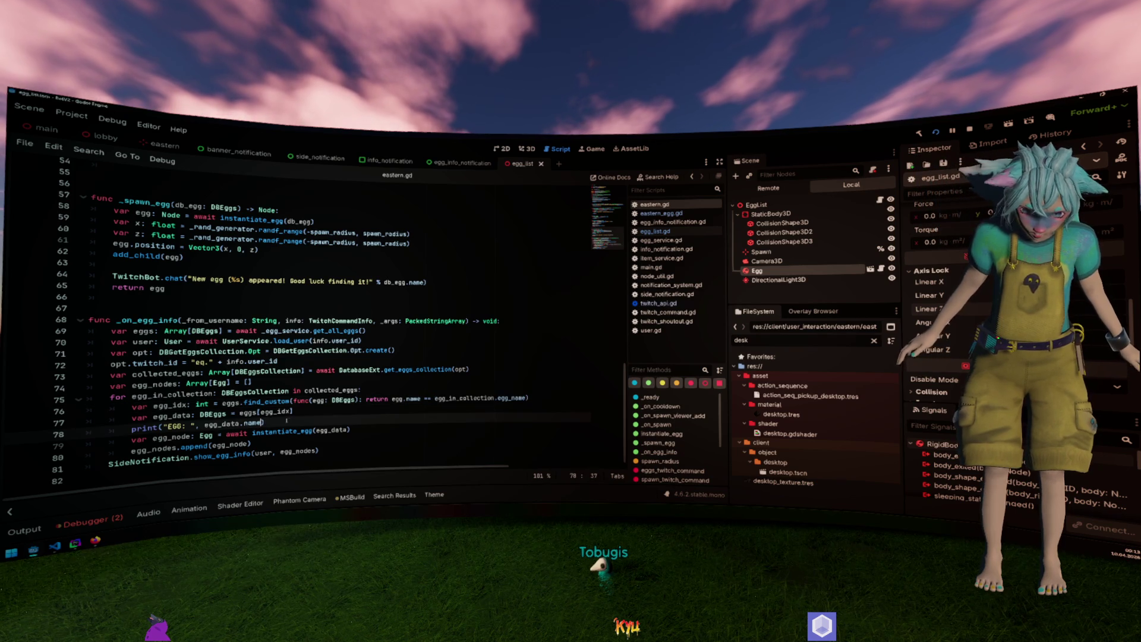
pyautogui.write(',')
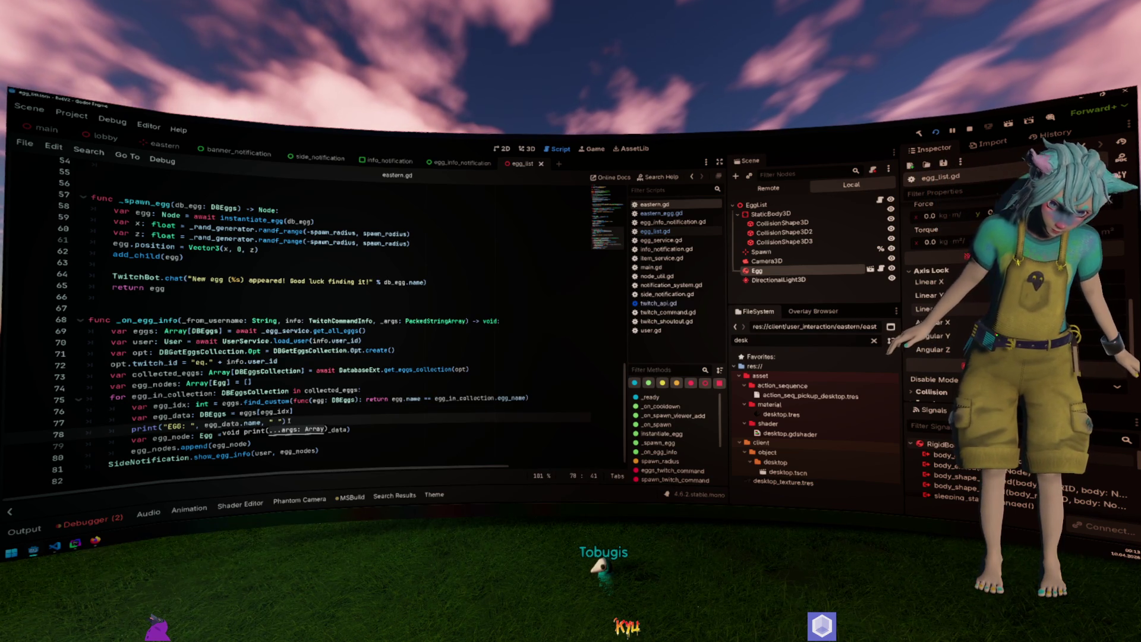
pyautogui.write('searched ')
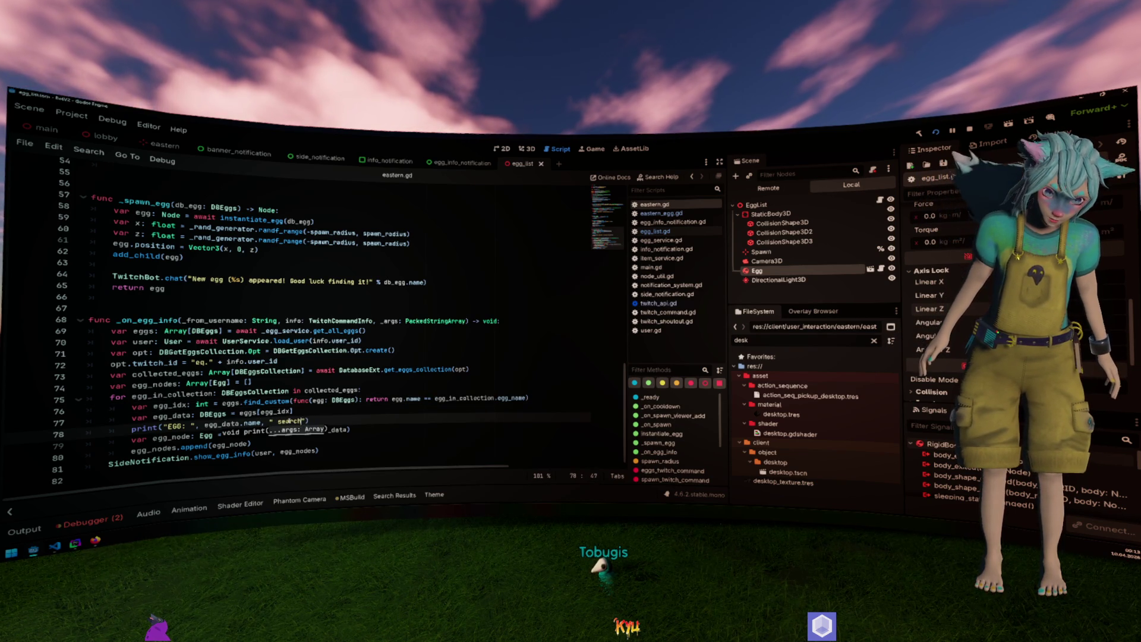
pyautogui.write('for ", ')
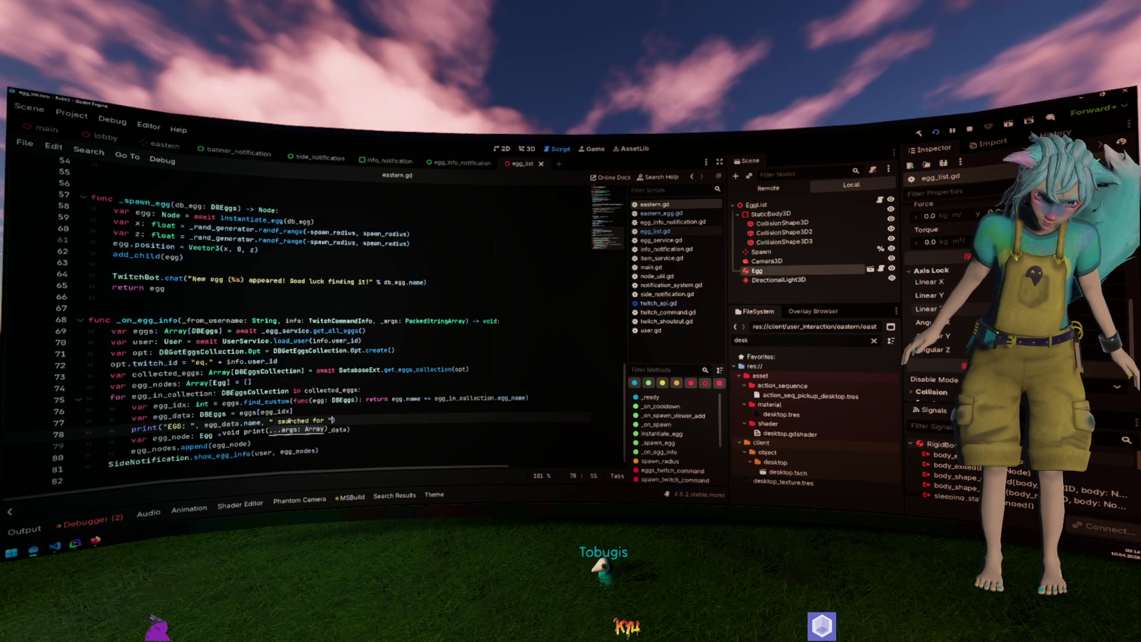
pyautogui.write('egg_in_collection.egg_name')
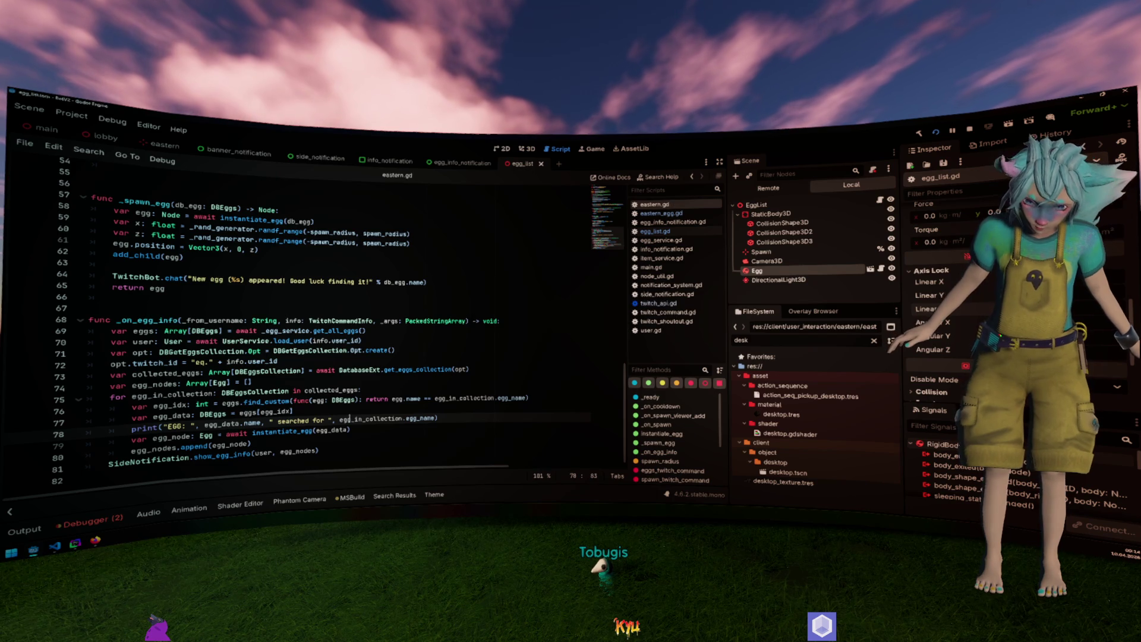
# Run the game, check the new 'searched for' lines in the output log, and switch to DataGrip.
pyautogui.click(398, 351)
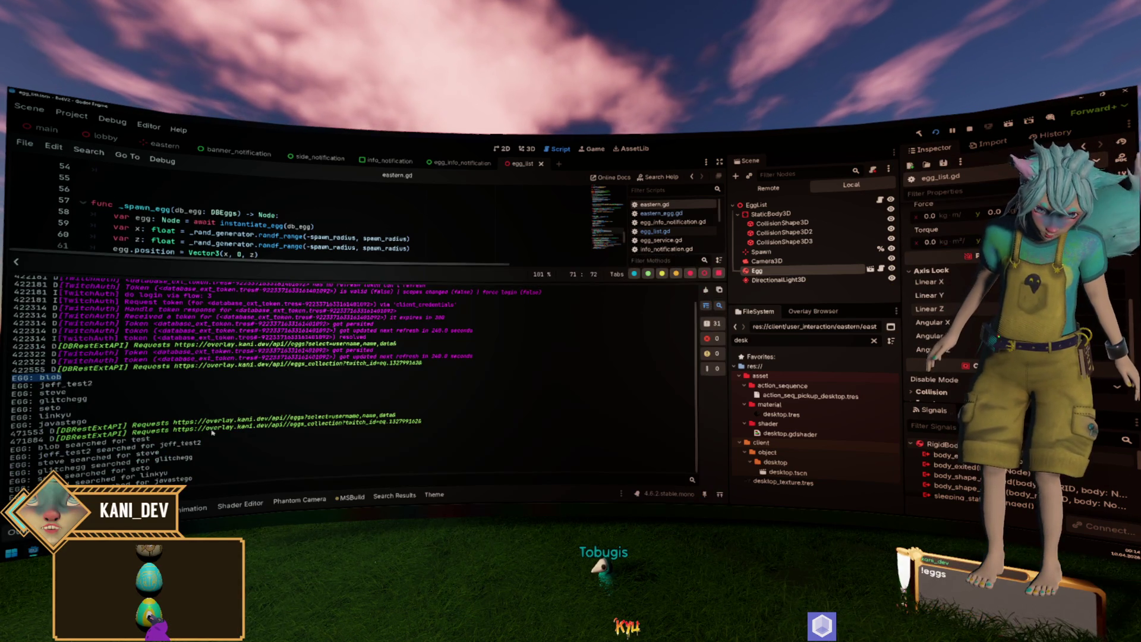
pyautogui.moveTo(47, 445); pyautogui.dragTo(125, 442)
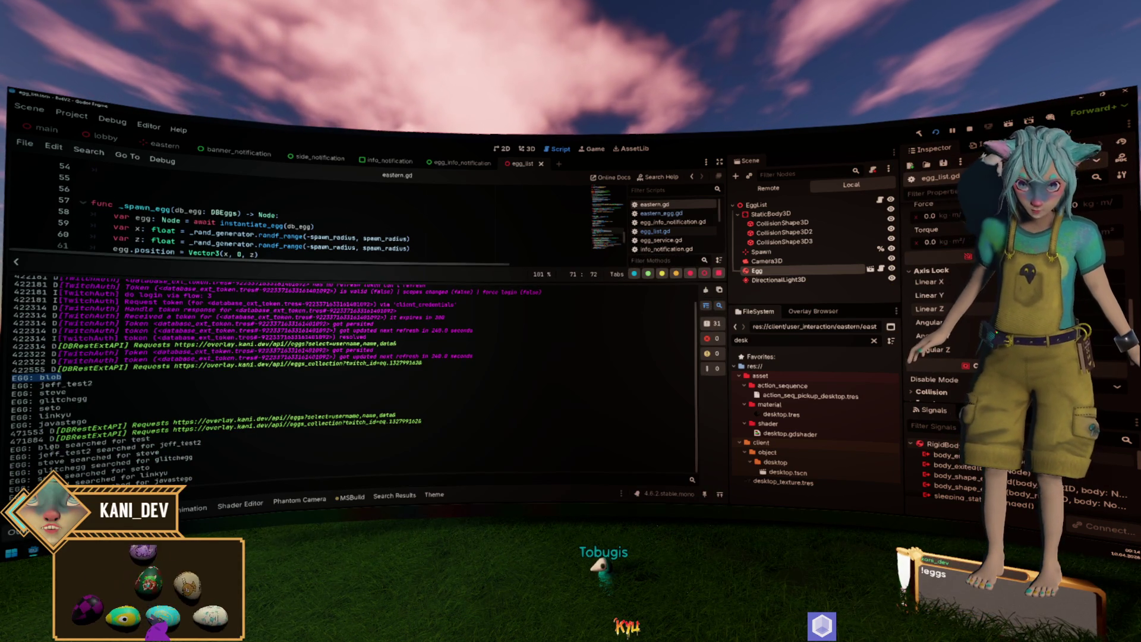
pyautogui.click(226, 449)
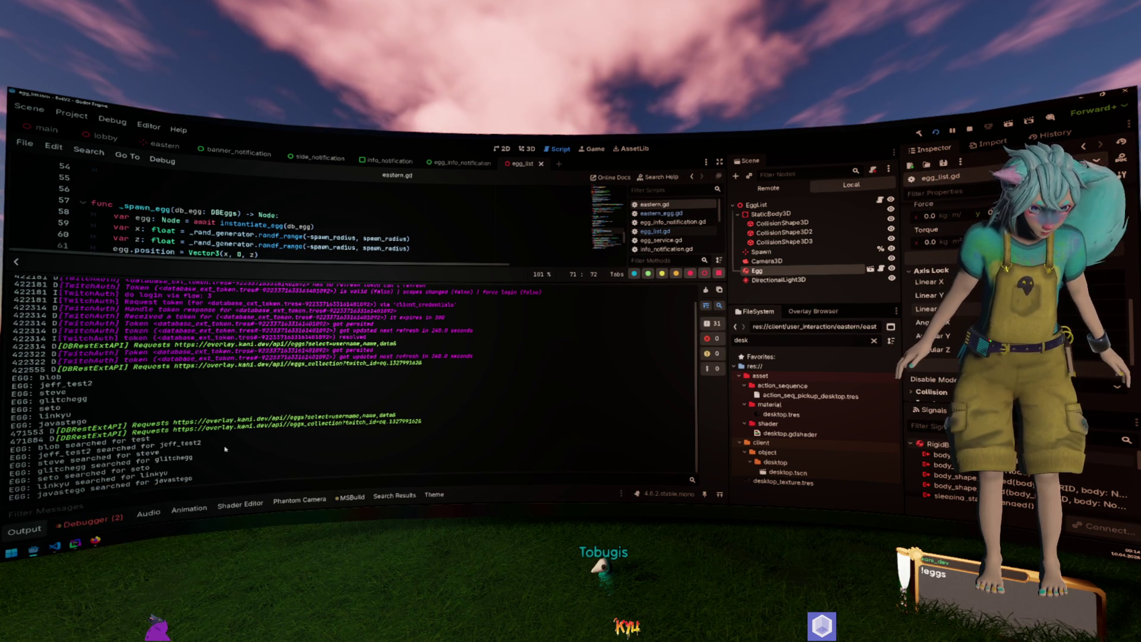
pyautogui.hotkey('alt', 'Tab')
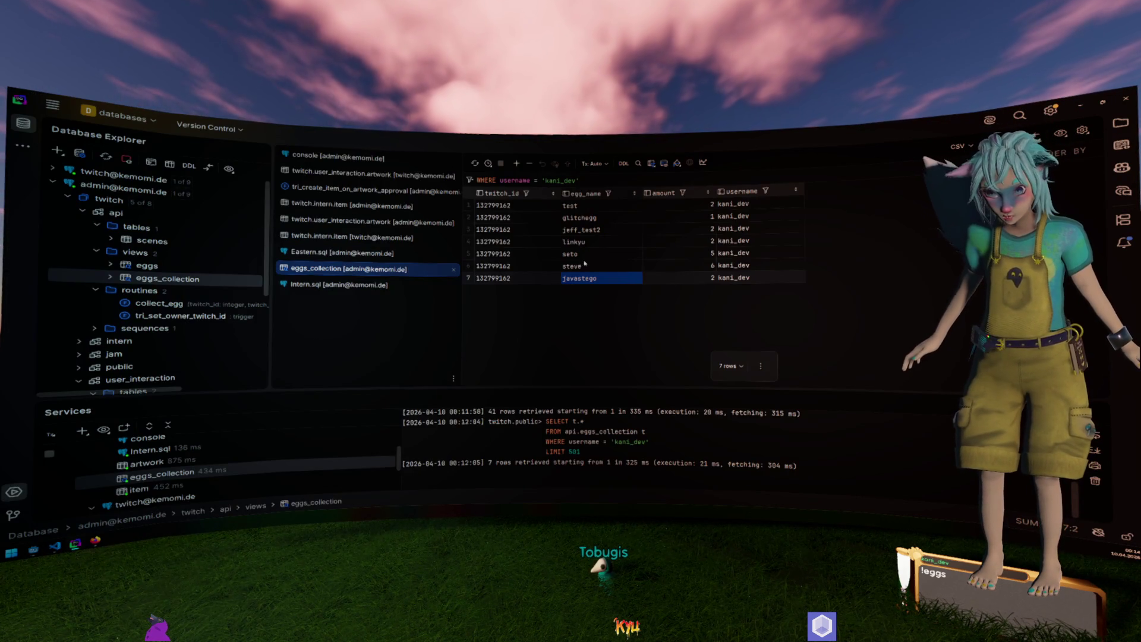
# Open the eggs view, select its name column, then return to the eggs_collection results.
pyautogui.hotkey('ctrl', 'Home')
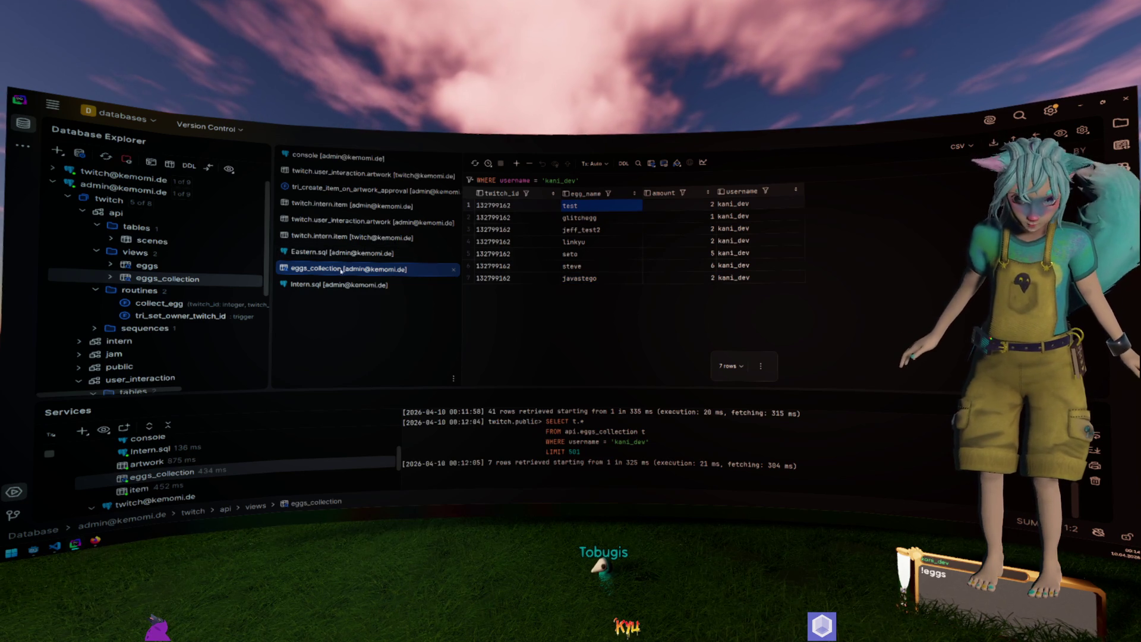
pyautogui.doubleClick(197, 266)
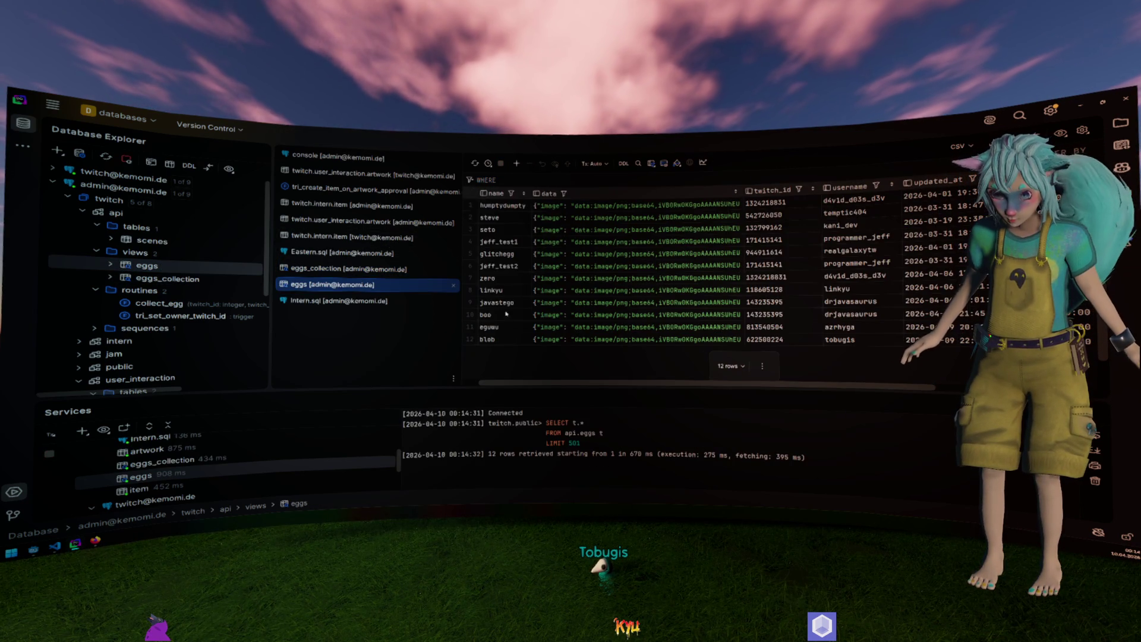
pyautogui.moveTo(486, 339); pyautogui.dragTo(494, 205)
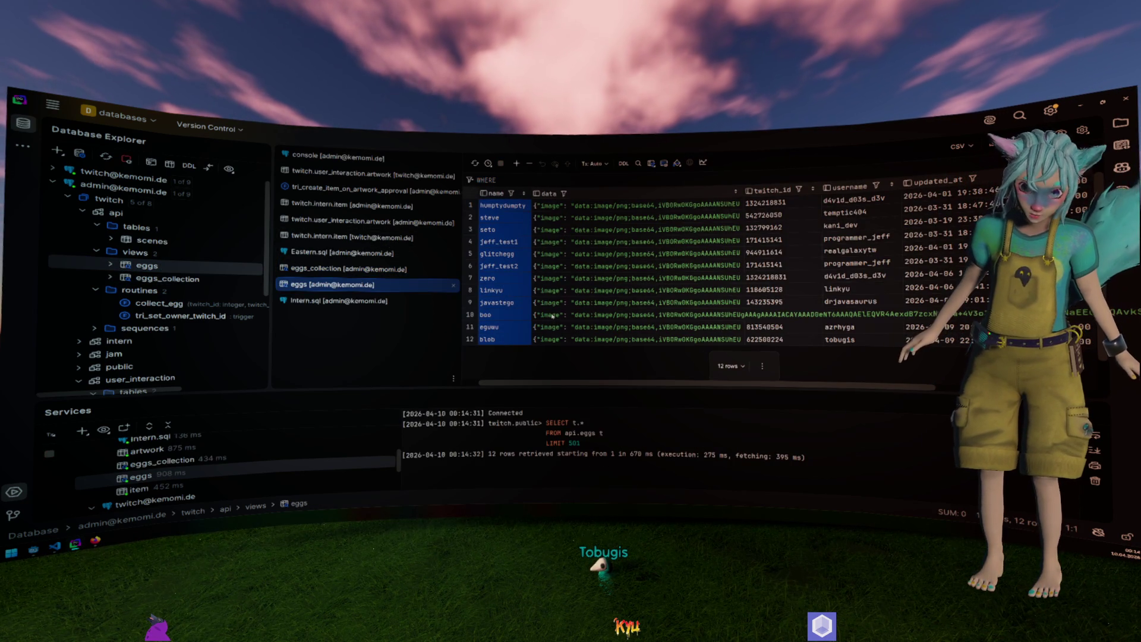
pyautogui.hotkey('ctrl', 'b')
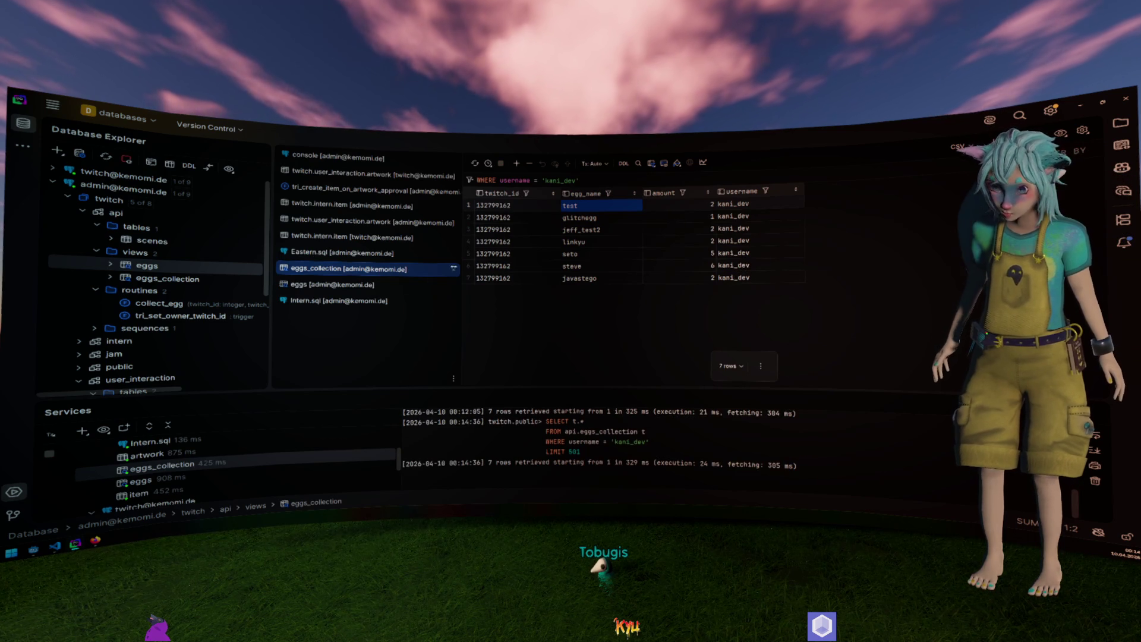
# Expand intern > tables > inventory in Database Explorer and open the inventory table's rows.
pyautogui.scroll(-5, 177, 314)
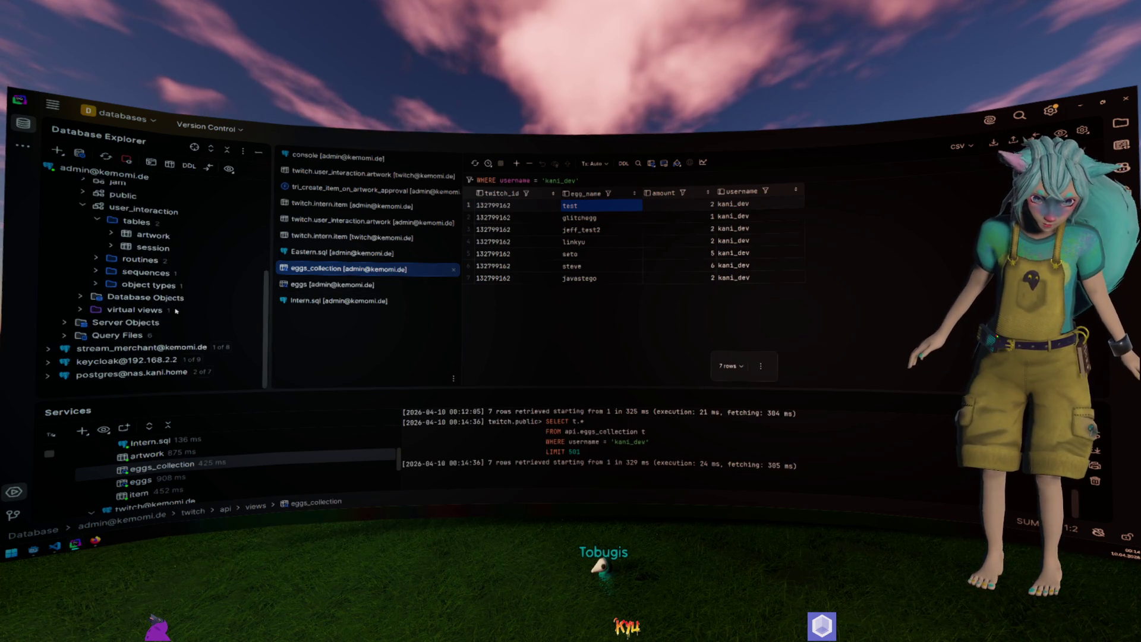
pyautogui.scroll(5, 131, 297)
pyautogui.click(93, 327)
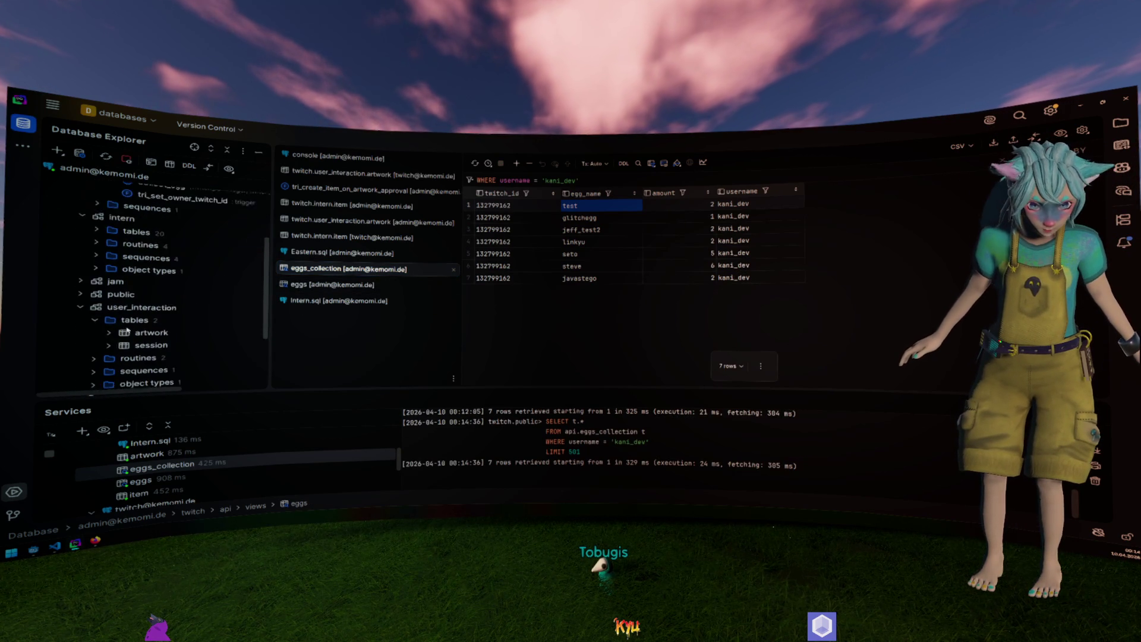
pyautogui.scroll(-3, 97, 223)
pyautogui.scroll(-1, 114, 329)
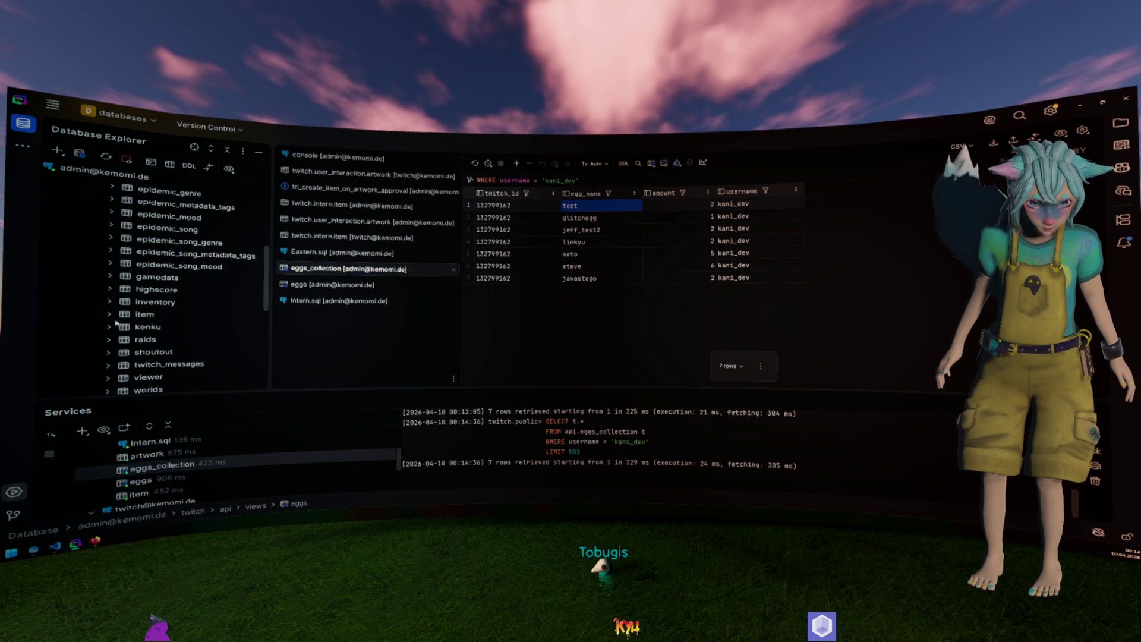
pyautogui.click(119, 302)
pyautogui.click(110, 301)
pyautogui.scroll(-1, 138, 291)
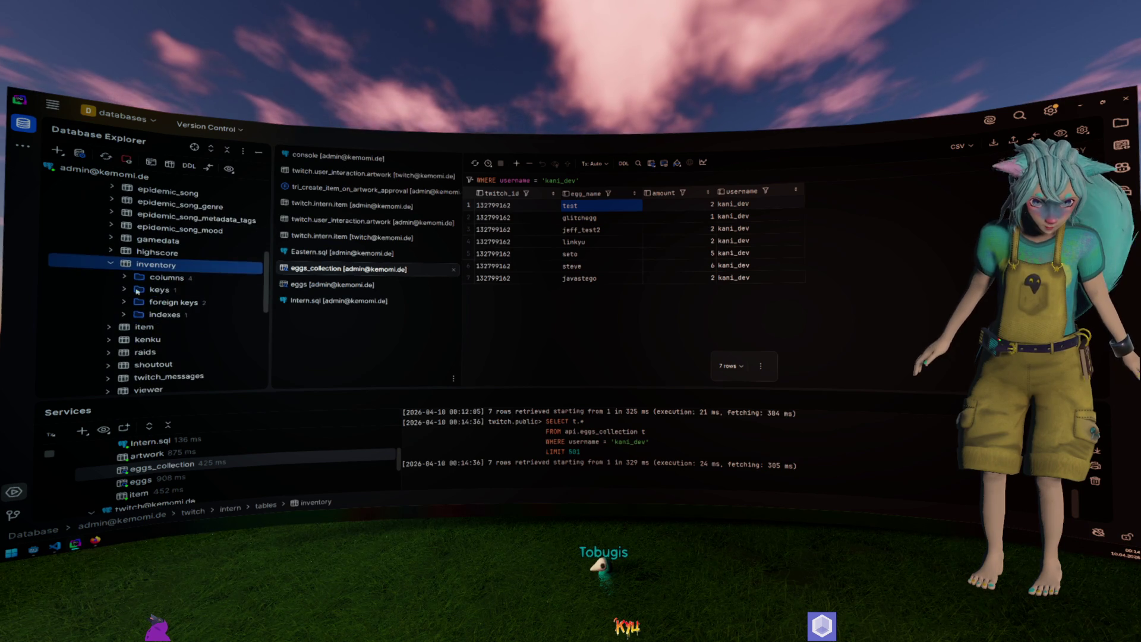
pyautogui.doubleClick(151, 267)
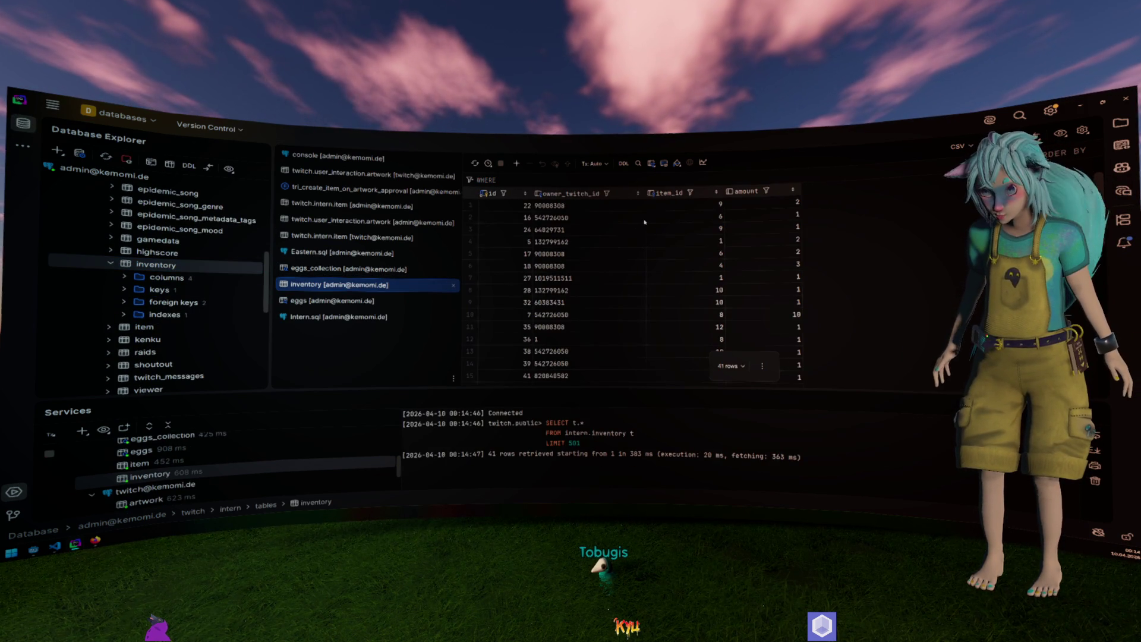
# Scroll through the inventory rows and show row 1 as a single record.
pyautogui.scroll(-2, 645, 222)
pyautogui.scroll(-3, 648, 227)
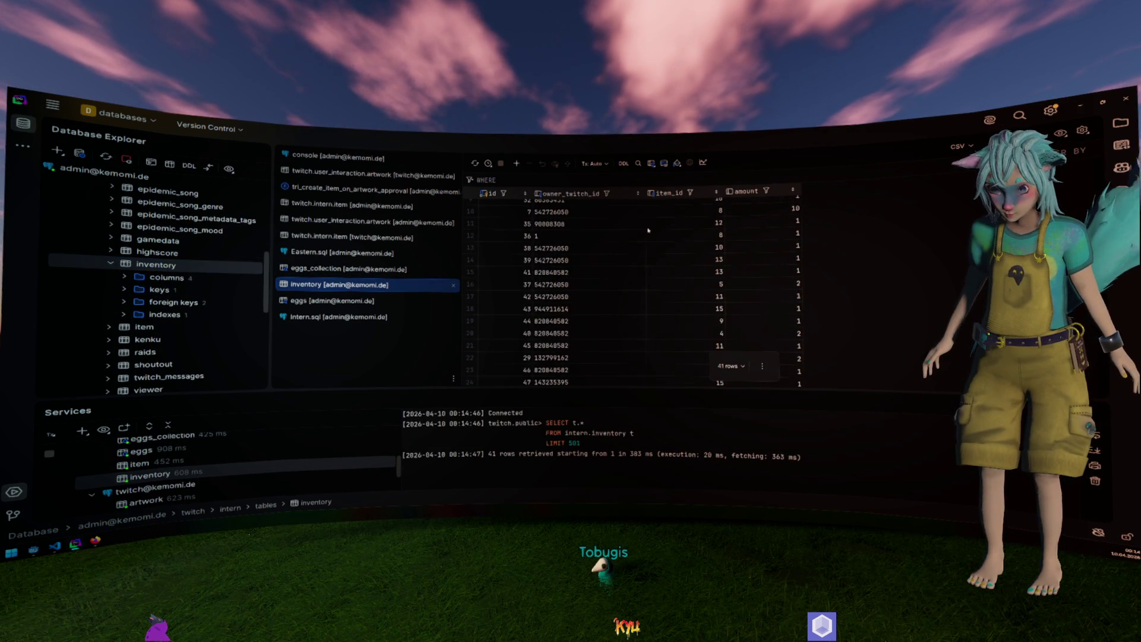
pyautogui.scroll(-4, 648, 230)
pyautogui.scroll(9, 649, 235)
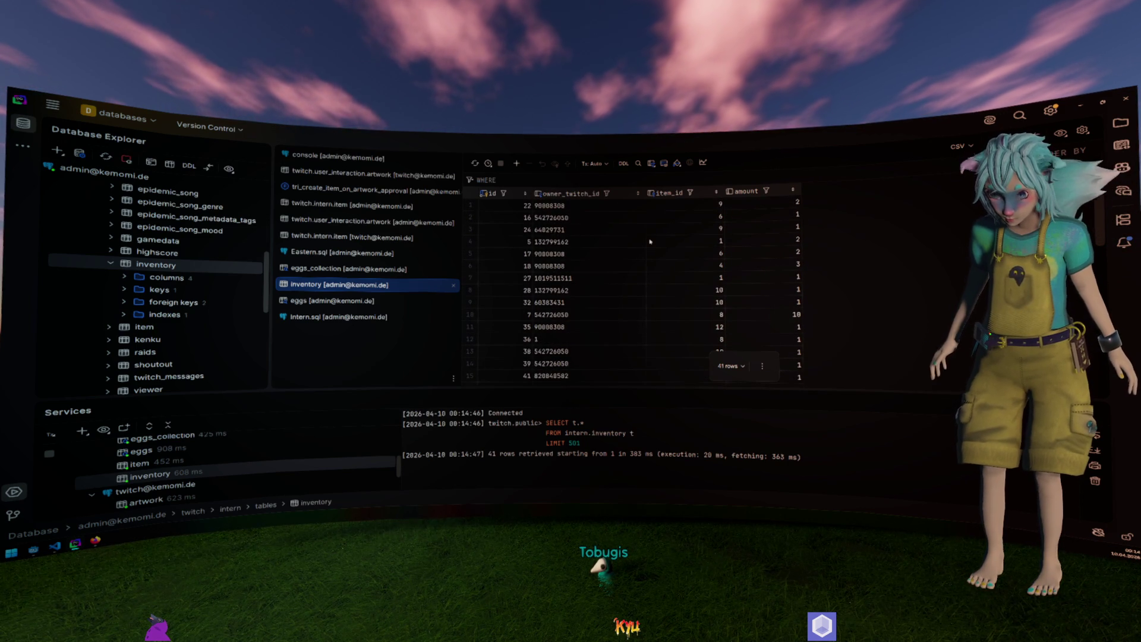
pyautogui.rightClick(580, 205)
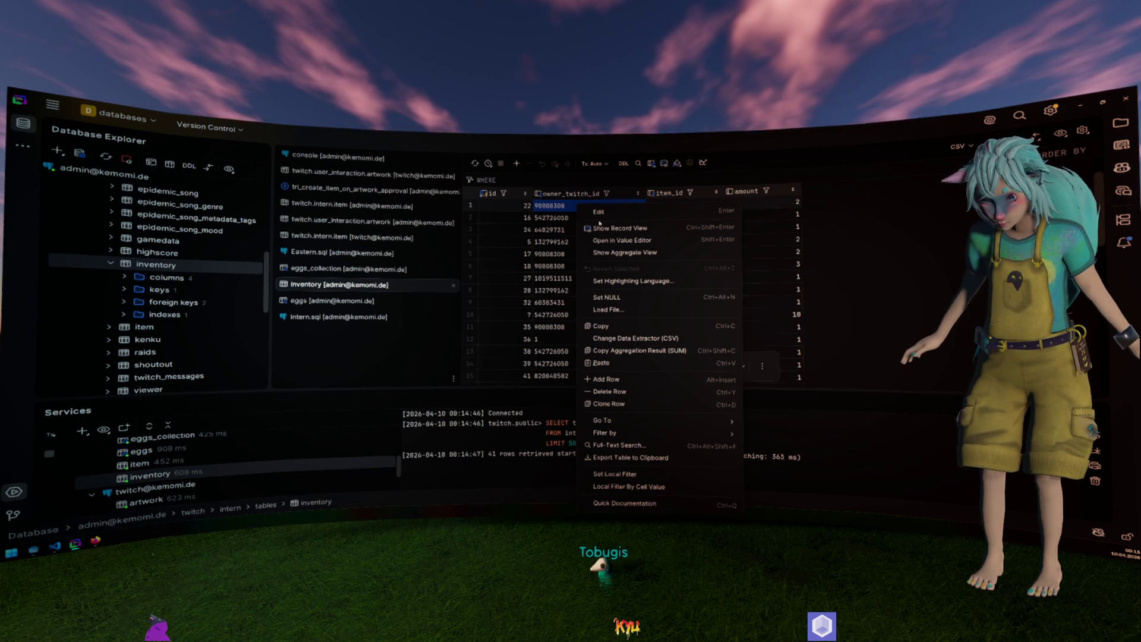
pyautogui.click(598, 227)
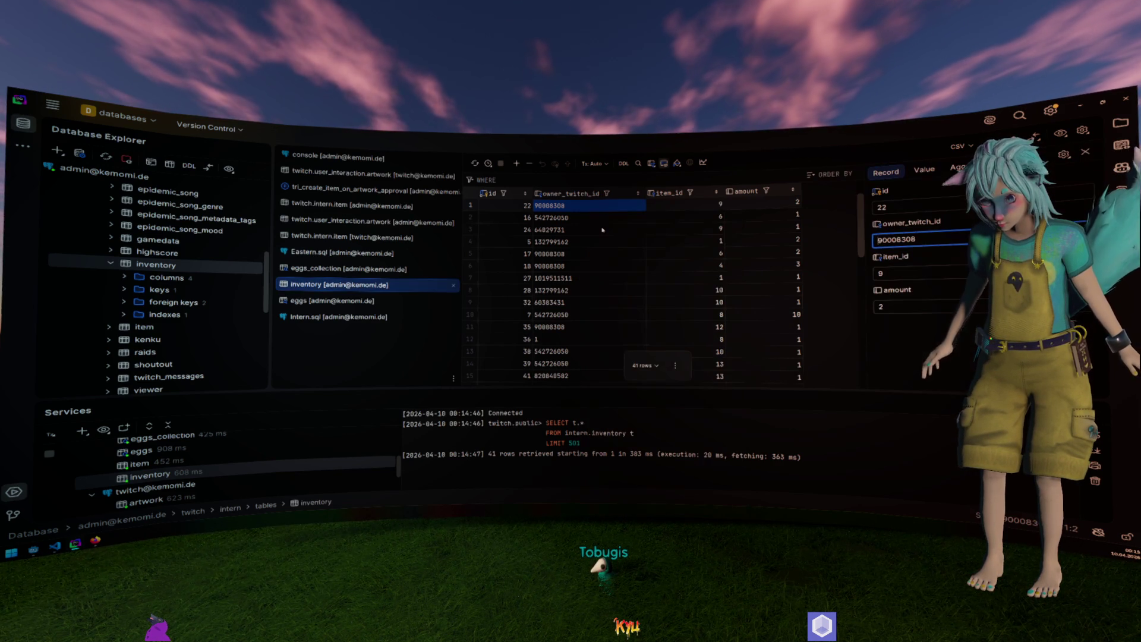
# View aggregate statistics for the owner_twitch_id column, close them, and browse the 41 rows.
pyautogui.rightClick(574, 206)
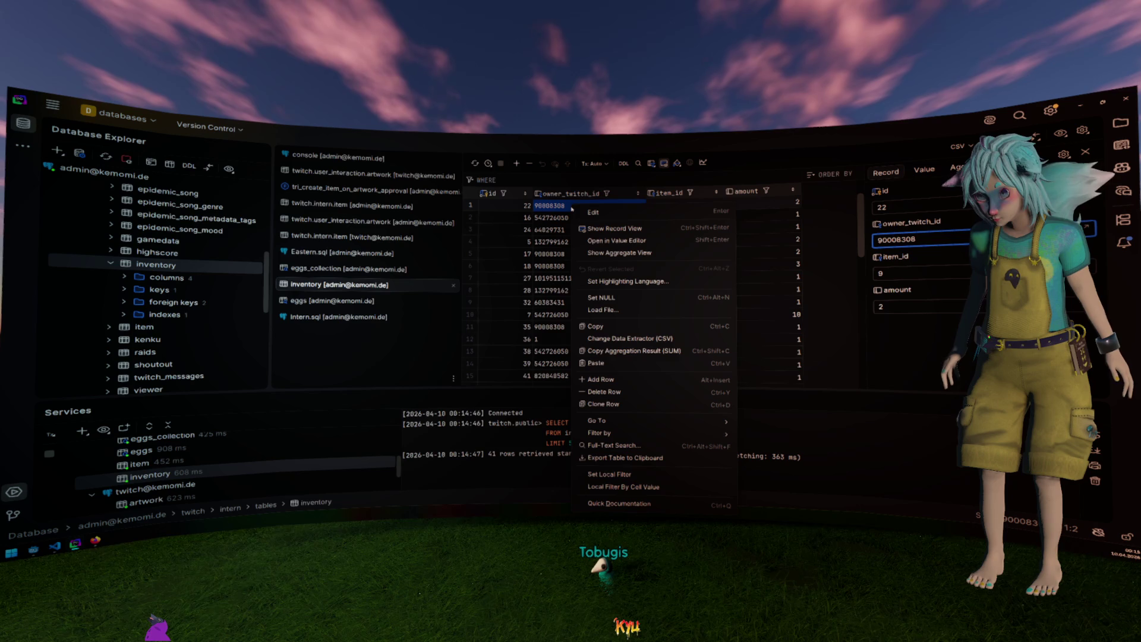
pyautogui.click(613, 253)
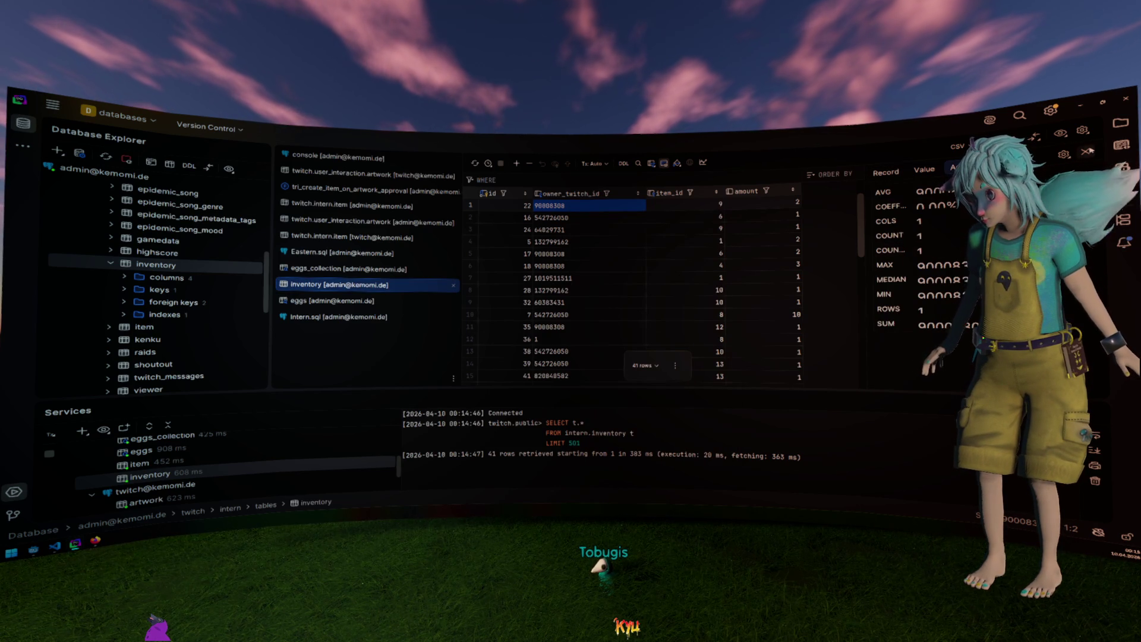
pyautogui.click(1086, 151)
pyautogui.rightClick(567, 205)
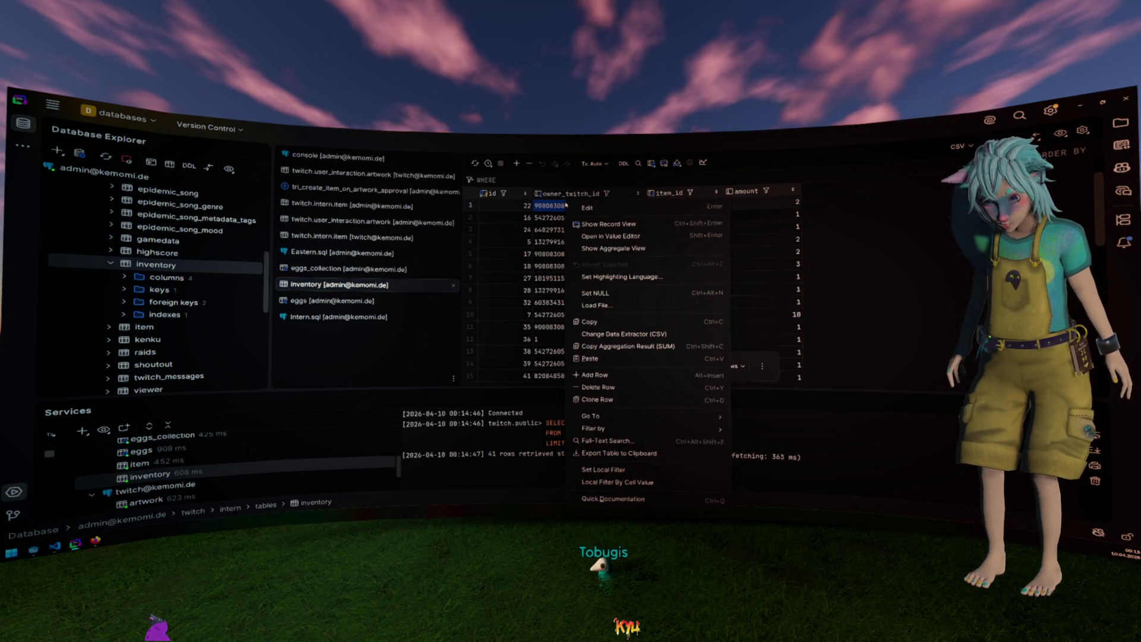
pyautogui.moveTo(671, 428)
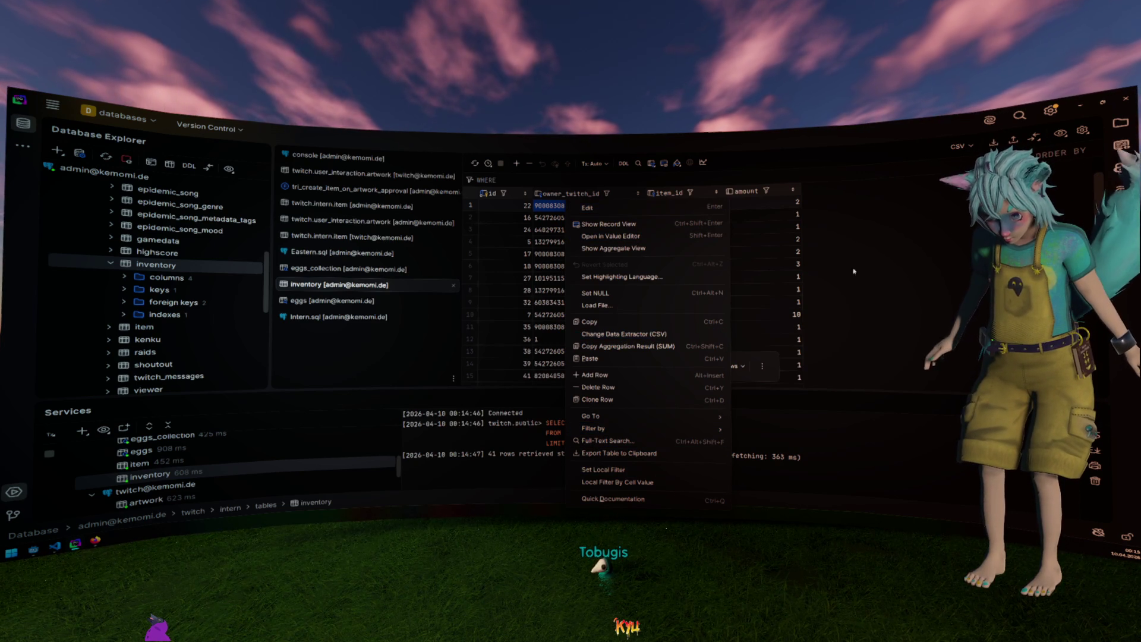
pyautogui.click(899, 267)
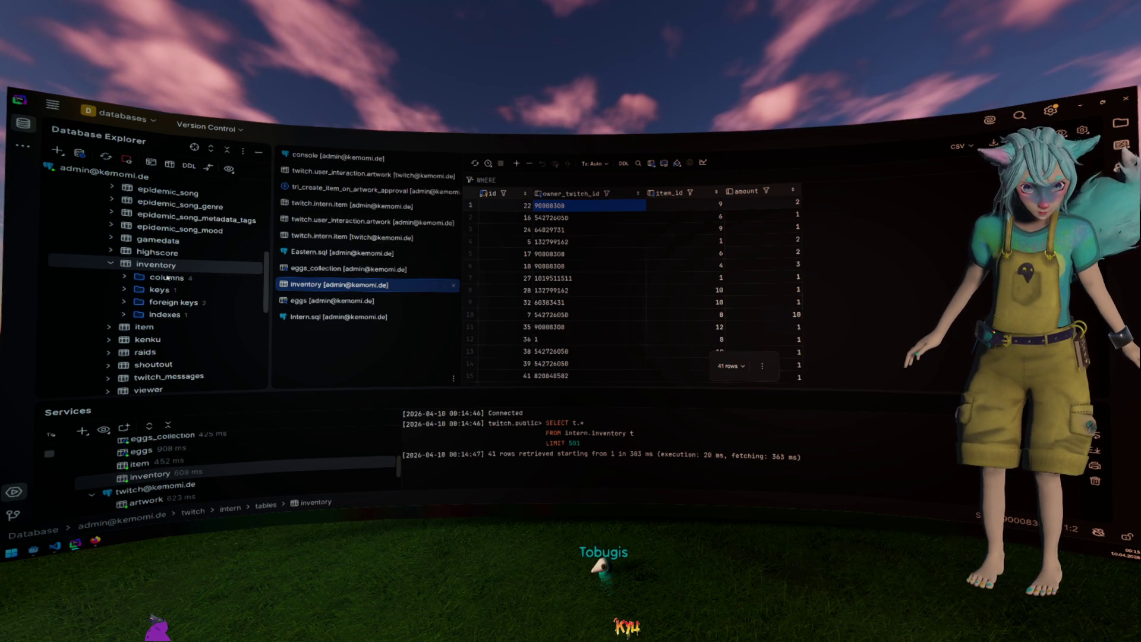
pyautogui.scroll(-3, 171, 275)
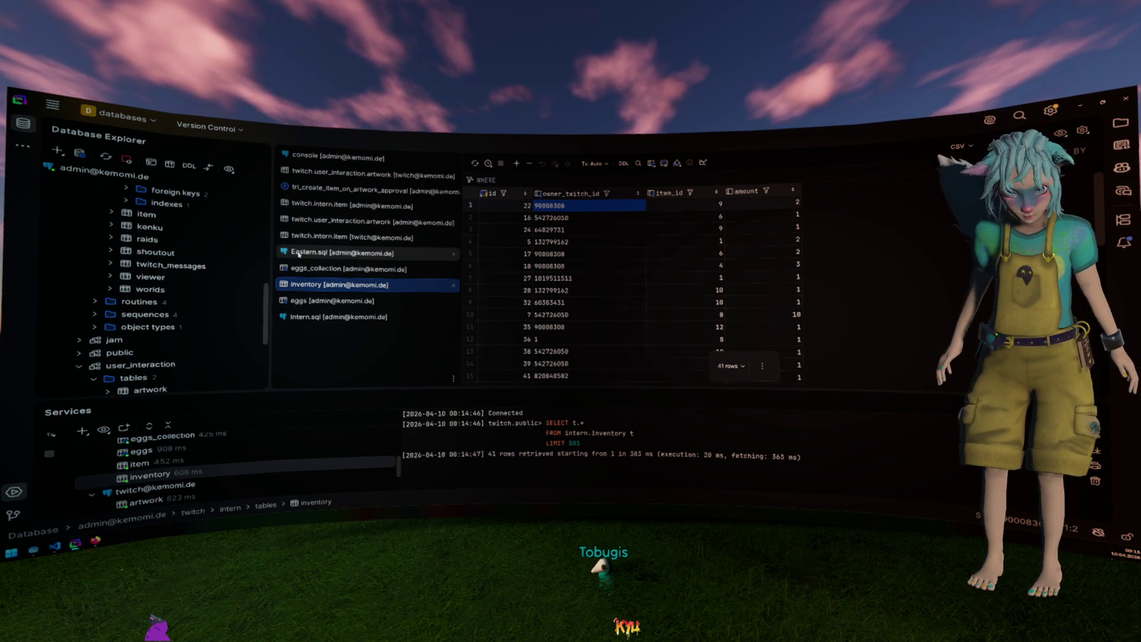
pyautogui.scroll(3, 172, 260)
pyautogui.scroll(1, 172, 260)
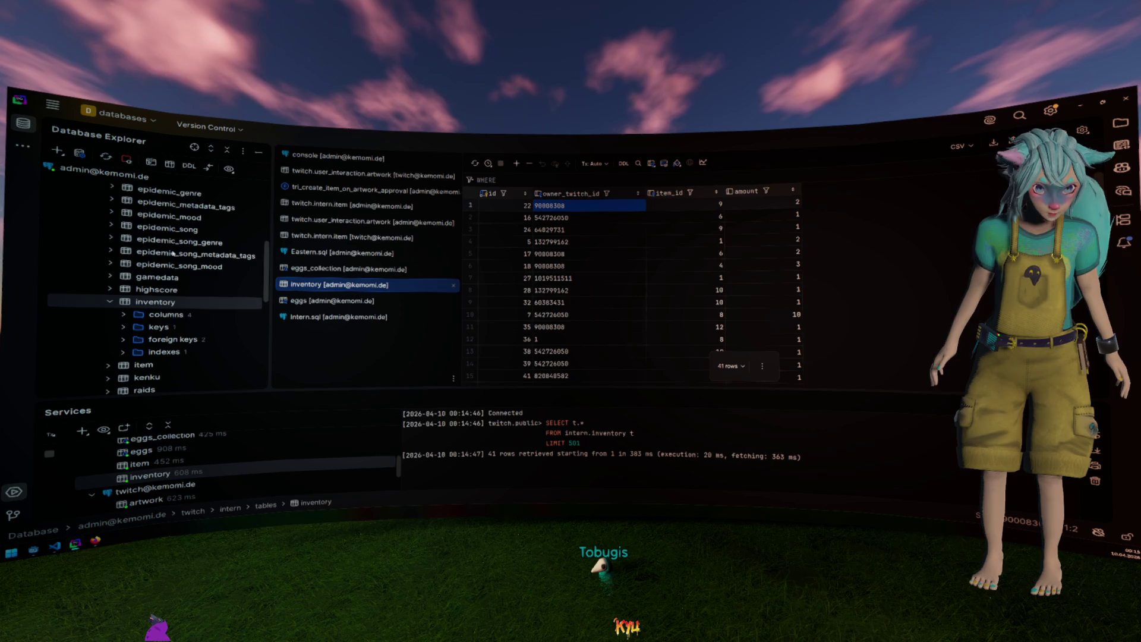
pyautogui.scroll(-2, 144, 290)
# Open intern.item, delete the Artwork-test row and submit; the inventory_item_id_fk foreign key blocks it.
pyautogui.doubleClick(144, 289)
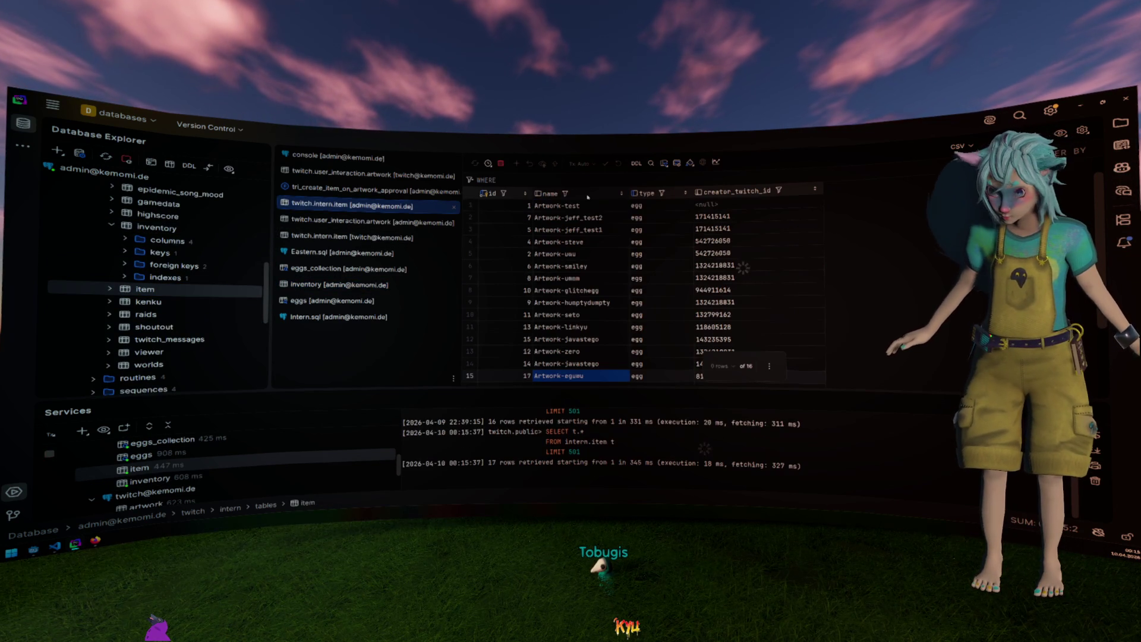
pyautogui.press('Right')
pyautogui.press('Right')
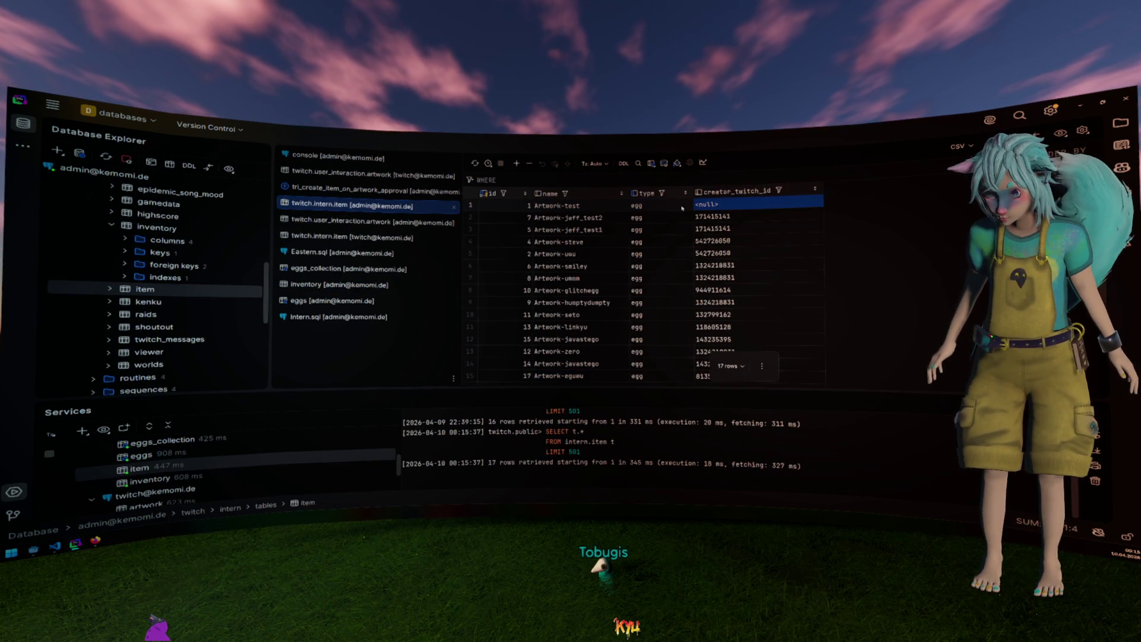
pyautogui.moveTo(683, 208); pyautogui.dragTo(556, 208)
pyautogui.moveTo(739, 207); pyautogui.dragTo(510, 209)
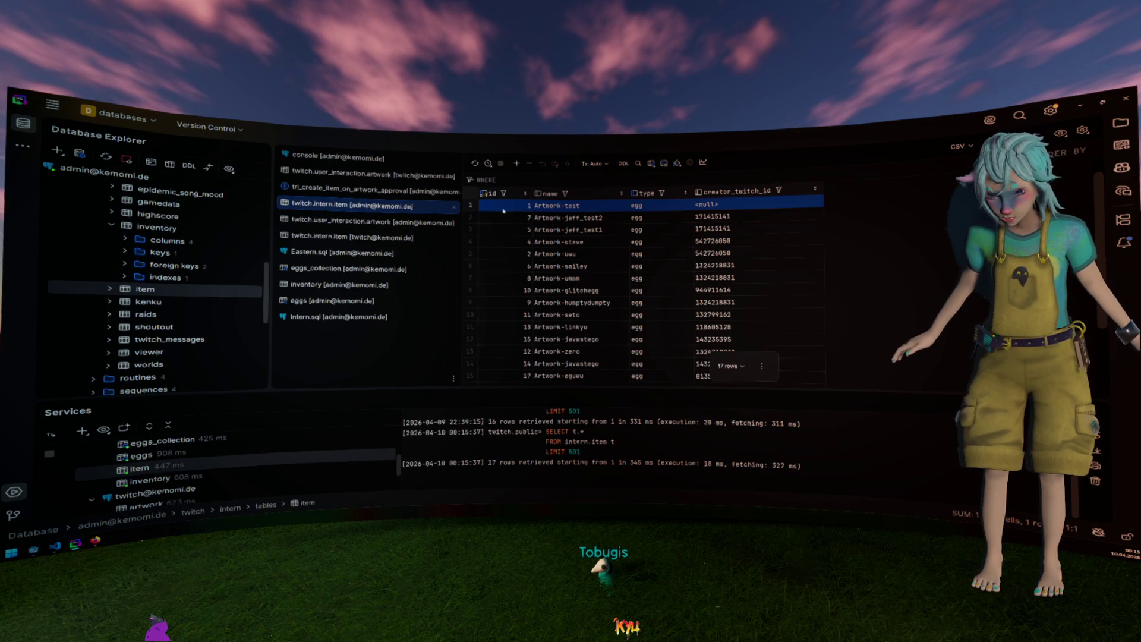
pyautogui.press('Delete')
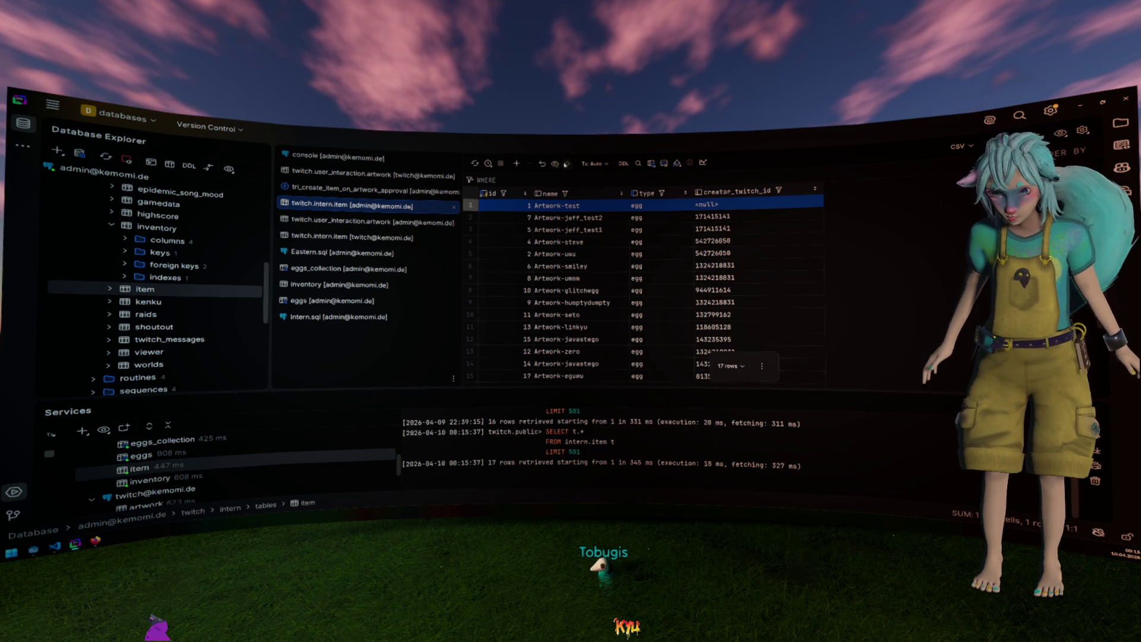
pyautogui.click(568, 163)
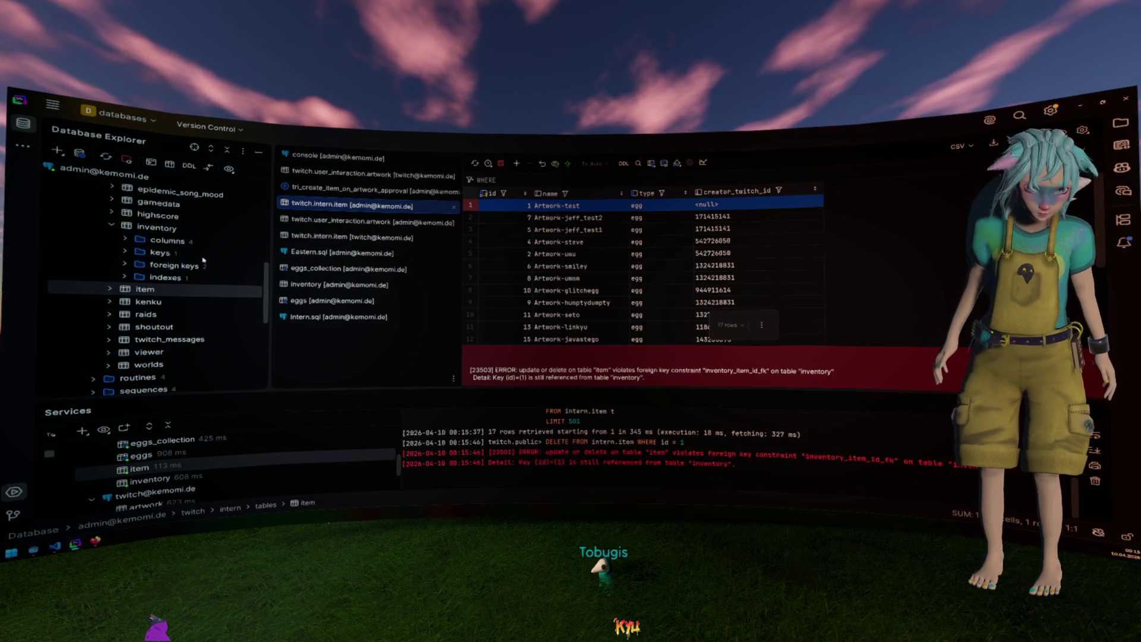
# In Modify Table for inventory, set inventory_item_id_fk's On Delete to cascade and apply.
pyautogui.rightClick(166, 229)
pyautogui.click(459, 228)
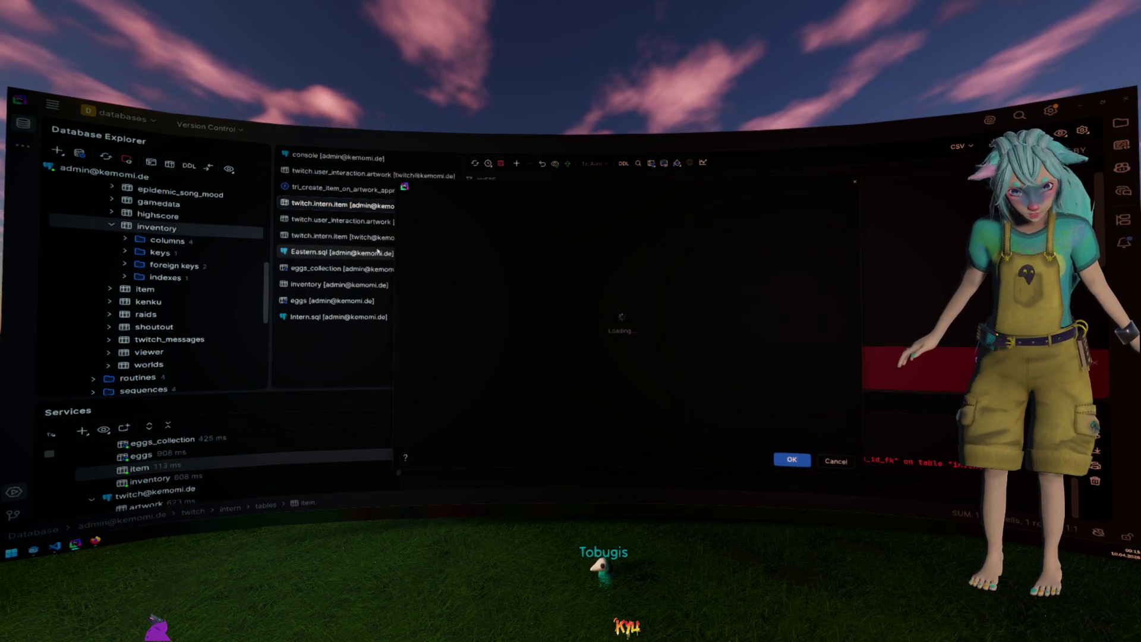
pyautogui.click(464, 249)
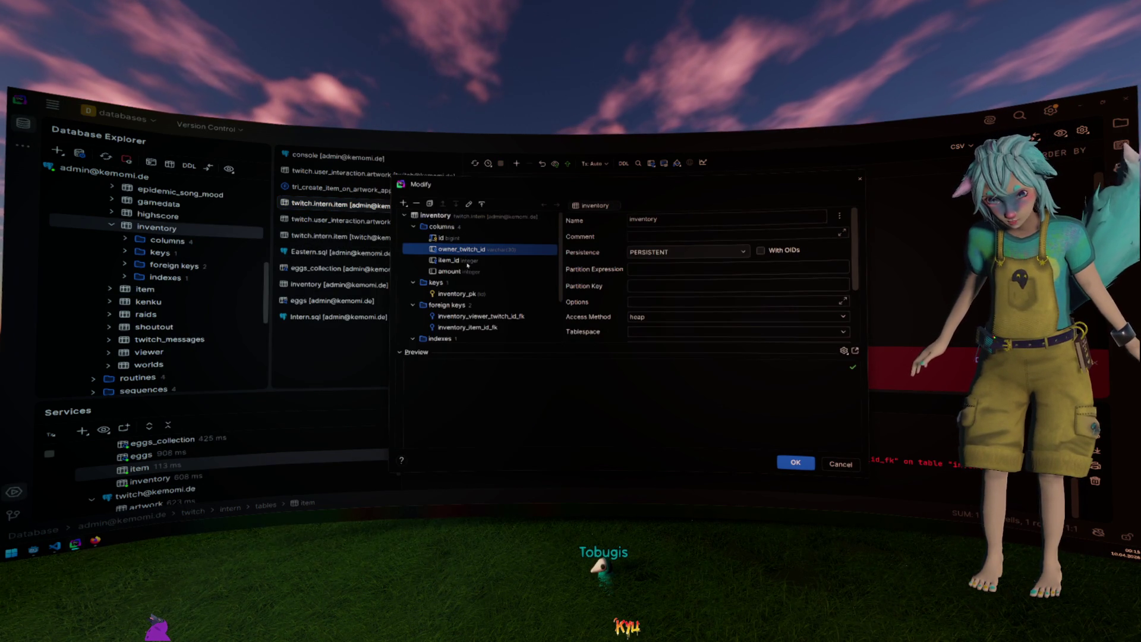
pyautogui.click(470, 261)
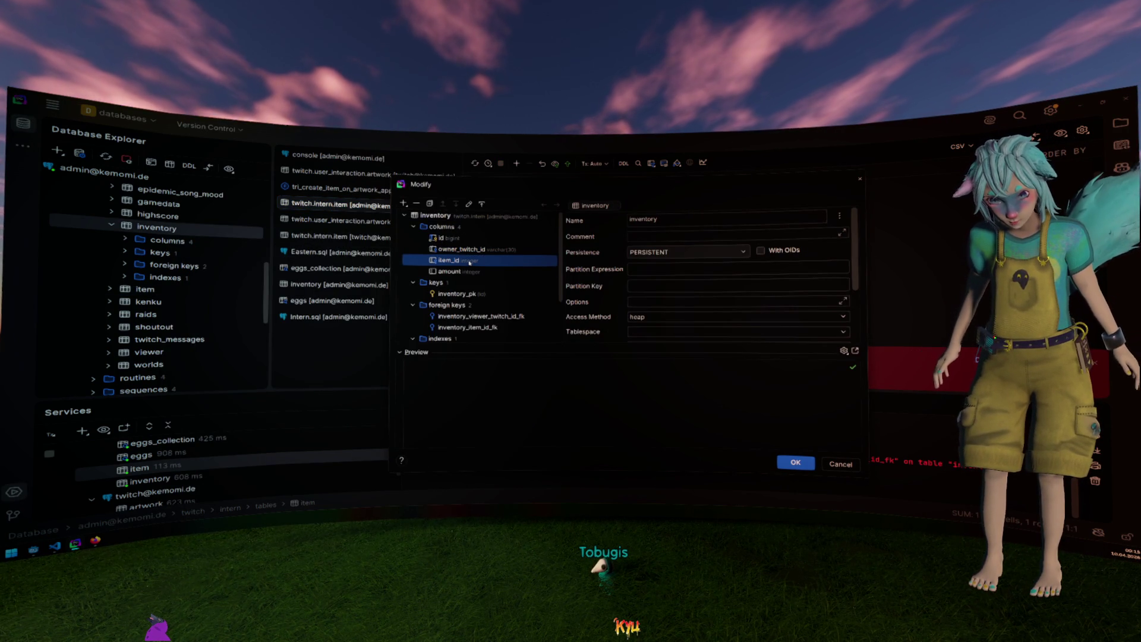
pyautogui.click(473, 327)
pyautogui.doubleClick(486, 327)
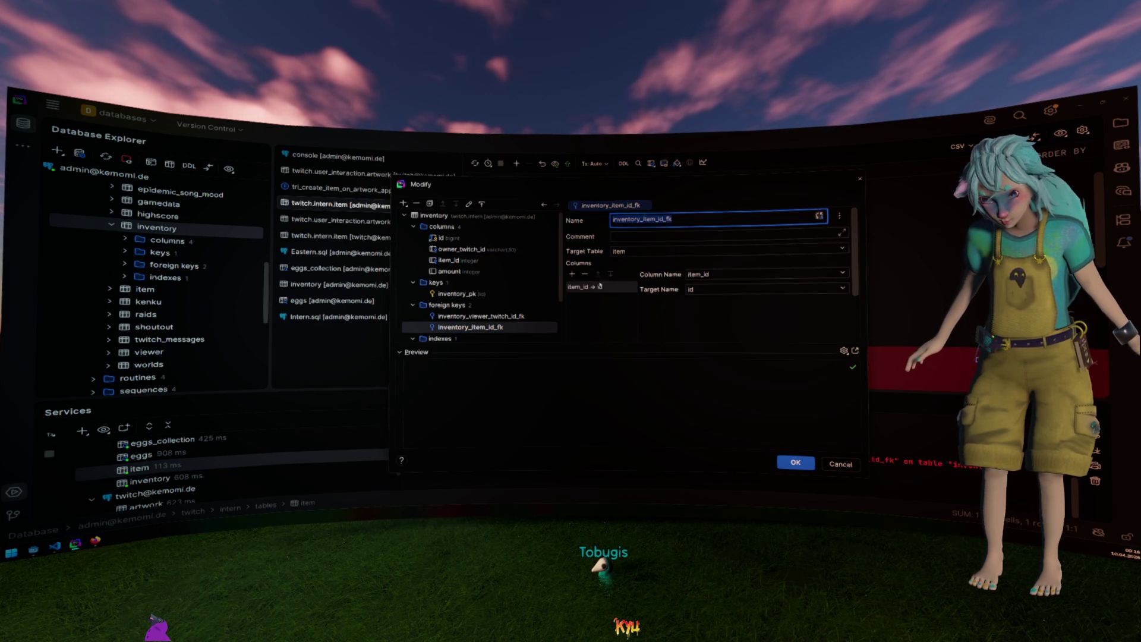
pyautogui.scroll(-3, 601, 287)
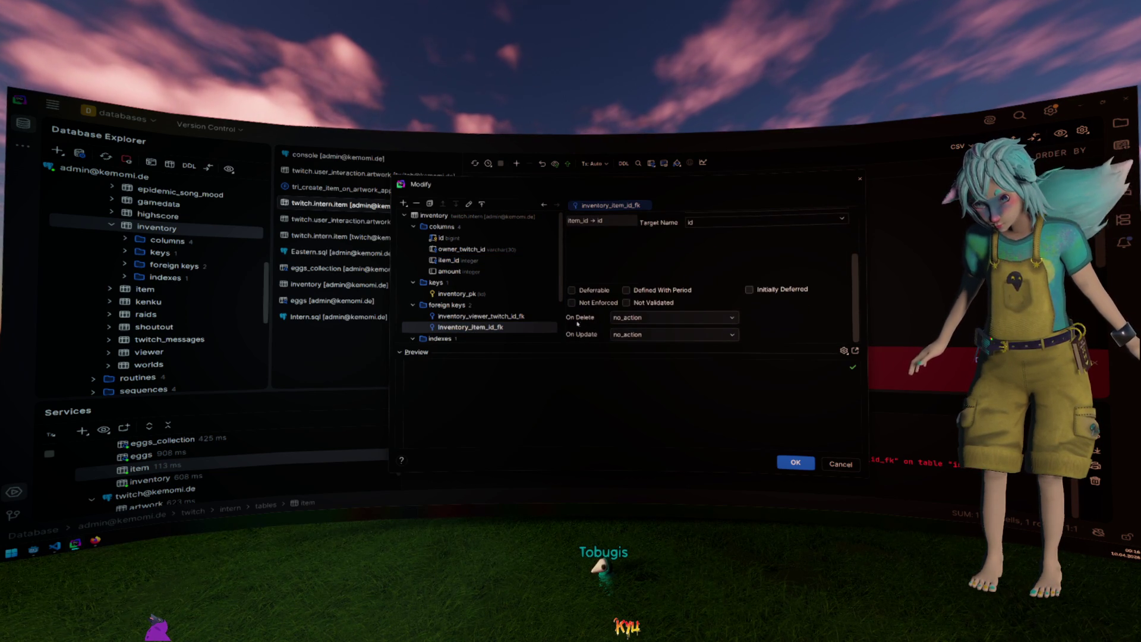
pyautogui.click(634, 319)
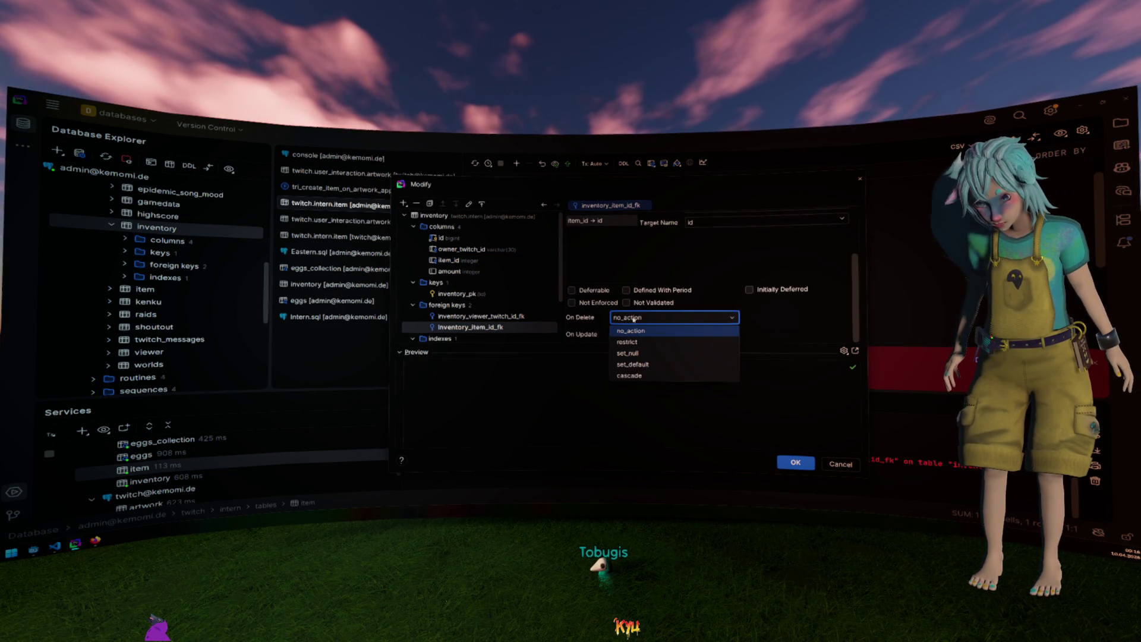
pyautogui.click(661, 375)
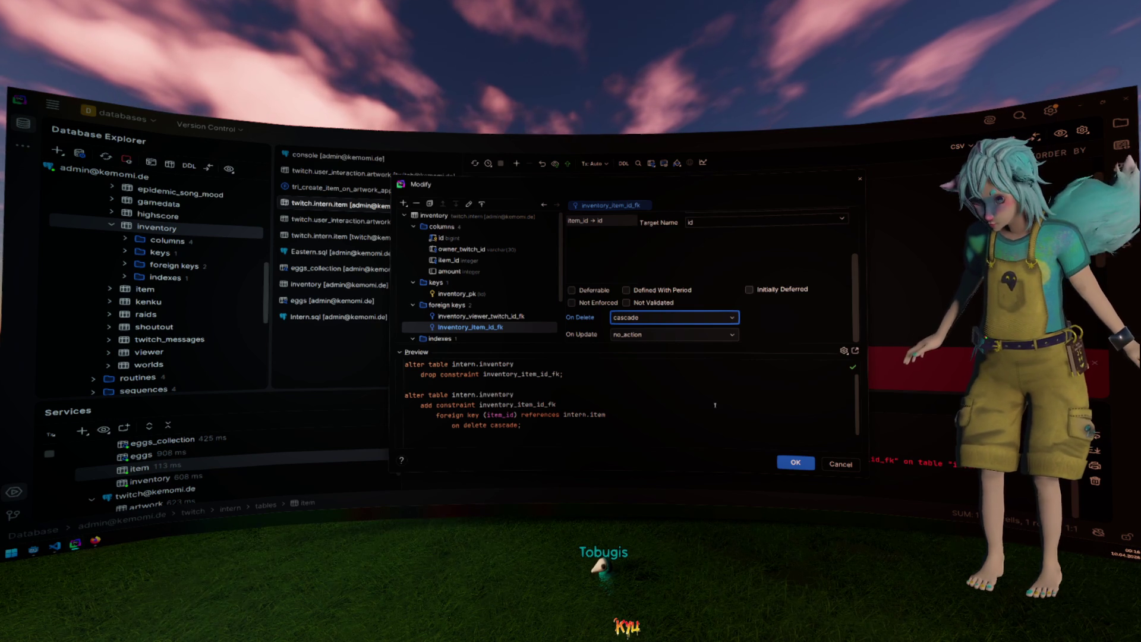
pyautogui.click(795, 462)
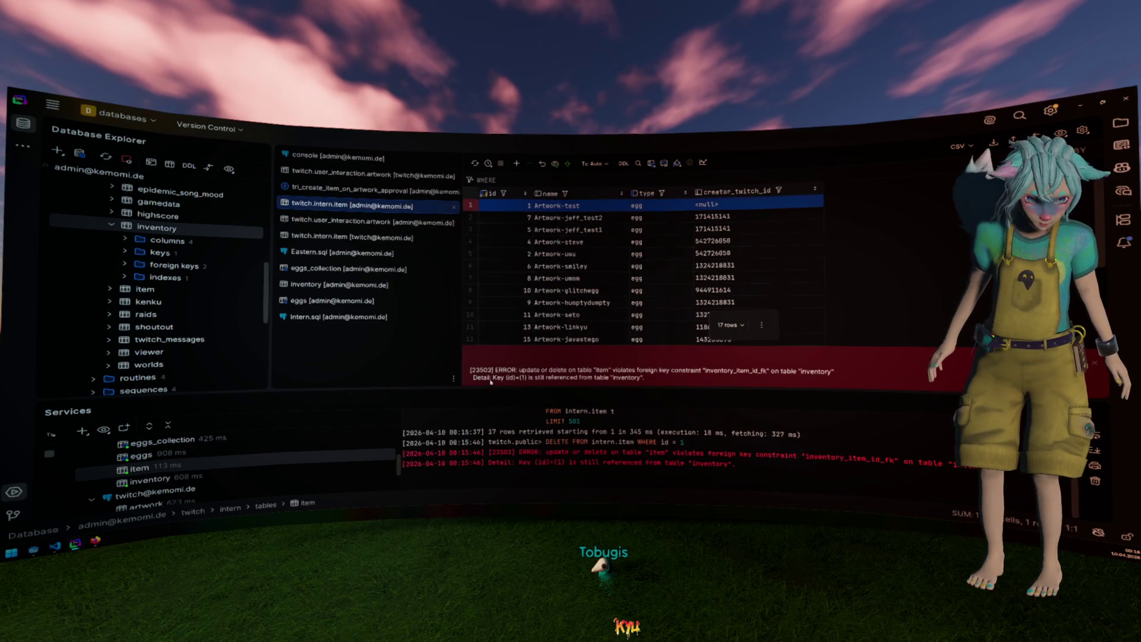
pyautogui.click(338, 285)
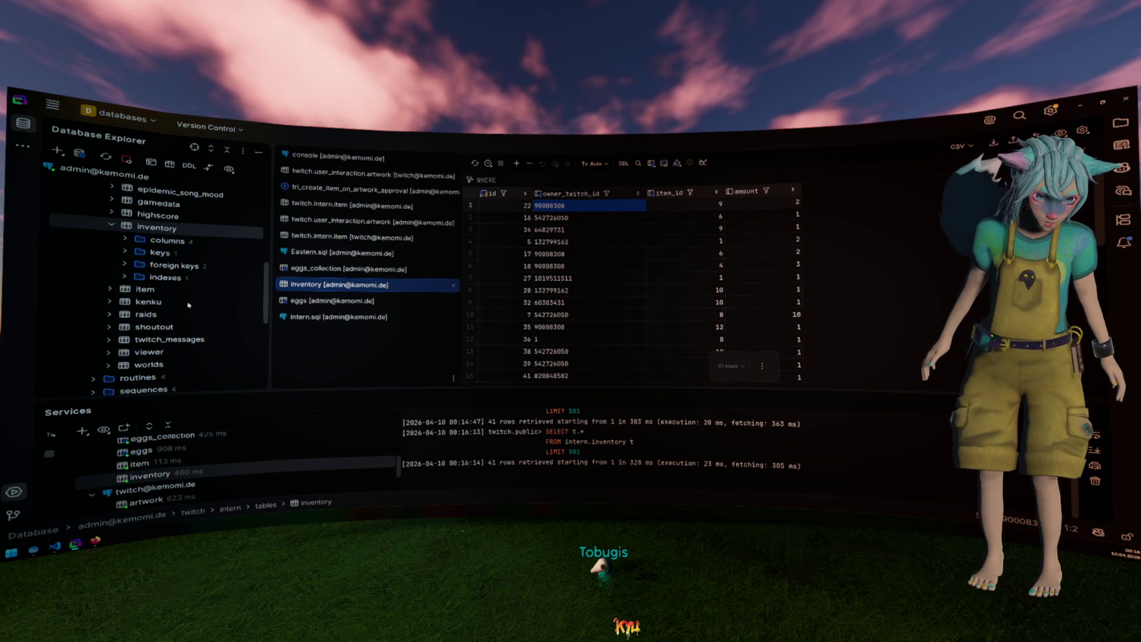
# Delete the Artwork-test row (item id 1) from intern.item, leaving 16 rows, and close the view.
pyautogui.doubleClick(161, 290)
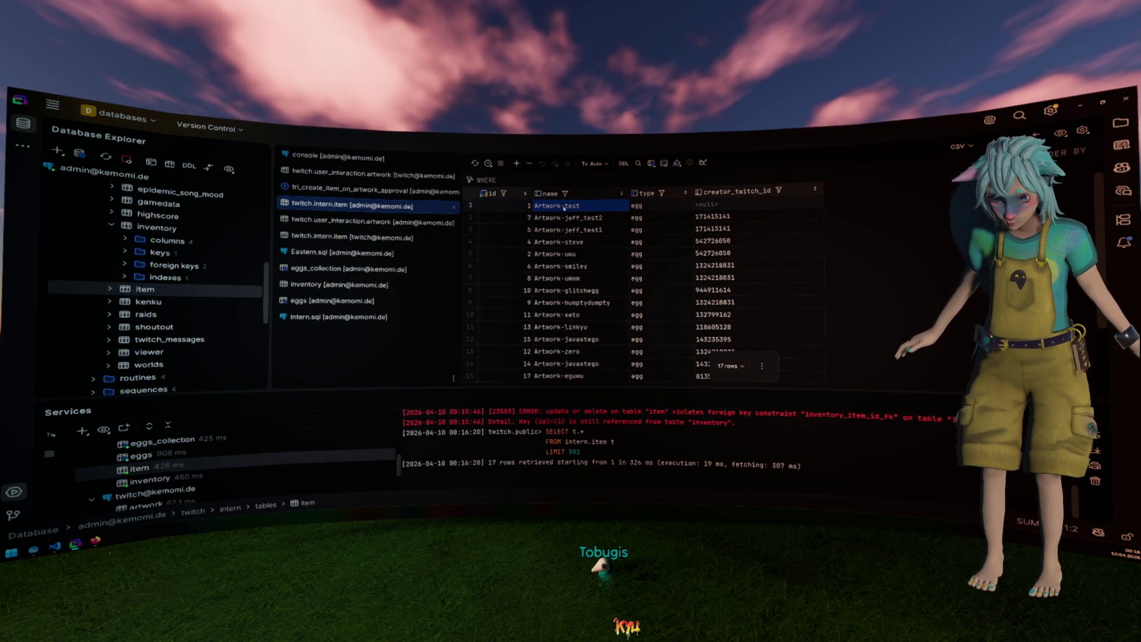
pyautogui.press('Delete')
pyautogui.click(568, 164)
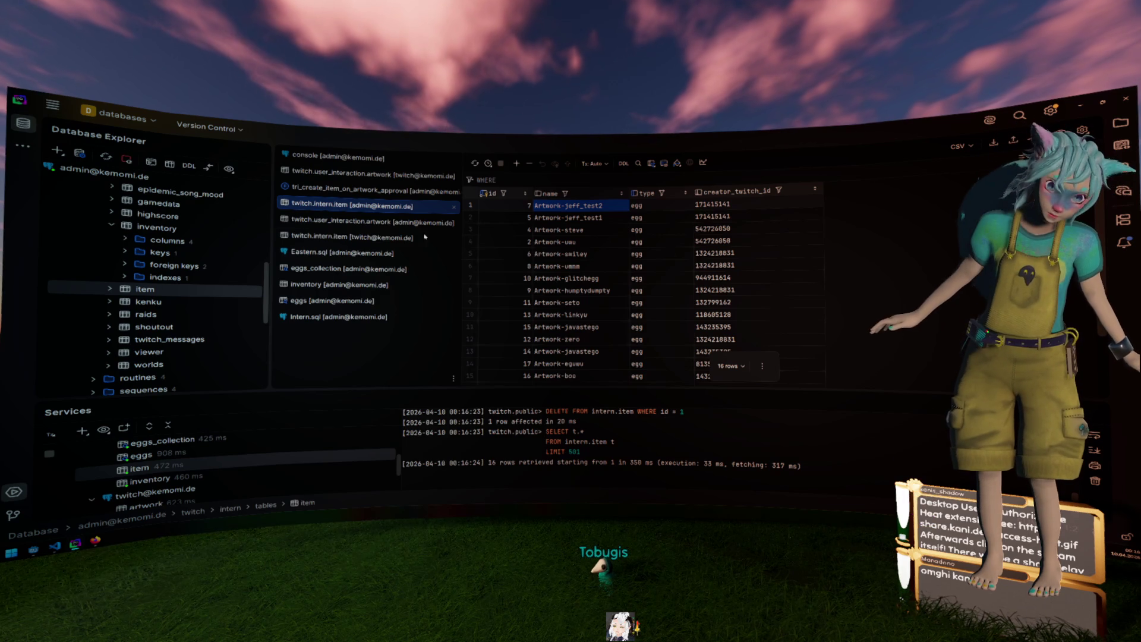
pyautogui.click(453, 206)
# Close the item and artwork data views and review the tri_create_item_on_artwork_approval trigger code, then return to Godot.
pyautogui.click(454, 206)
pyautogui.click(454, 206)
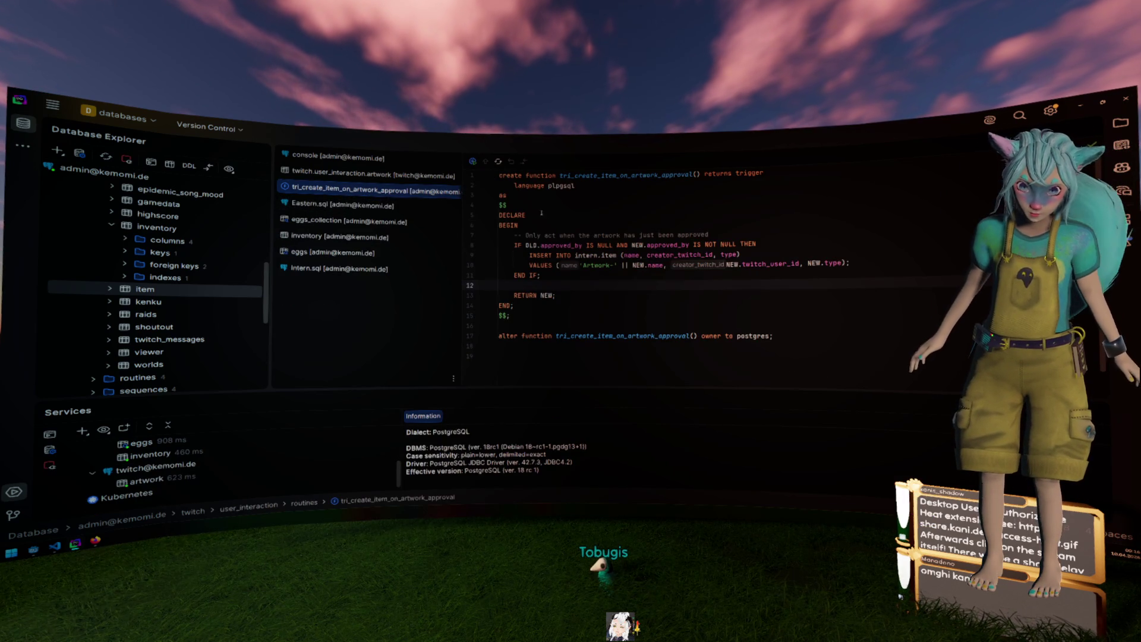
pyautogui.click(589, 228)
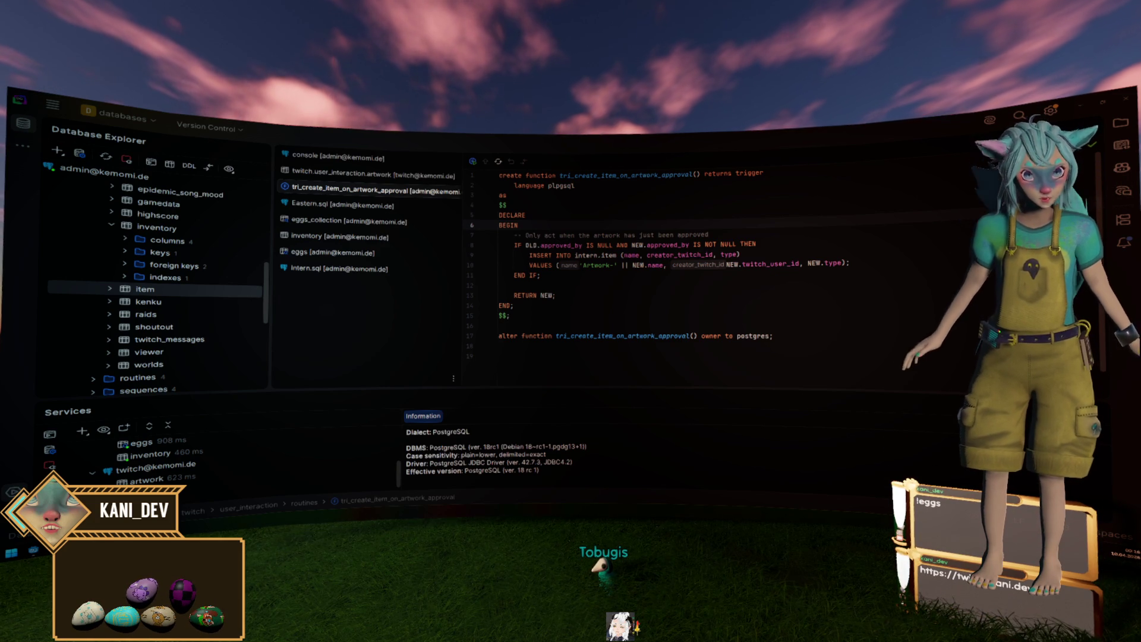
pyautogui.click(727, 254)
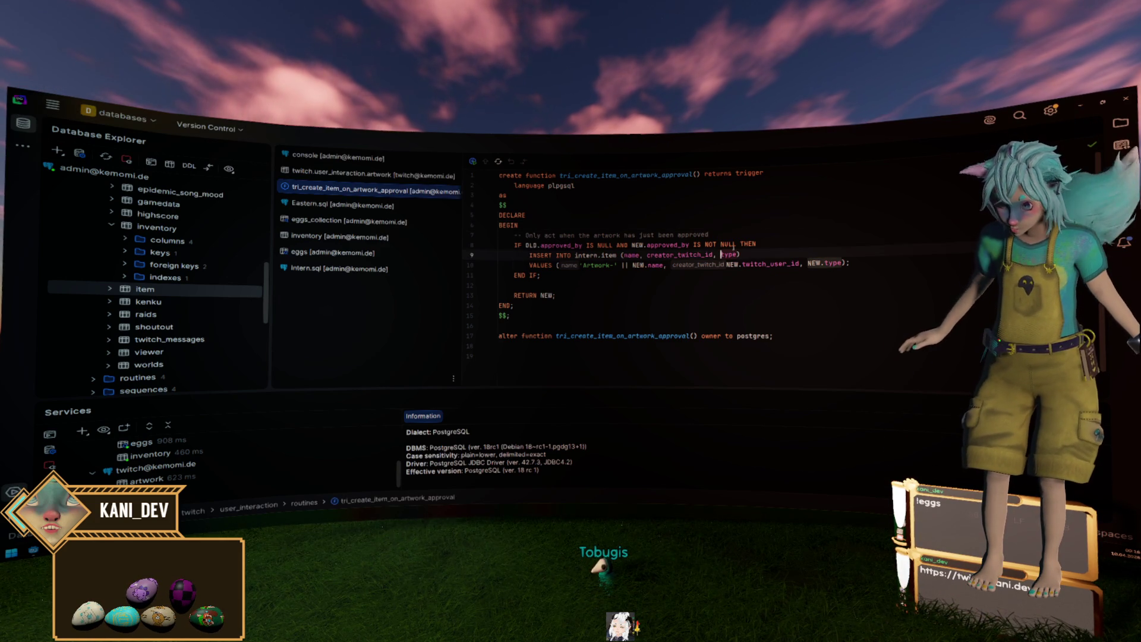
pyautogui.hotkey('alt', 'Tab')
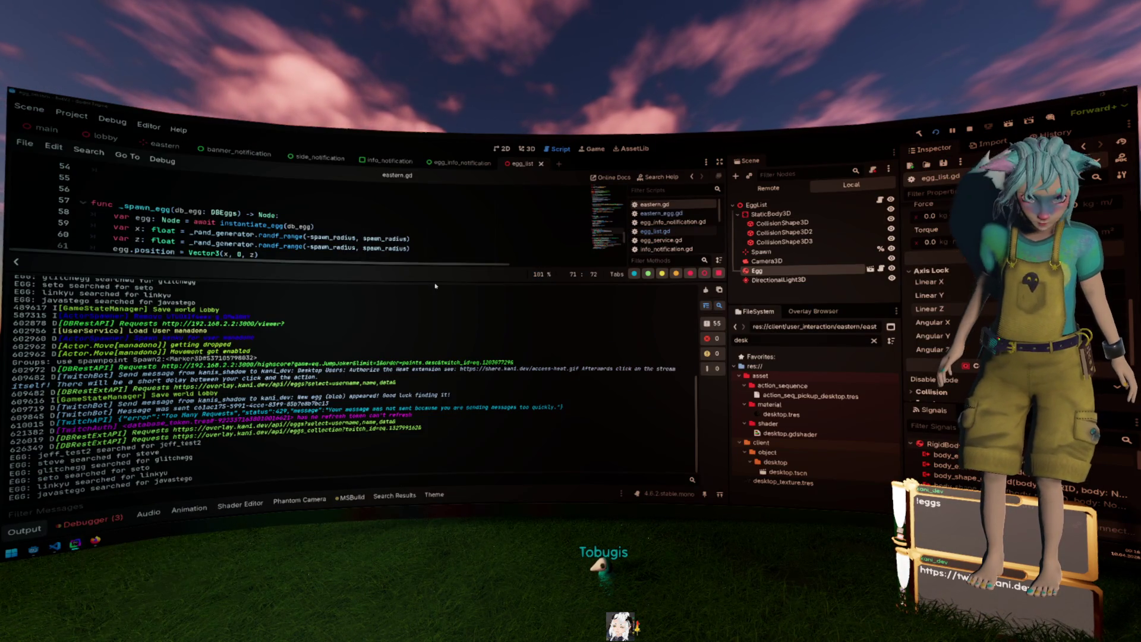
# With the Output panel collapsed, read the collected_eggs line in _on_egg_info, then return to DataGrip.
pyautogui.click(27, 531)
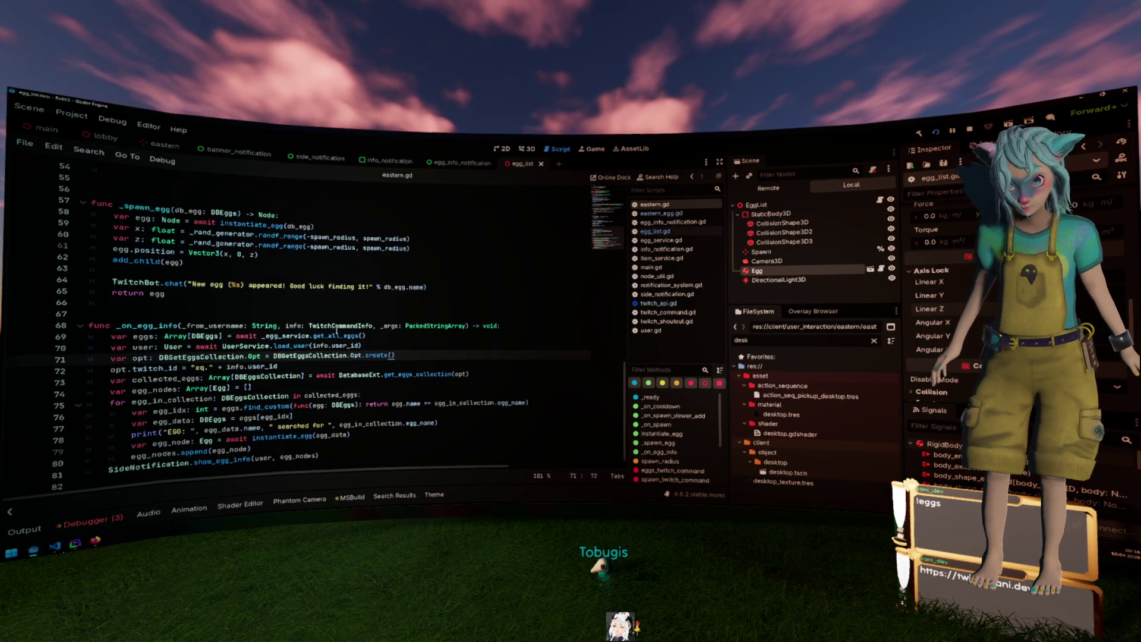
pyautogui.click(299, 374)
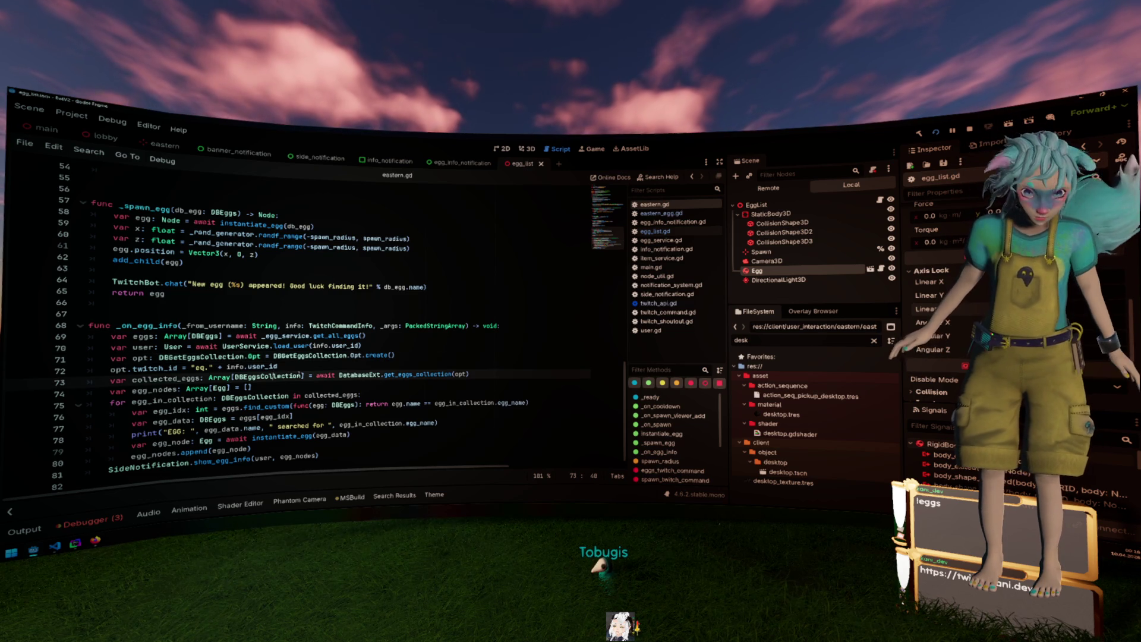
pyautogui.moveTo(352, 372)
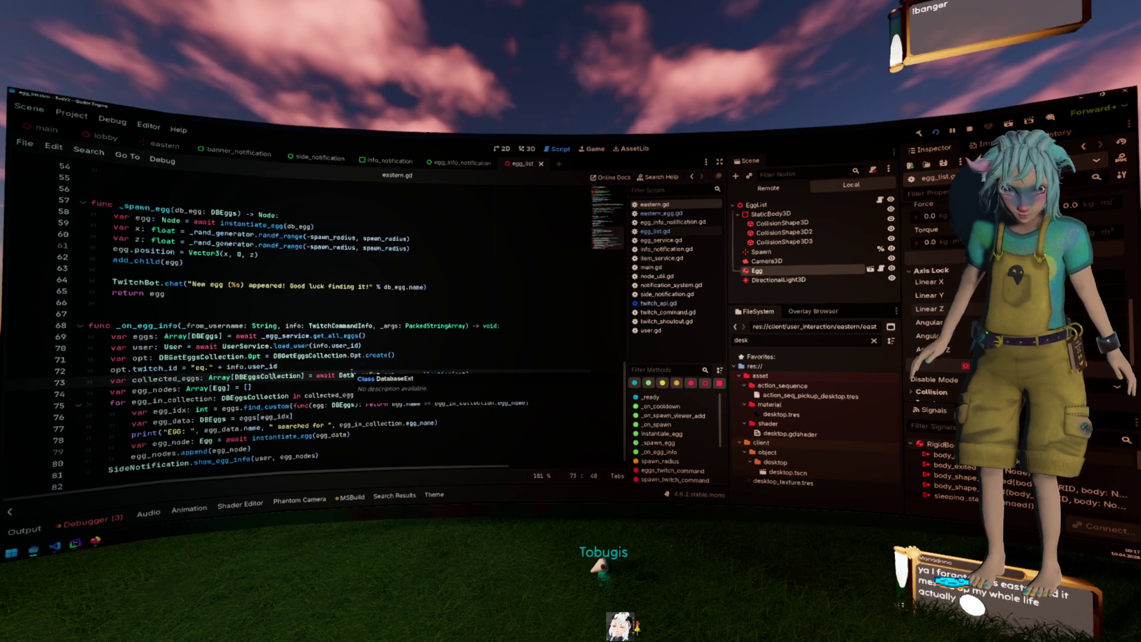
pyautogui.click(391, 313)
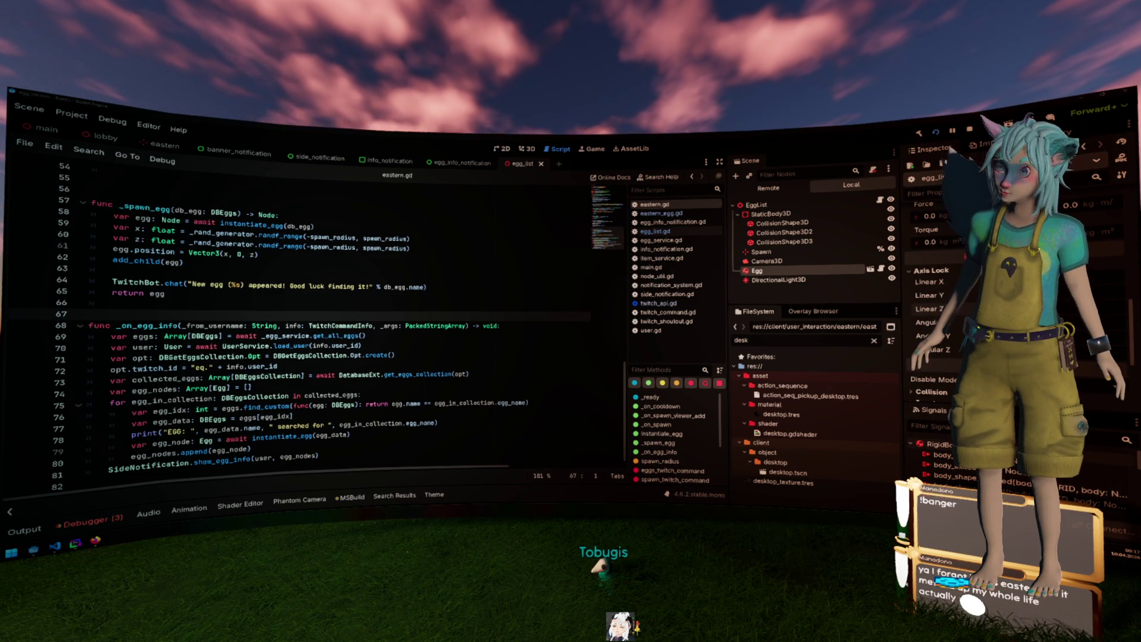
pyautogui.hotkey('alt', 'Tab')
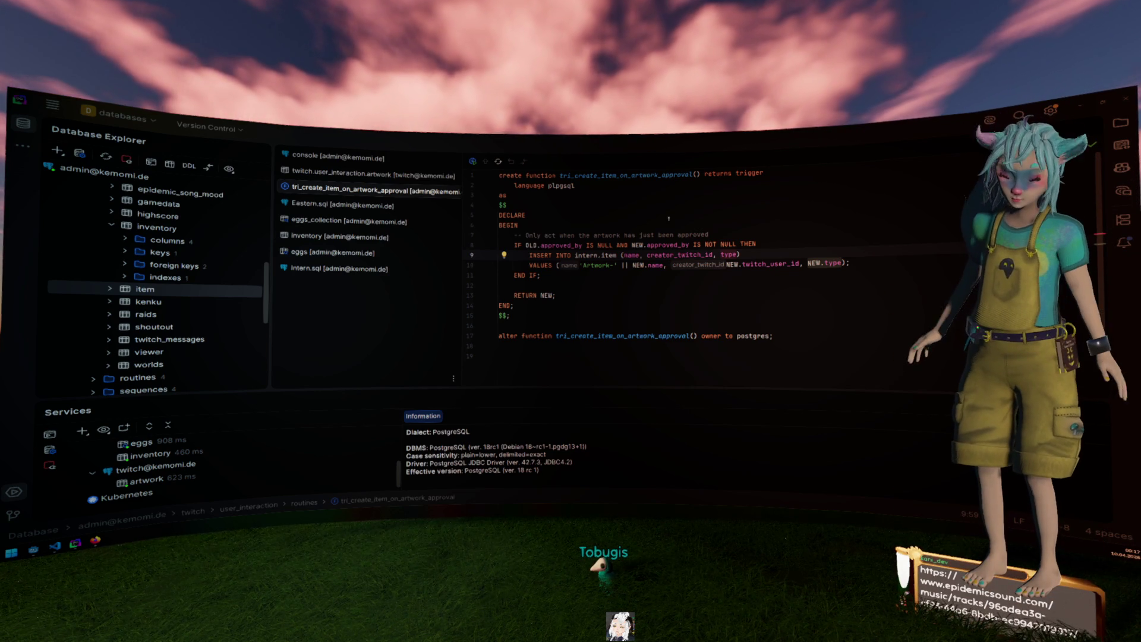
# Check the trigger's approved_by condition, close the trigger view, and collapse the inventory table details.
pyautogui.click(673, 244)
pyautogui.click(720, 288)
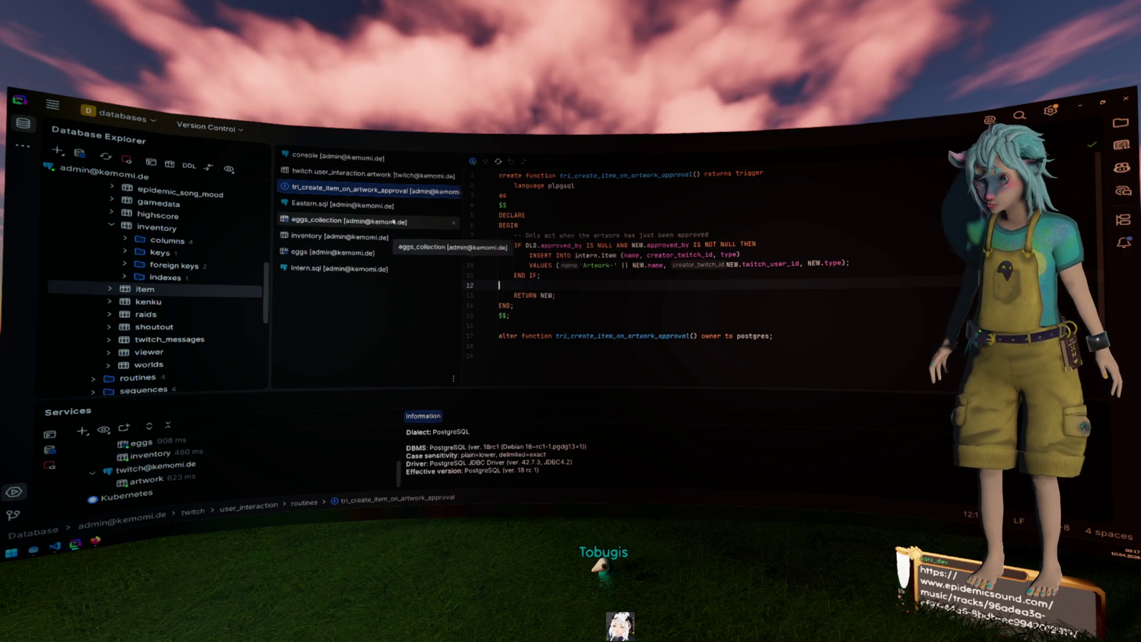
pyautogui.middleClick(421, 192)
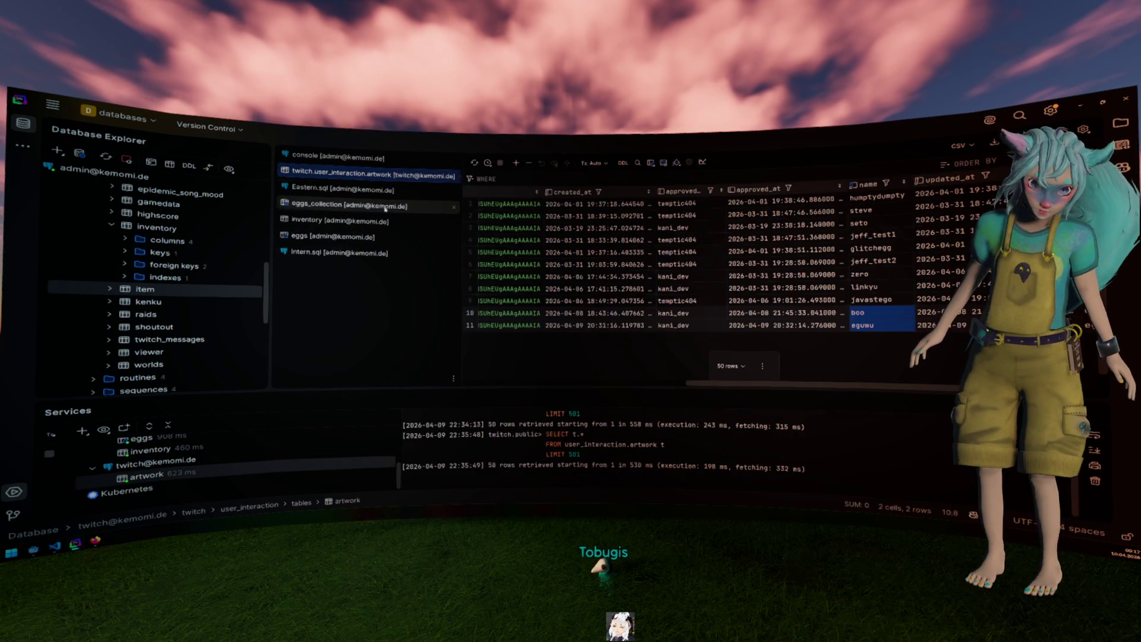
pyautogui.scroll(-1, 541, 347)
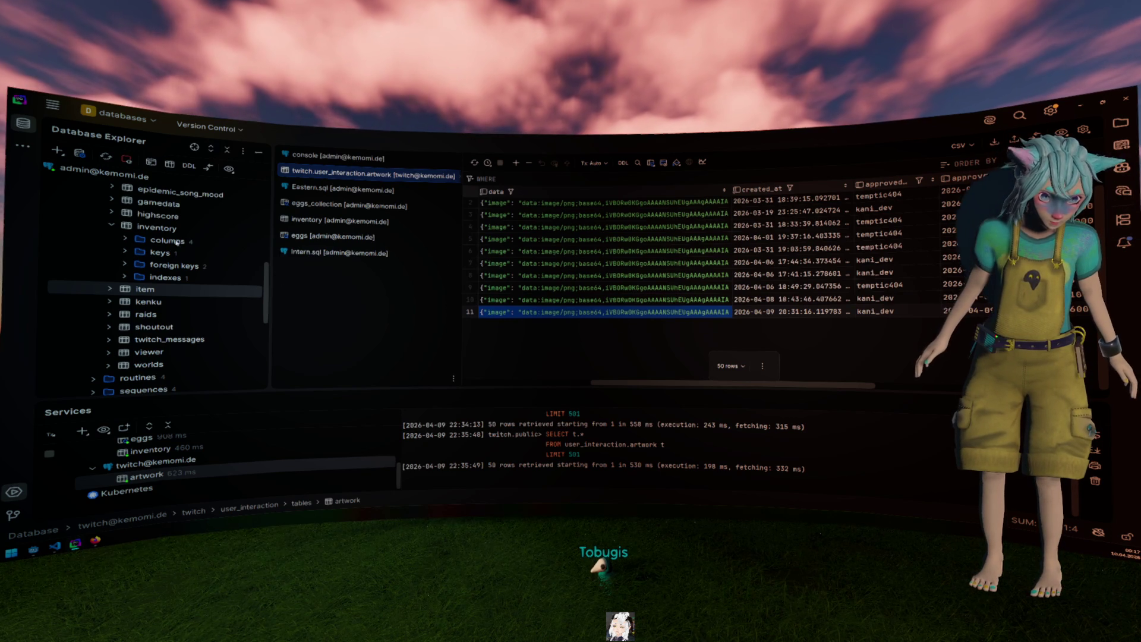
pyautogui.click(113, 226)
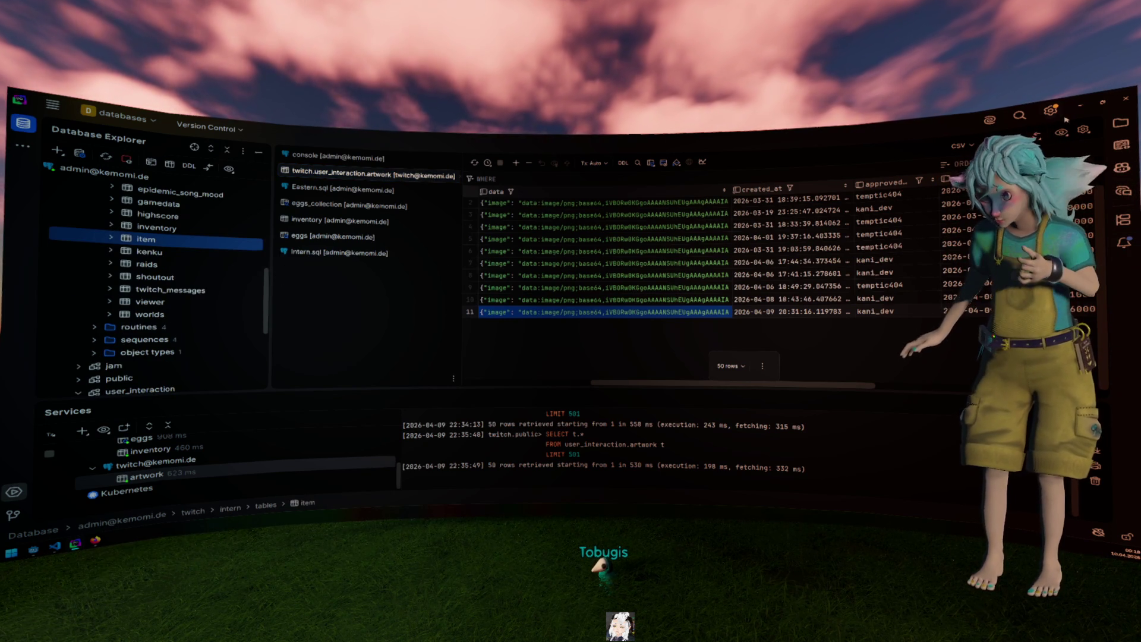
pyautogui.hotkey('alt', 'Tab')
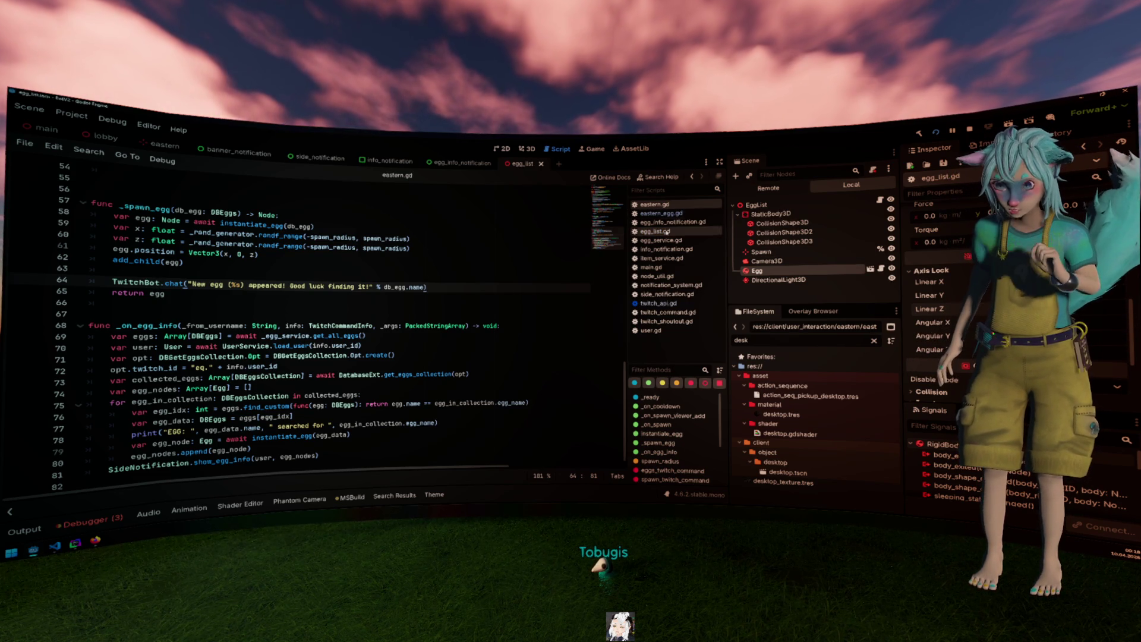
# In egg_list.gd line 13, replace TAU with randf_range(-TAU, TAU), save, and trim the factor to 10.
pyautogui.click(655, 232)
pyautogui.doubleClick(189, 305)
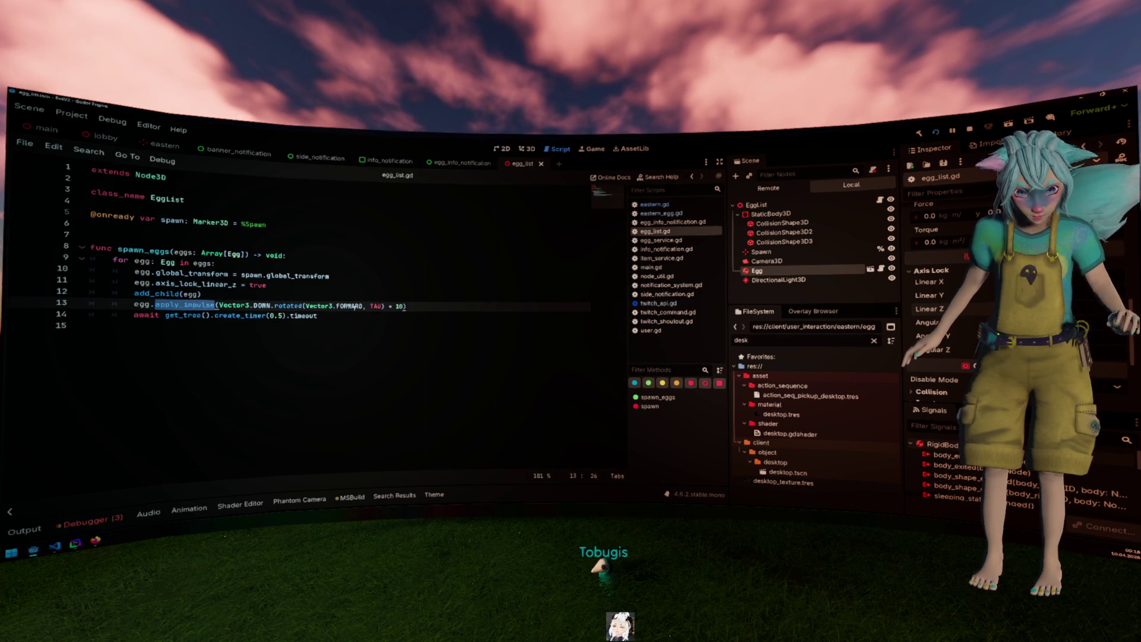
pyautogui.click(381, 306)
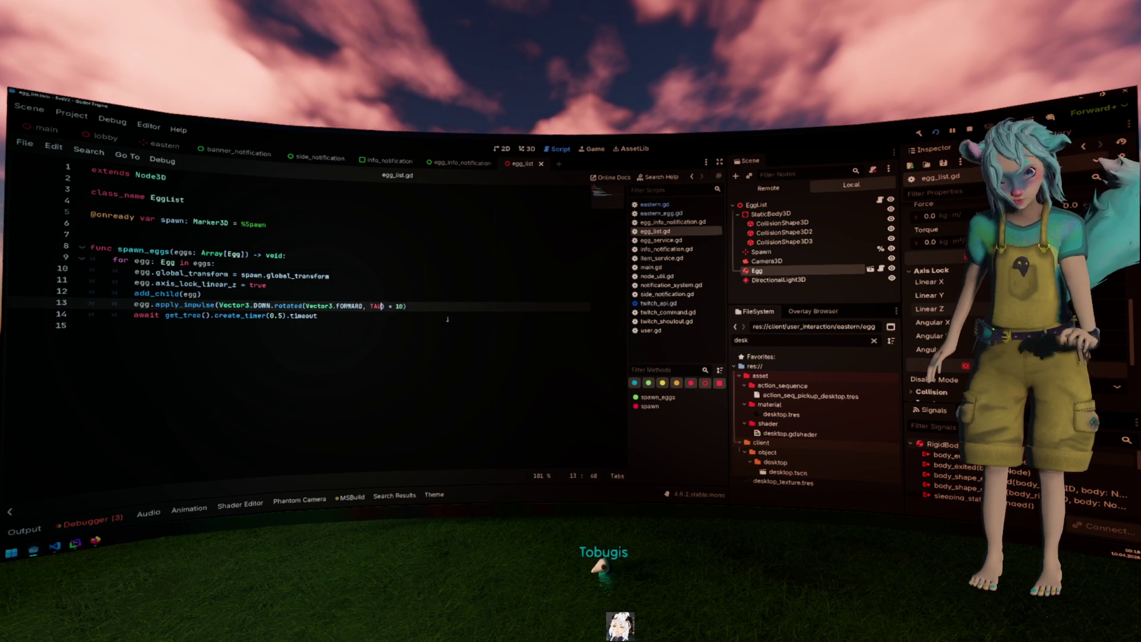
pyautogui.write('randf')
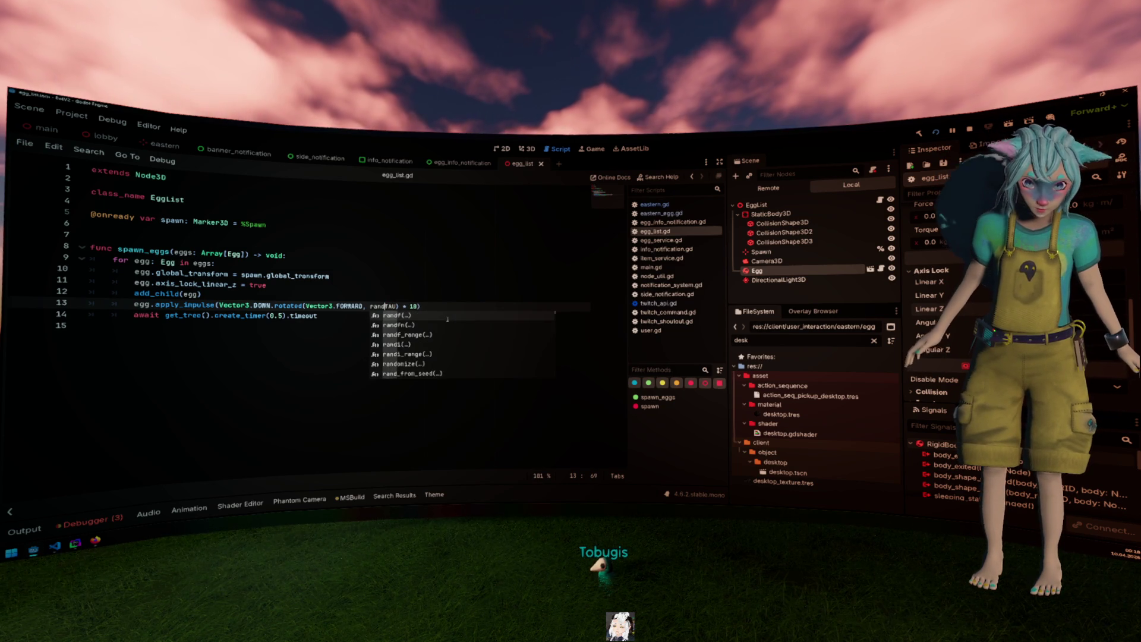
pyautogui.press('Down')
pyautogui.press('Return')
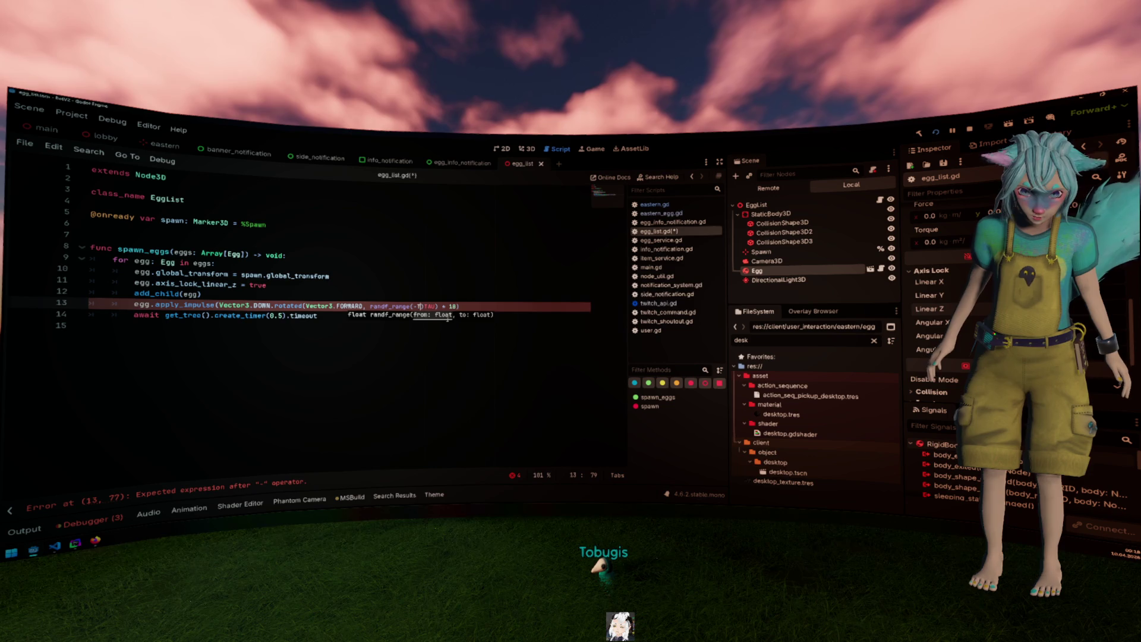
pyautogui.write('AU, TA')
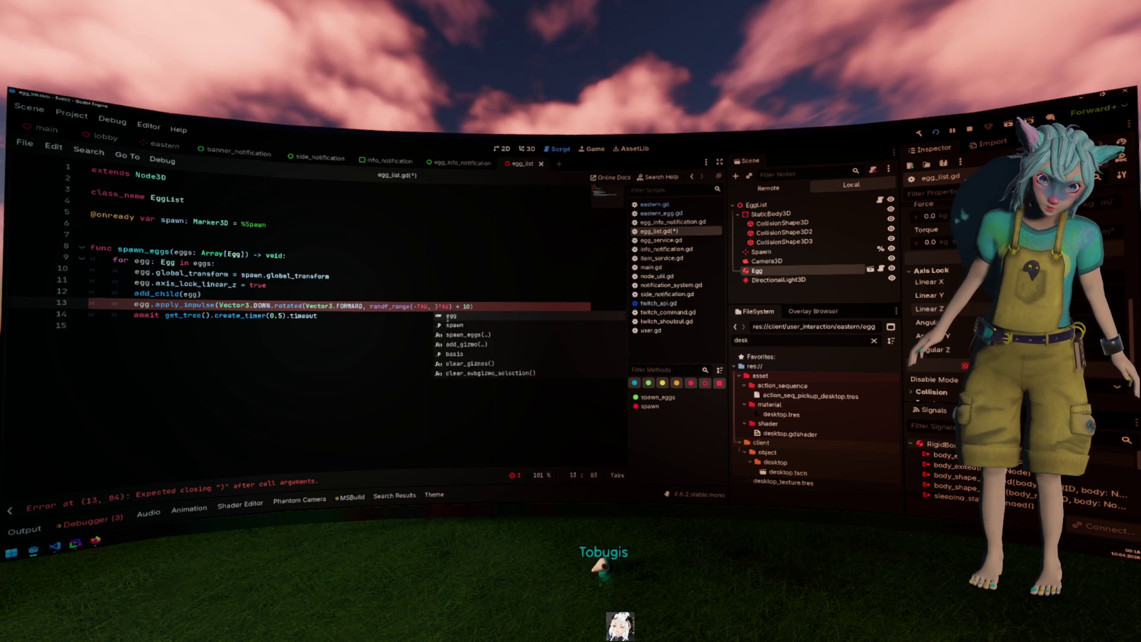
pyautogui.press('Return')
pyautogui.write(')')
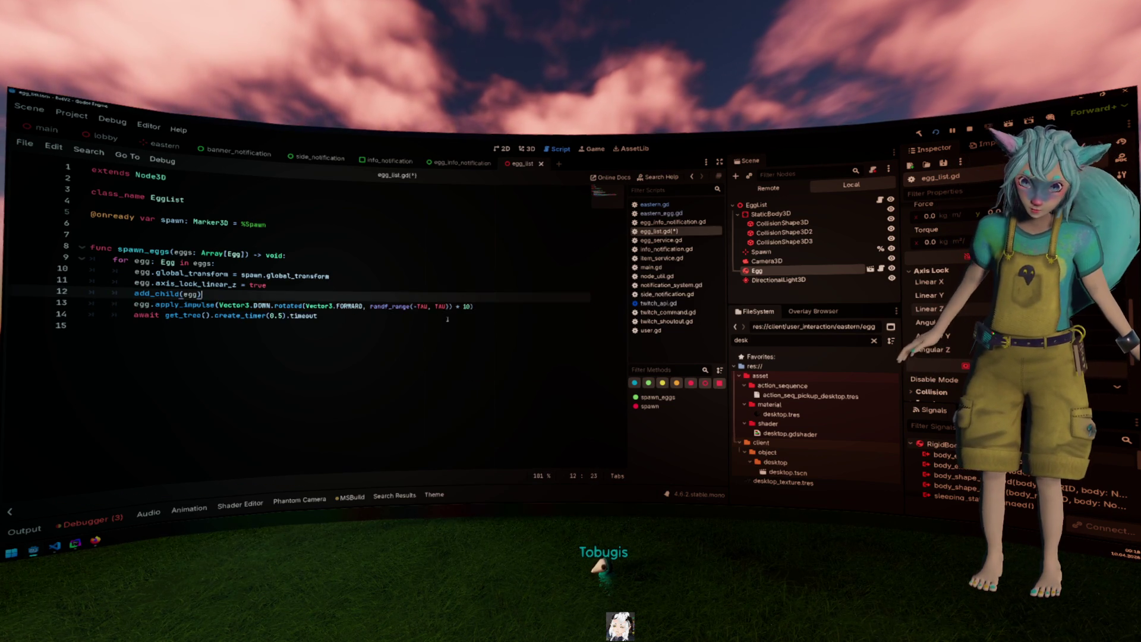
pyautogui.press('End')
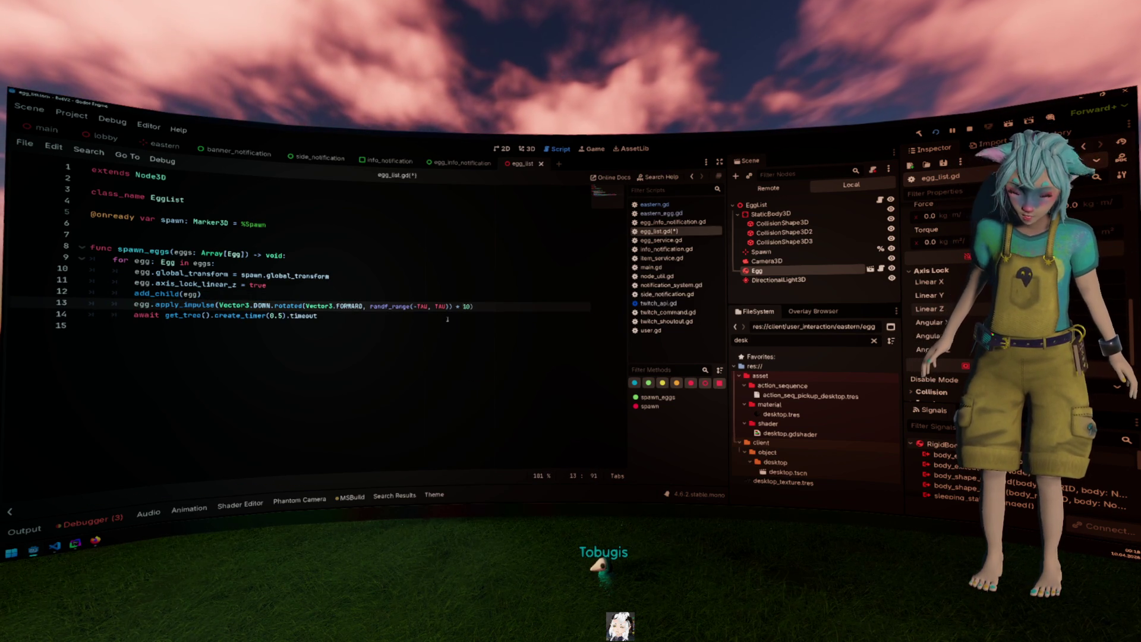
pyautogui.write('0')
pyautogui.hotkey('ctrl', 's')
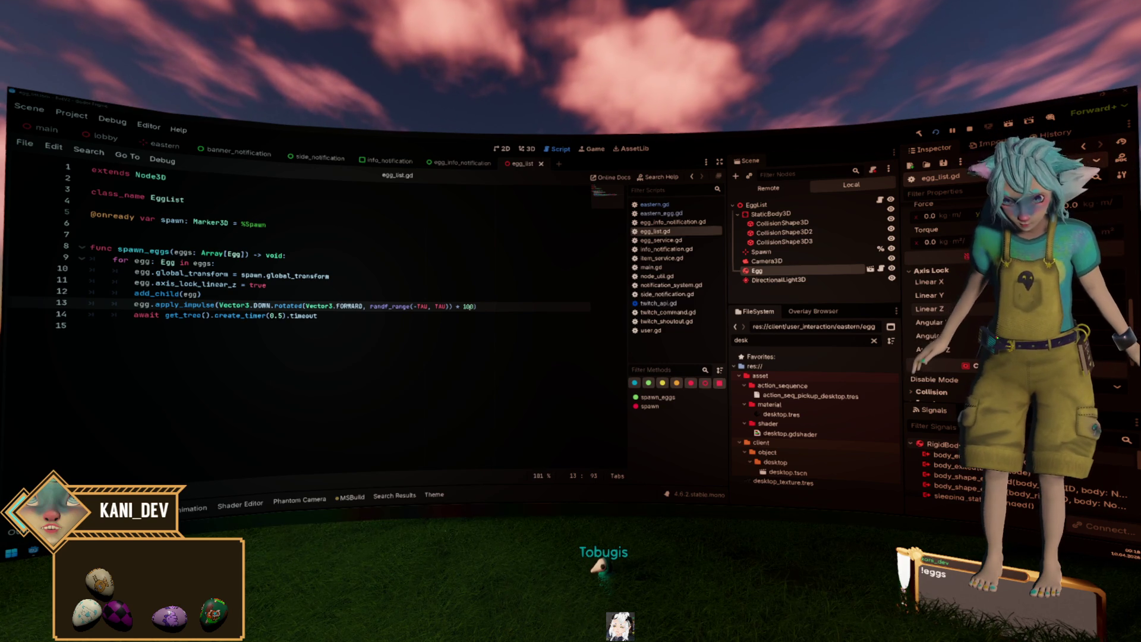
pyautogui.press('Delete')
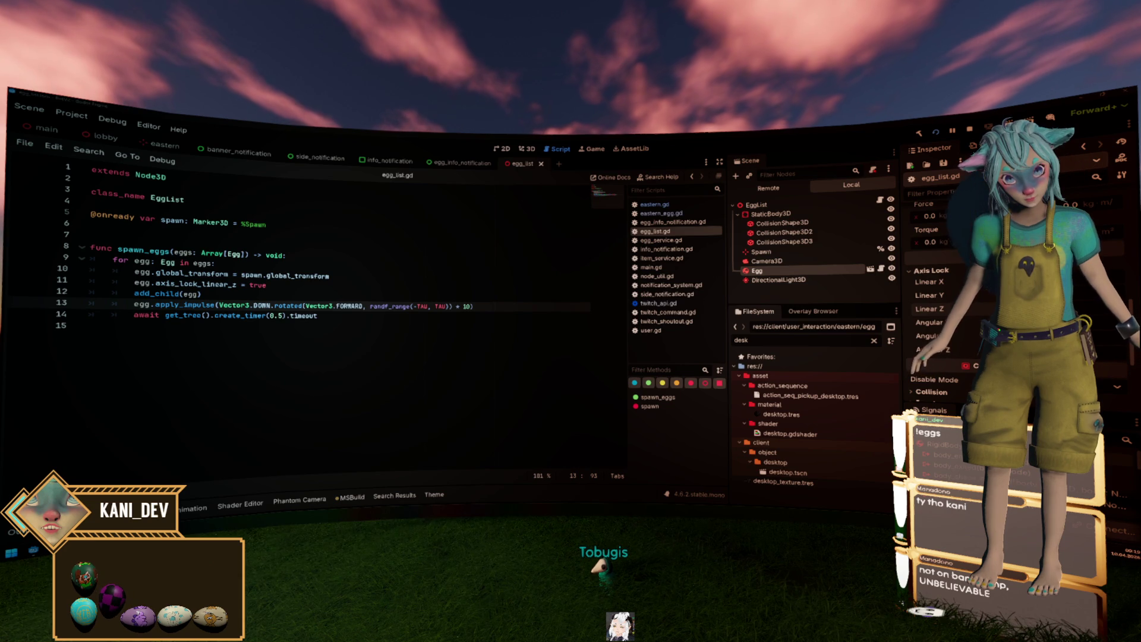
# Change the egg spawn timer delay from 0.5 to 0.2 seconds.
pyautogui.click(280, 316)
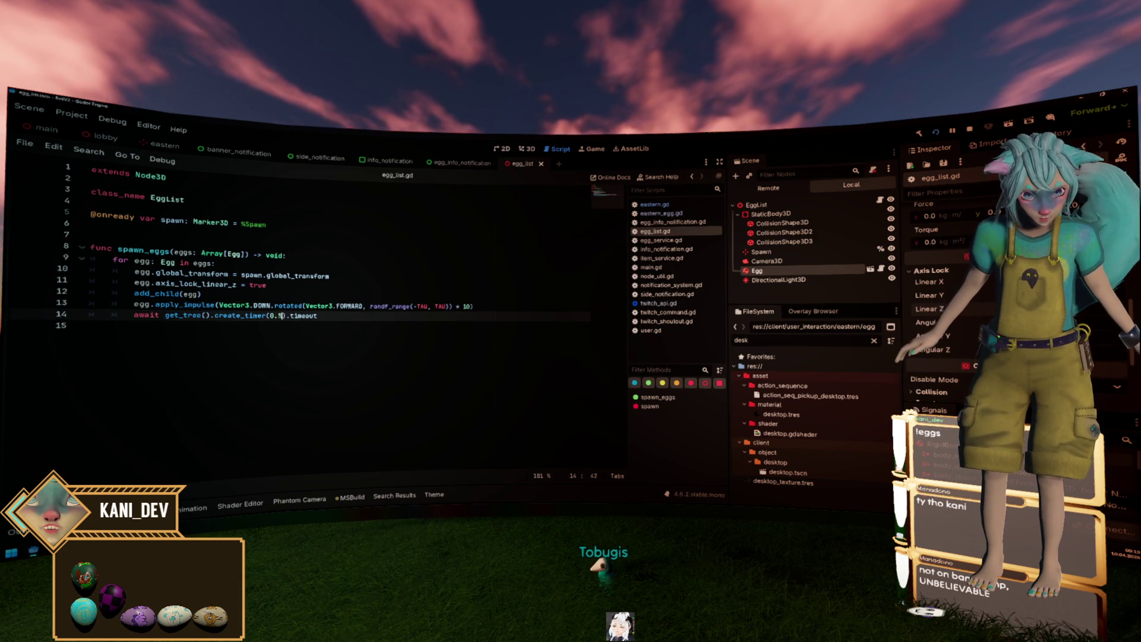
pyautogui.press('Delete')
pyautogui.write('2')
pyautogui.click(292, 254)
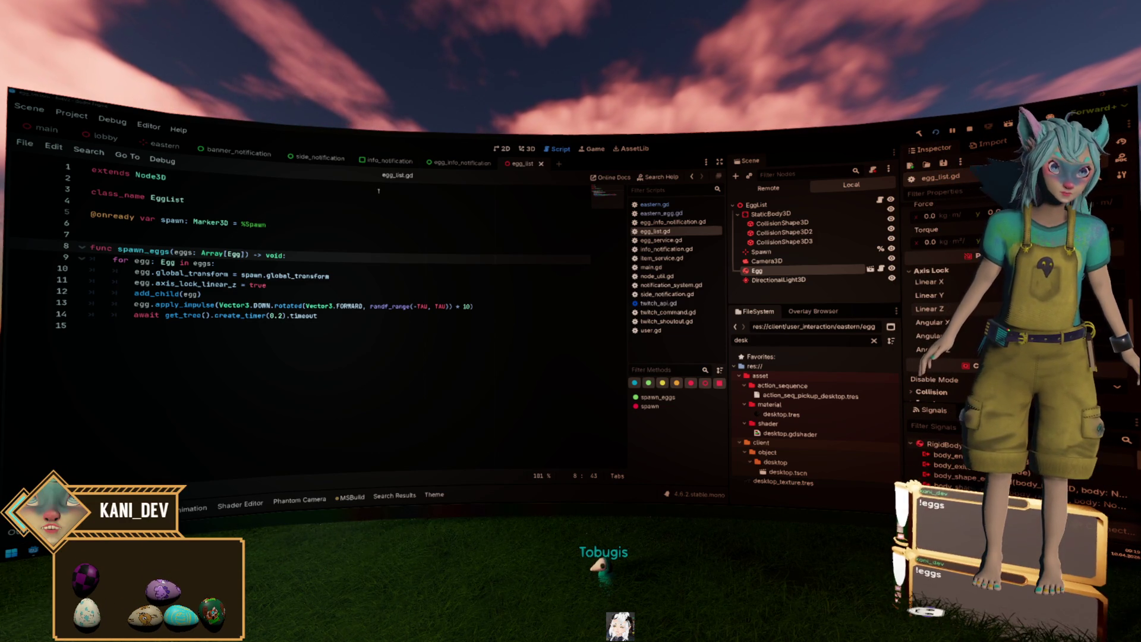
pyautogui.click(357, 275)
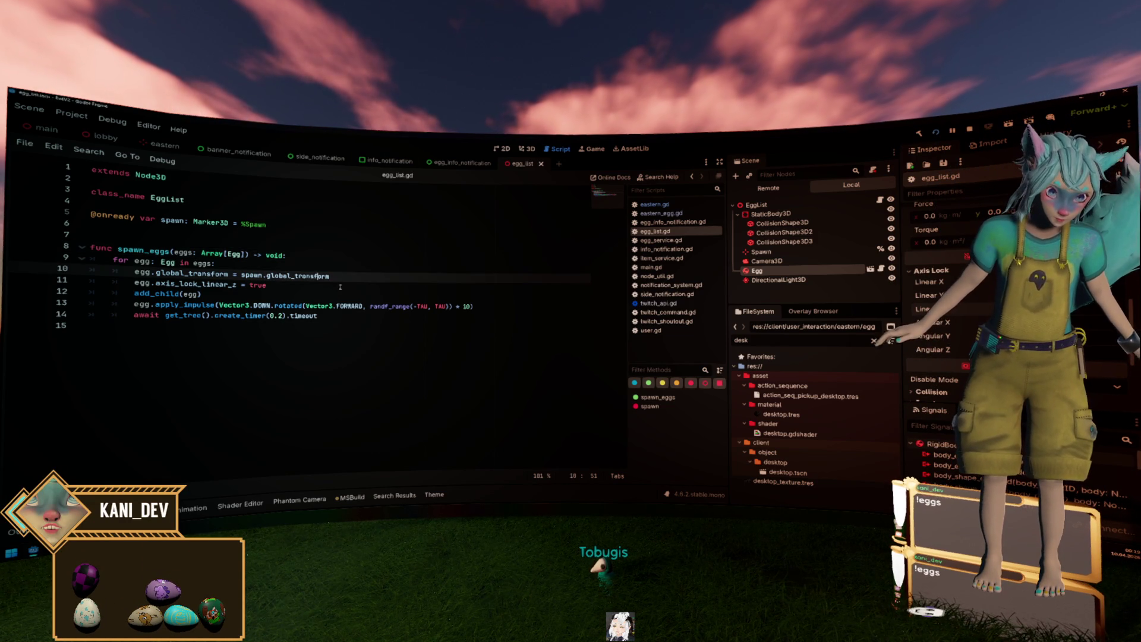
# Make the rotation randf_range(-PI, PI), save, and remove the 10 multiplier from line 13.
pyautogui.doubleClick(422, 306)
pyautogui.write('PI')
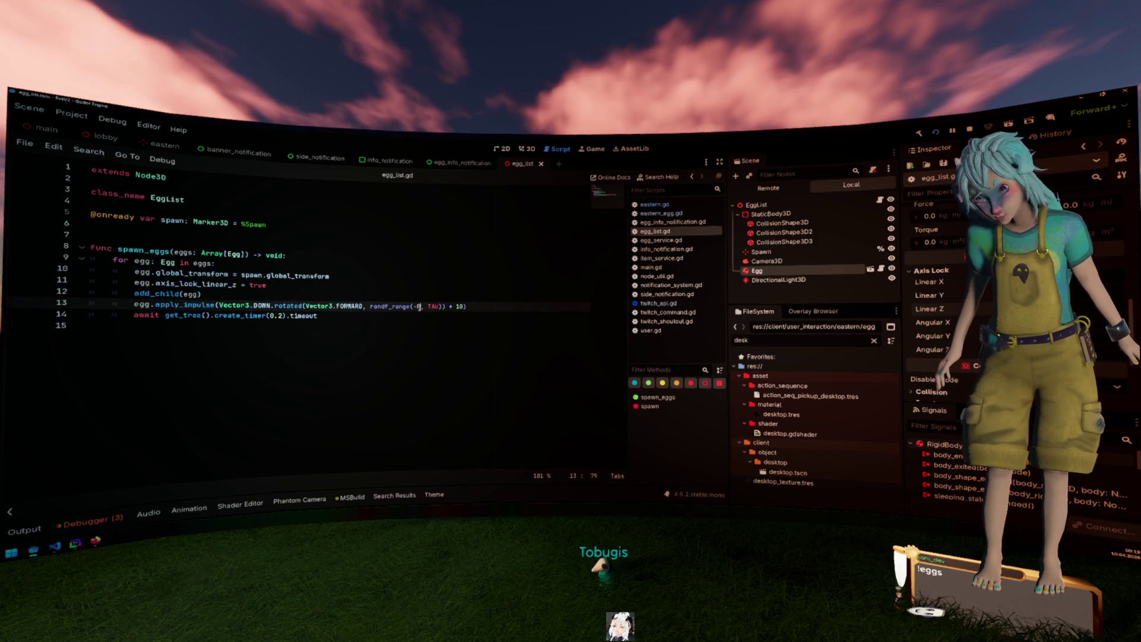
pyautogui.doubleClick(437, 306)
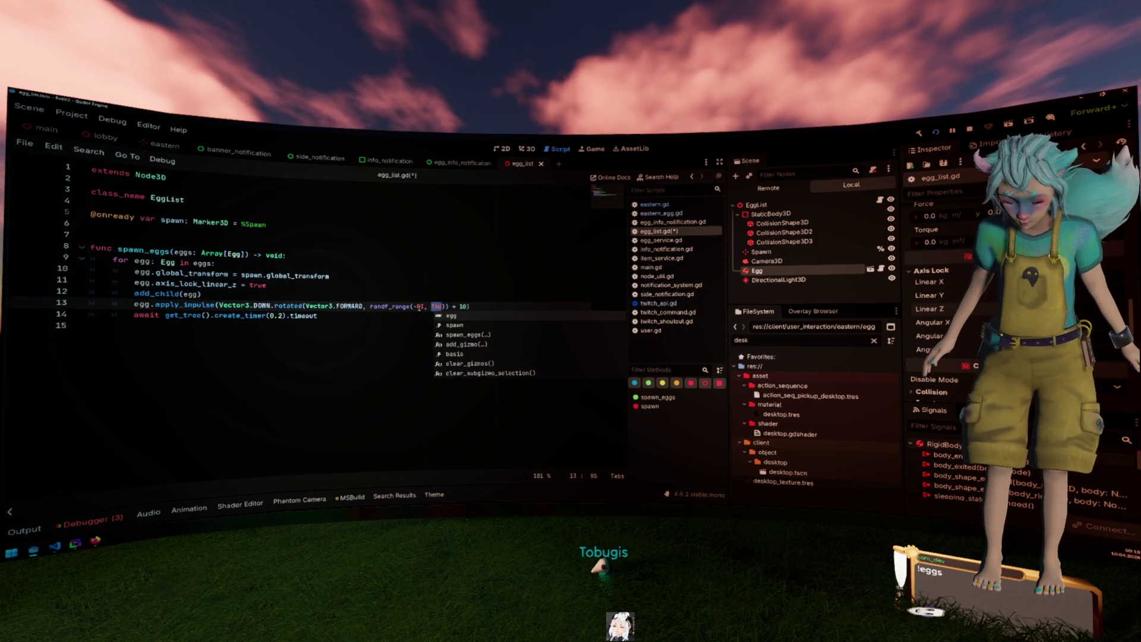
pyautogui.write('PI')
pyautogui.click(425, 268)
pyautogui.hotkey('ctrl', 's')
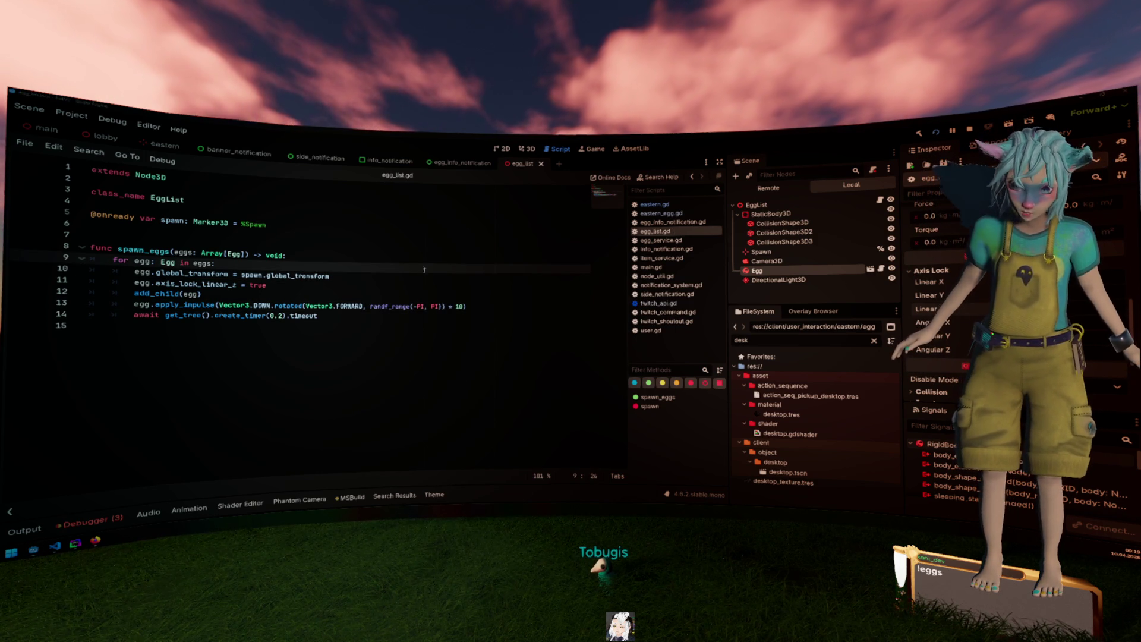
pyautogui.click(464, 306)
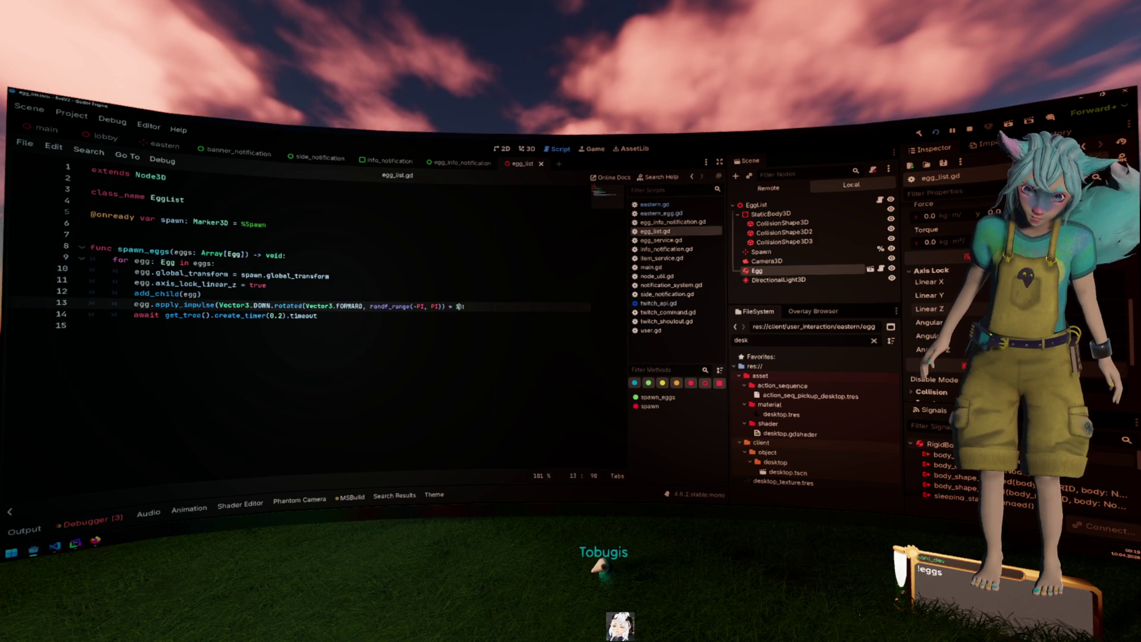
pyautogui.press('BackSpace')
pyautogui.press('BackSpace')
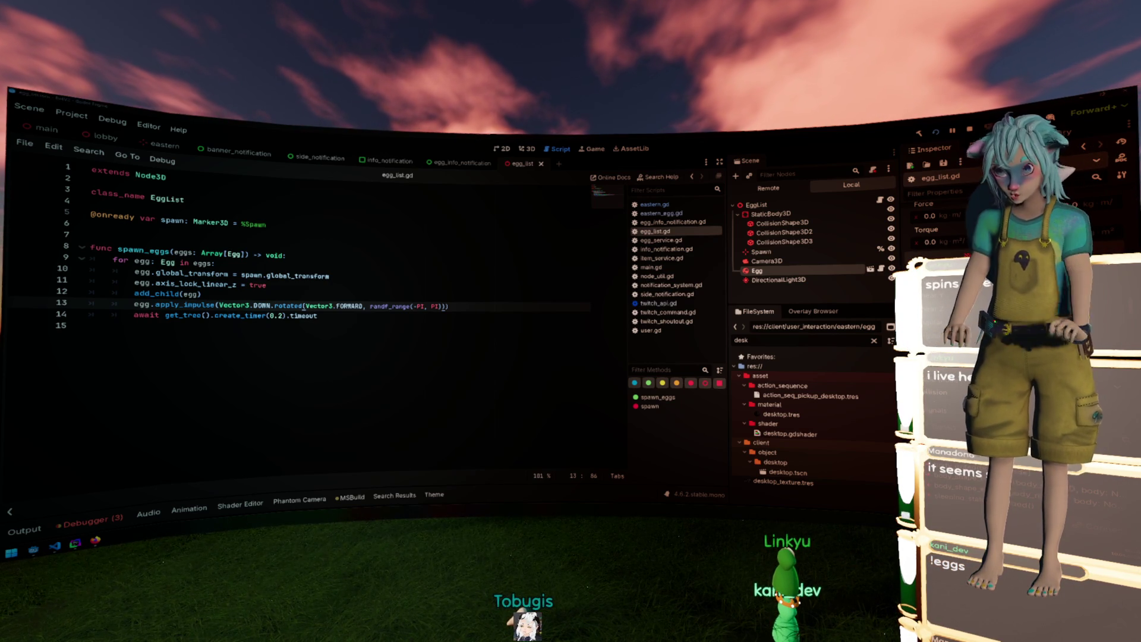
pyautogui.click(30, 531)
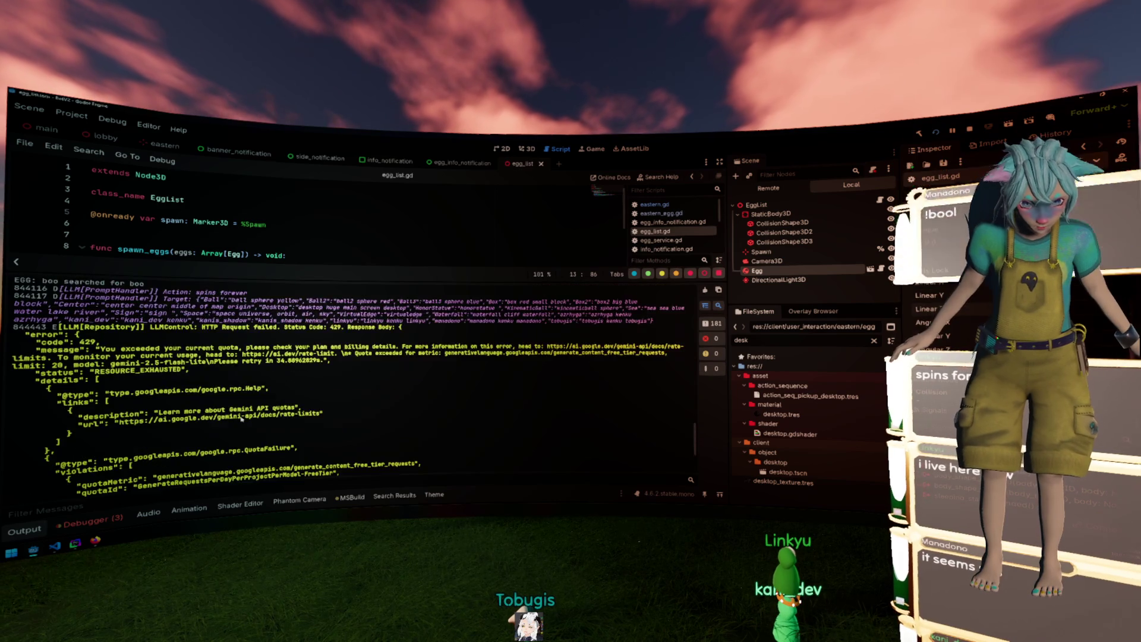
pyautogui.scroll(-2, 242, 418)
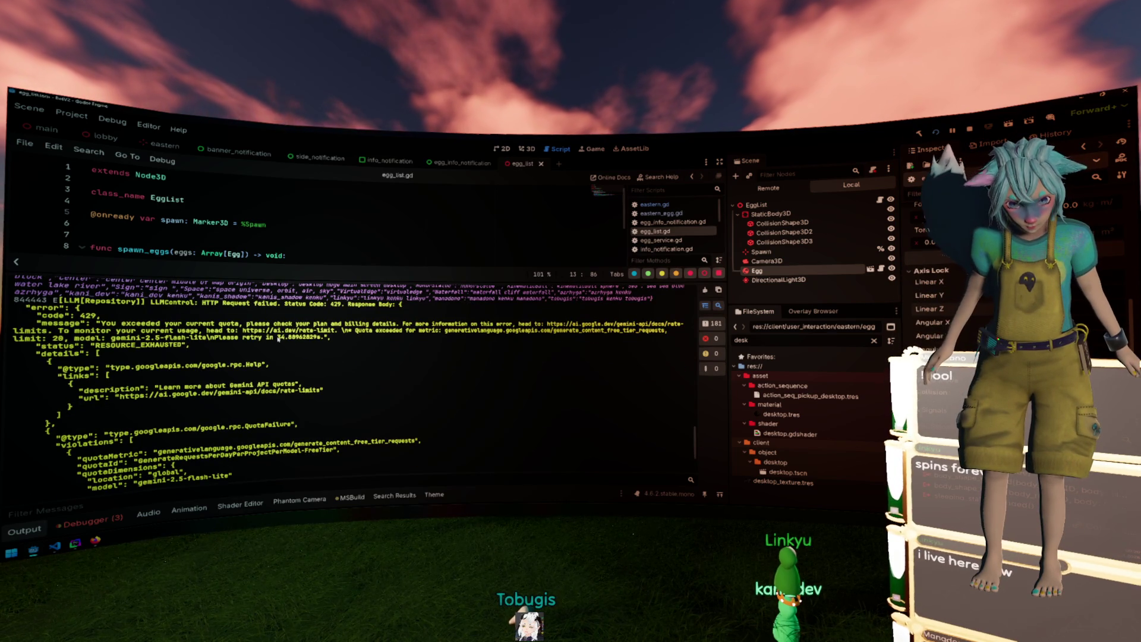
pyautogui.doubleClick(293, 337)
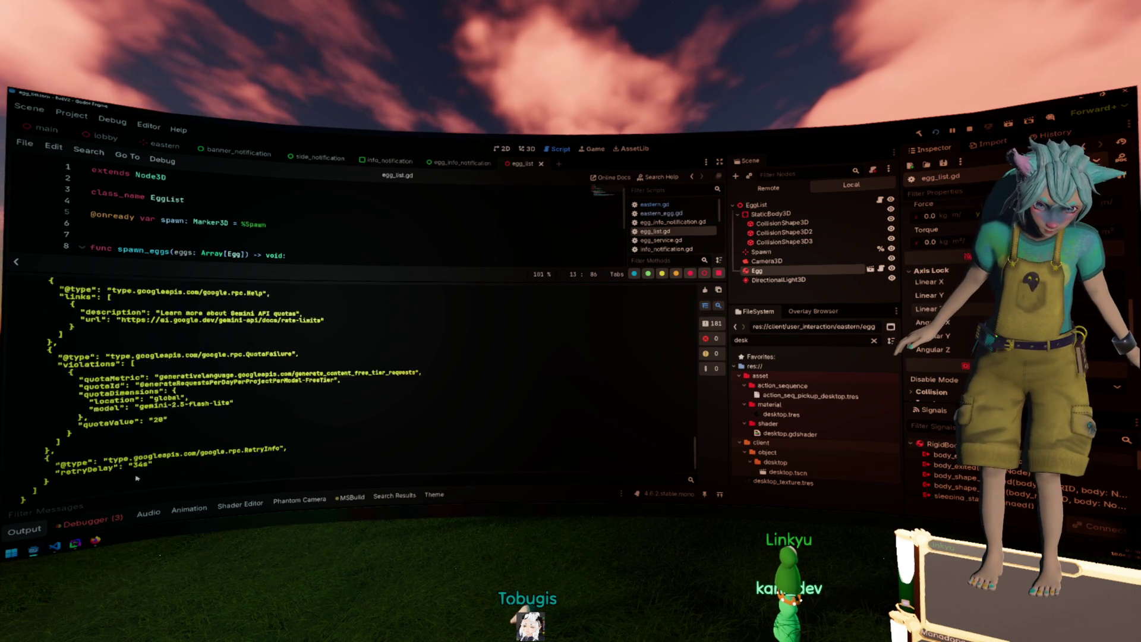
pyautogui.hotkey('ctrl', 'j')
pyautogui.click(205, 405)
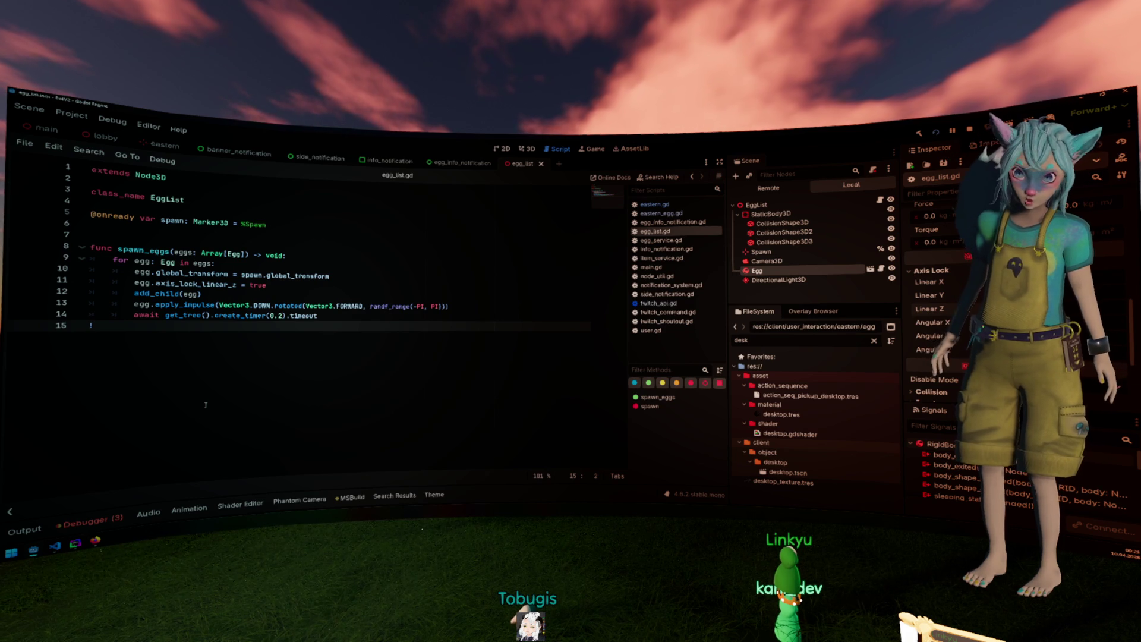
# Delete the stray '!' on line 15 and review the 429 RESOURCE_EXHAUSTED errors in the Output log.
pyautogui.press('BackSpace')
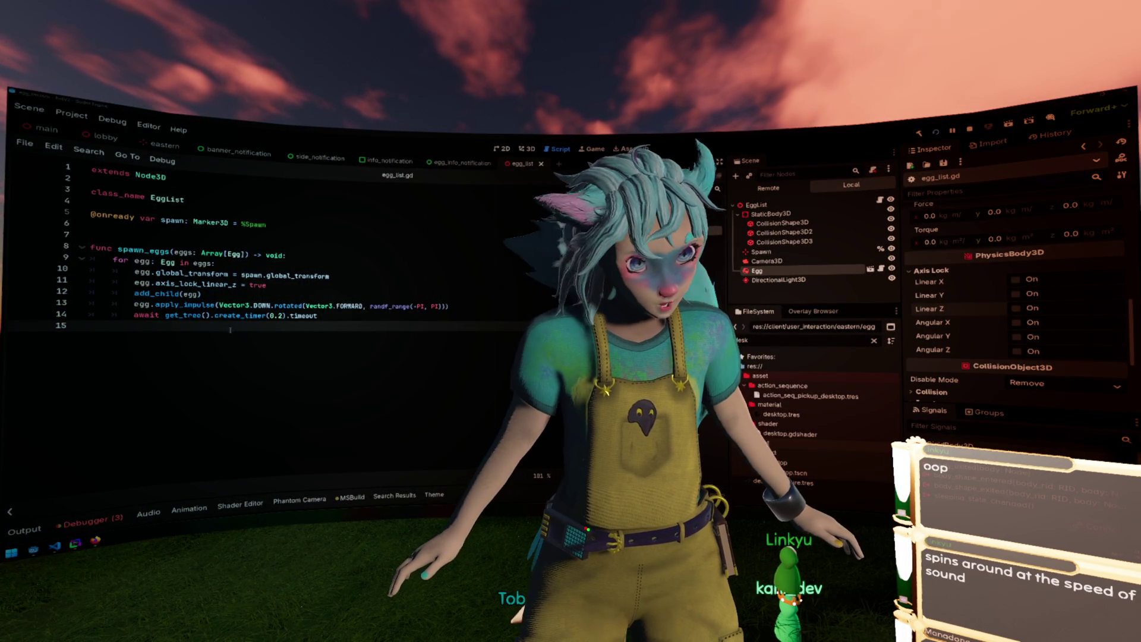
pyautogui.click(29, 528)
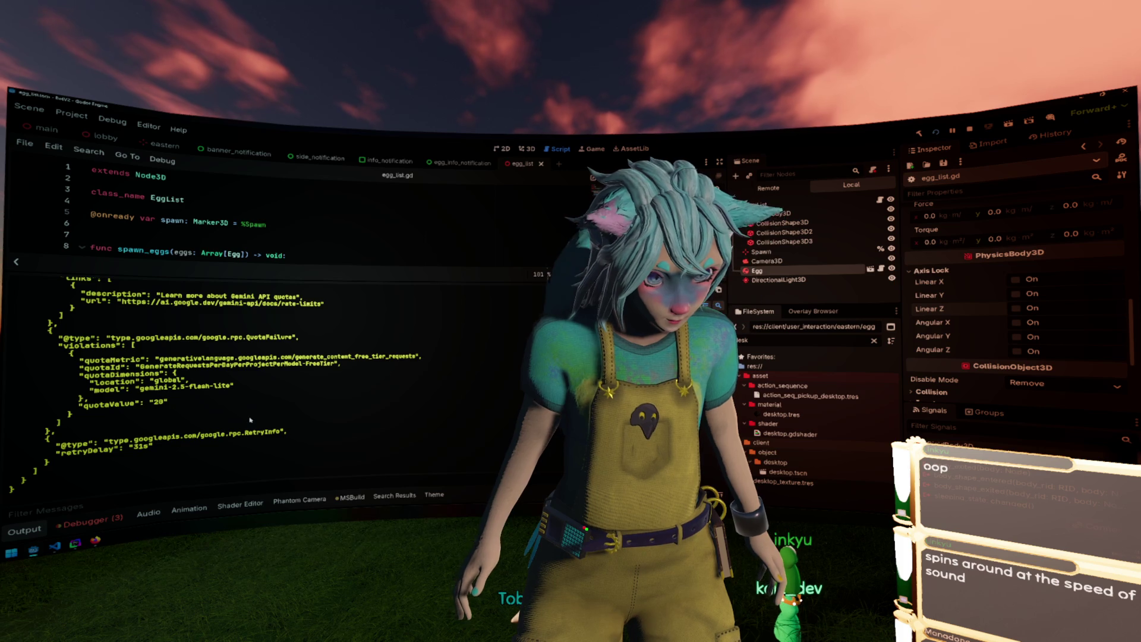
pyautogui.scroll(5, 251, 419)
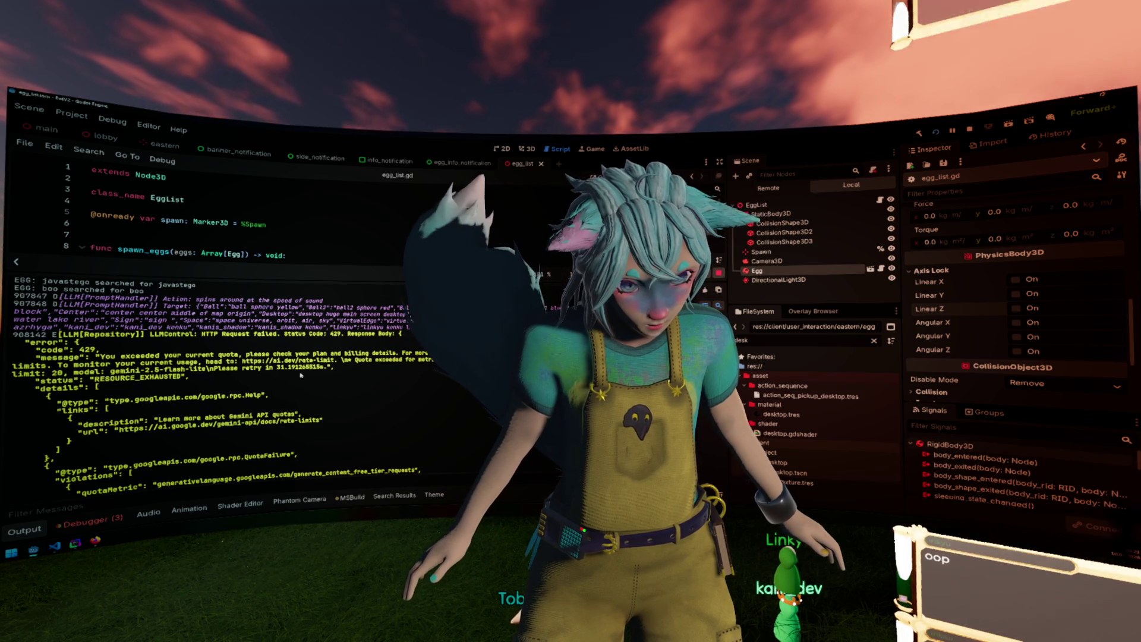
pyautogui.scroll(-10, 300, 392)
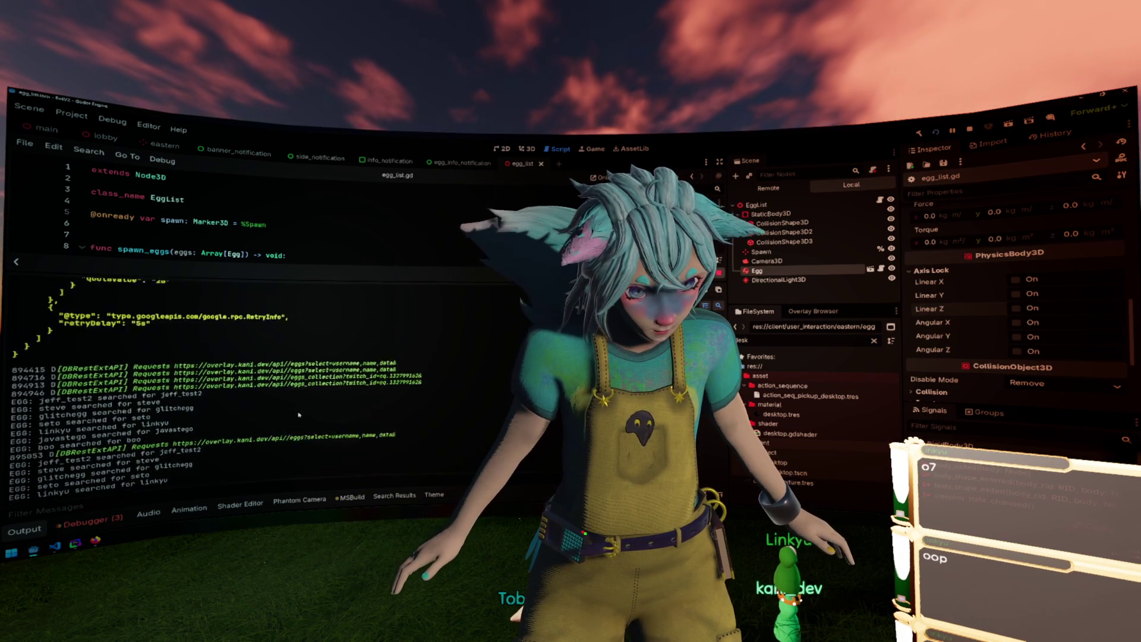
pyautogui.scroll(5, 295, 413)
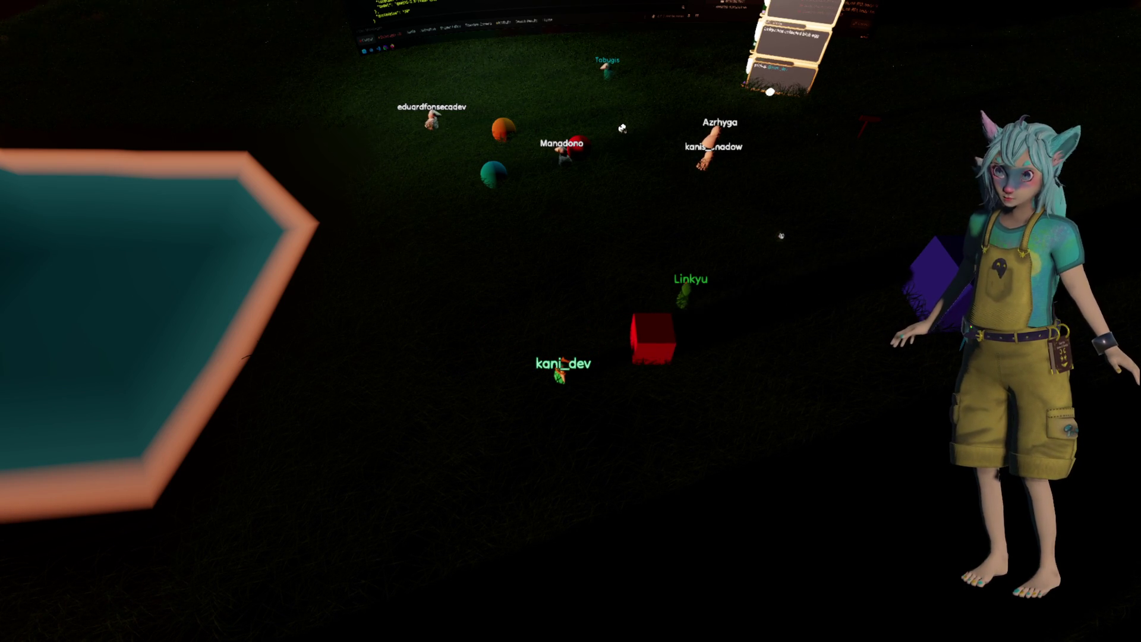
# Drag a viewer's avatar across the running game field.
pyautogui.moveTo(622, 244)
pyautogui.mouseDown()
pyautogui.moveTo(608, 201)
pyautogui.moveTo(598, 213)
pyautogui.mouseUp()
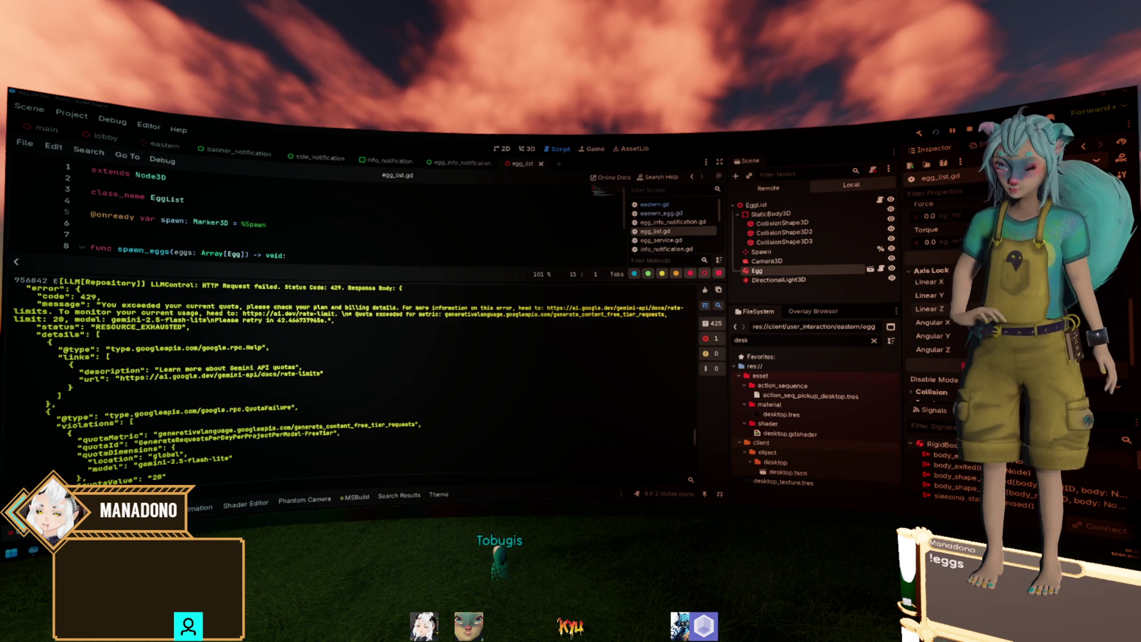
# Switch to the eastern scene, check the Spawner timer settings, save the scene, and open eastern.gd.
pyautogui.click(202, 202)
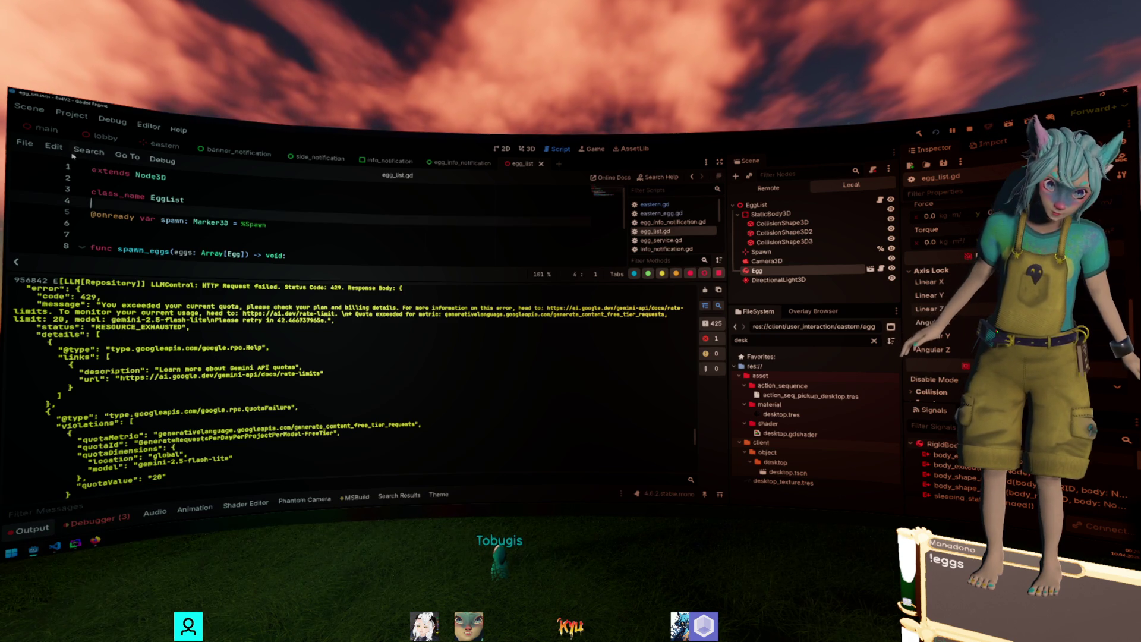
pyautogui.click(170, 145)
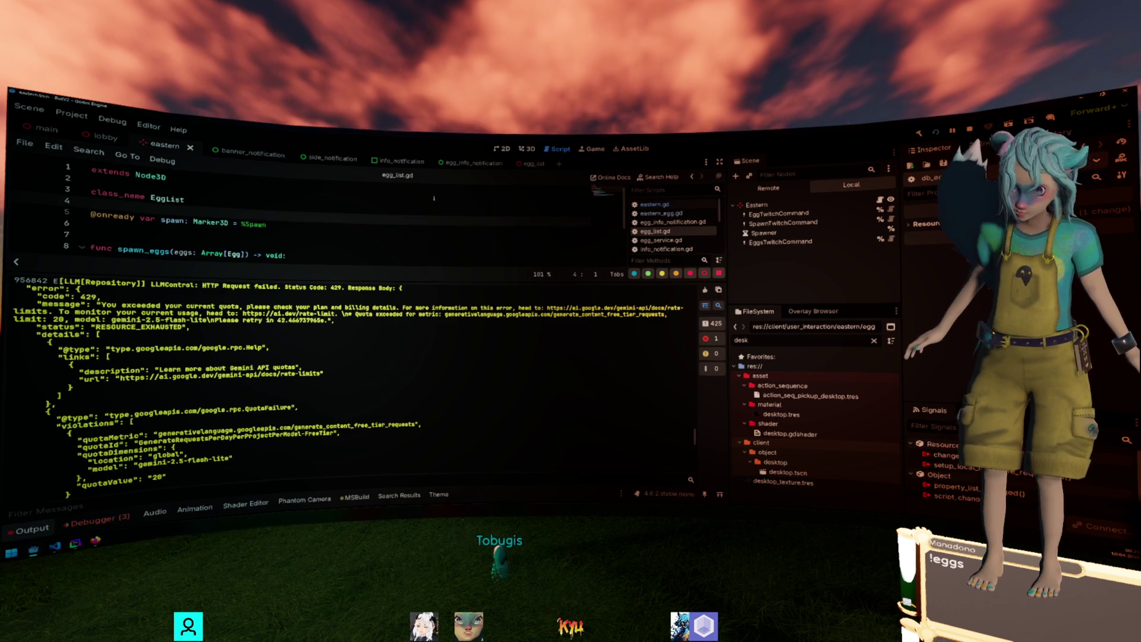
pyautogui.click(764, 233)
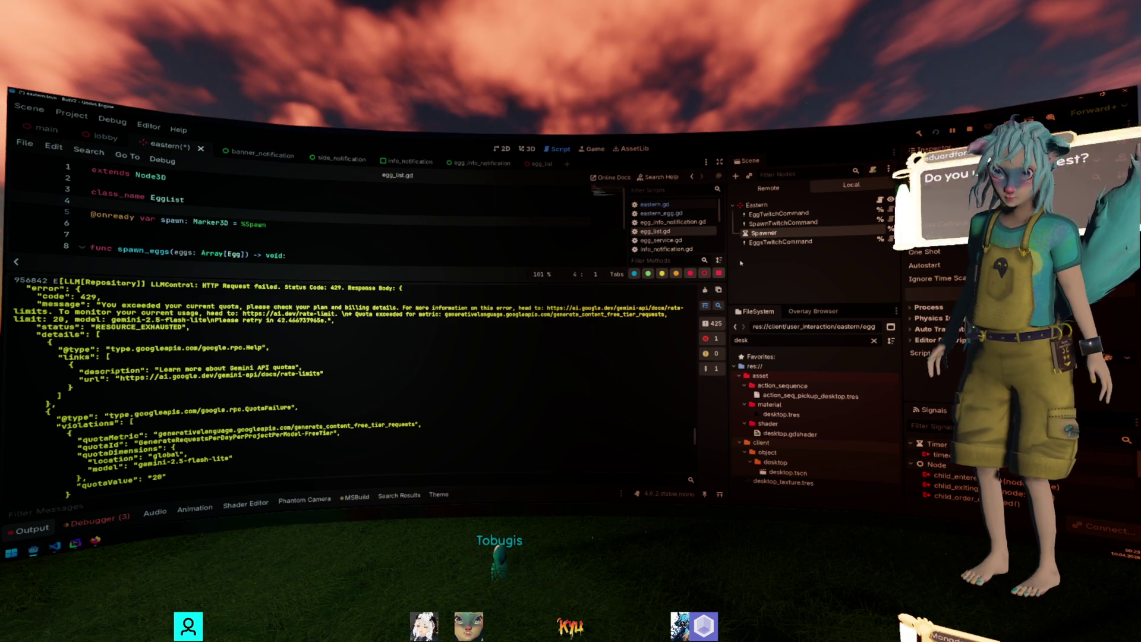
pyautogui.hotkey('ctrl', 's')
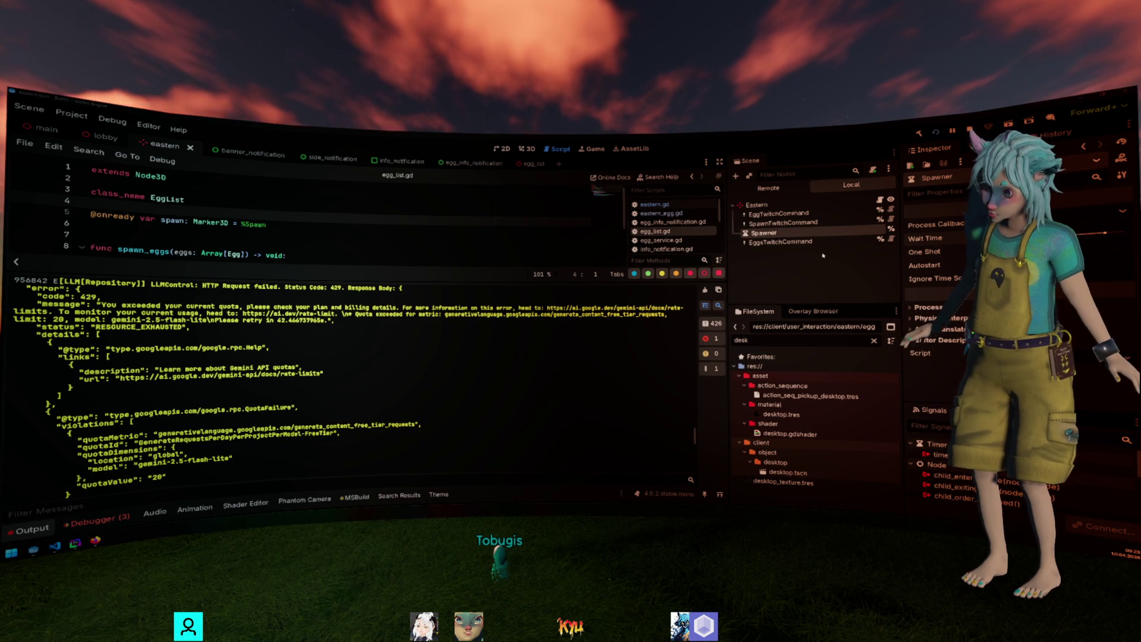
pyautogui.click(823, 255)
pyautogui.click(880, 201)
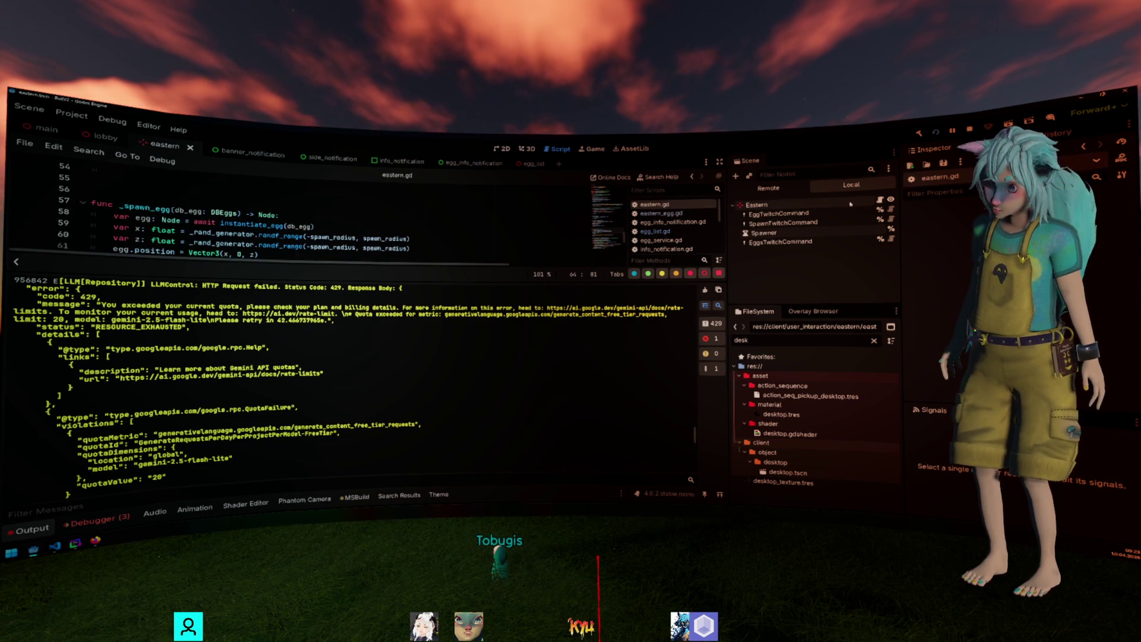
# Hide the Output panel, scroll eastern.gd to the top at line 18, then switch to the Twitch docs.
pyautogui.click(49, 526)
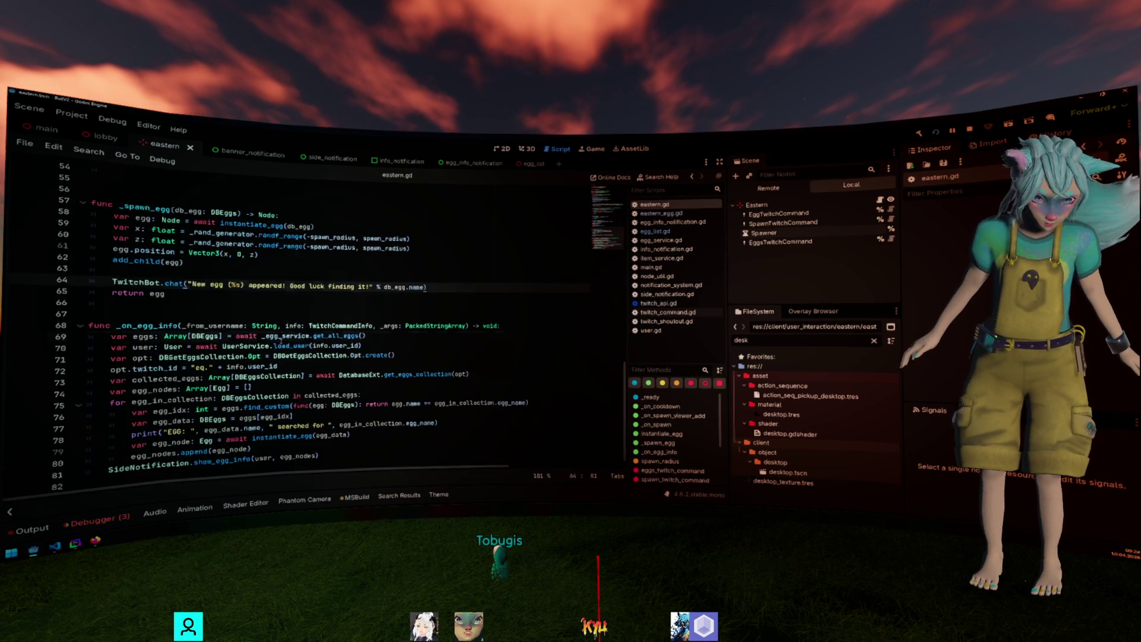
pyautogui.scroll(15, 313, 352)
pyautogui.click(313, 351)
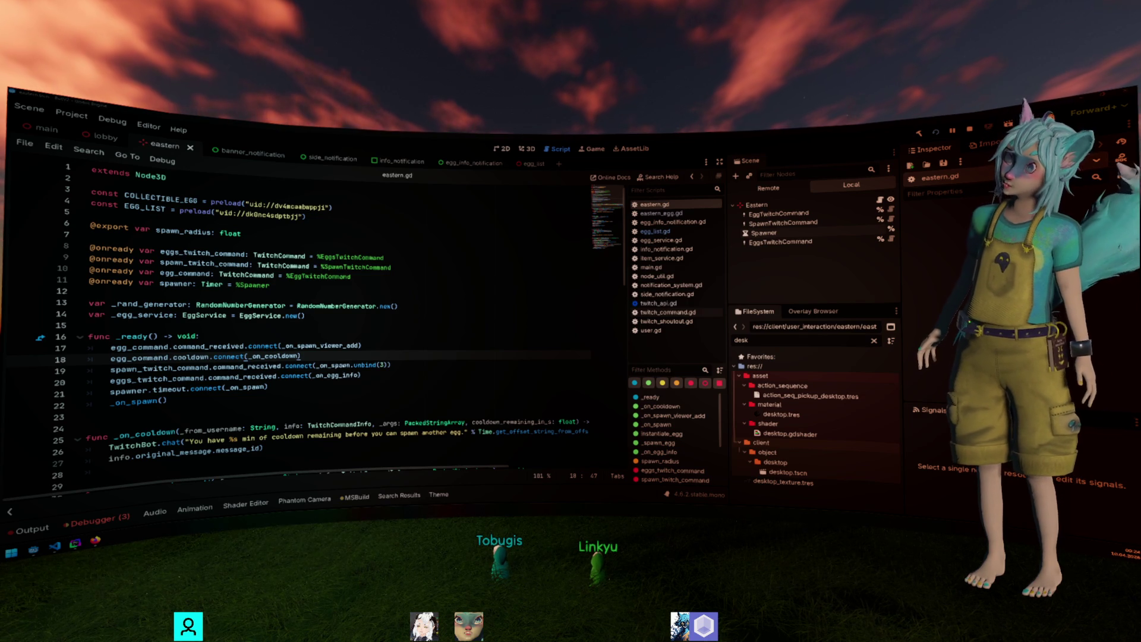
pyautogui.hotkey('alt', 'Tab')
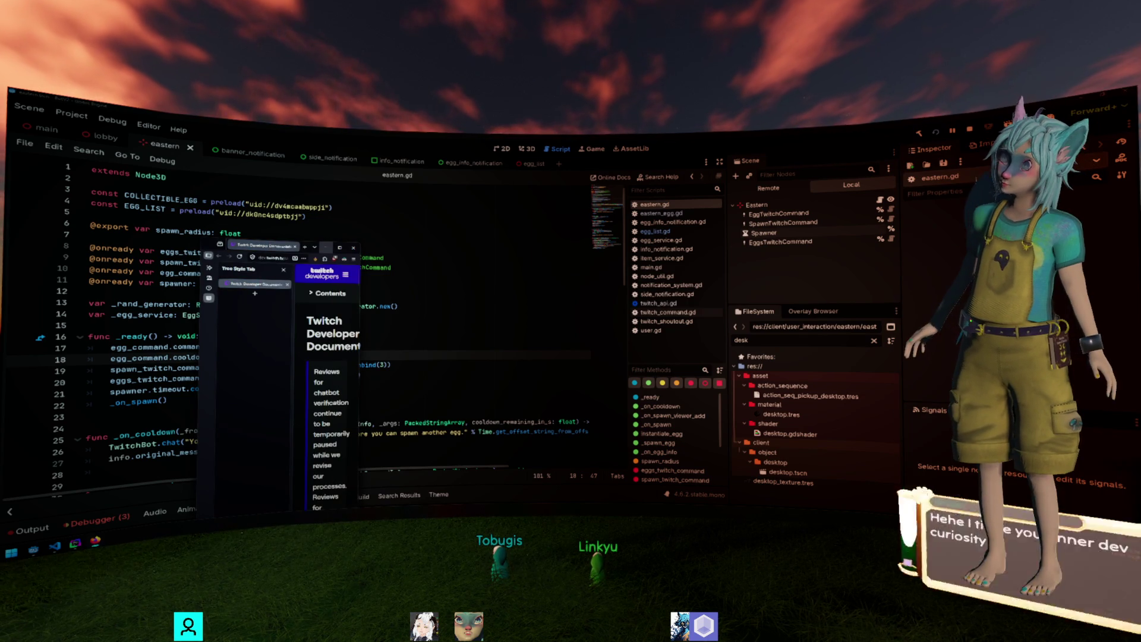
# Maximize the docs browser and go to Twitch API > Reference.
pyautogui.click(342, 249)
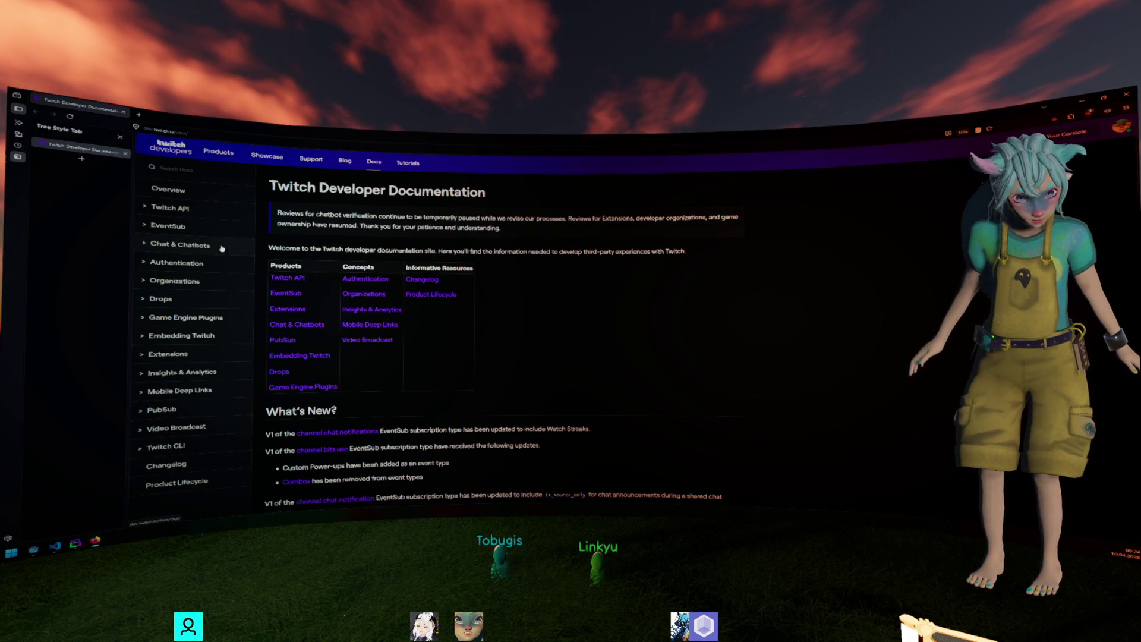
pyautogui.click(176, 208)
pyautogui.click(167, 343)
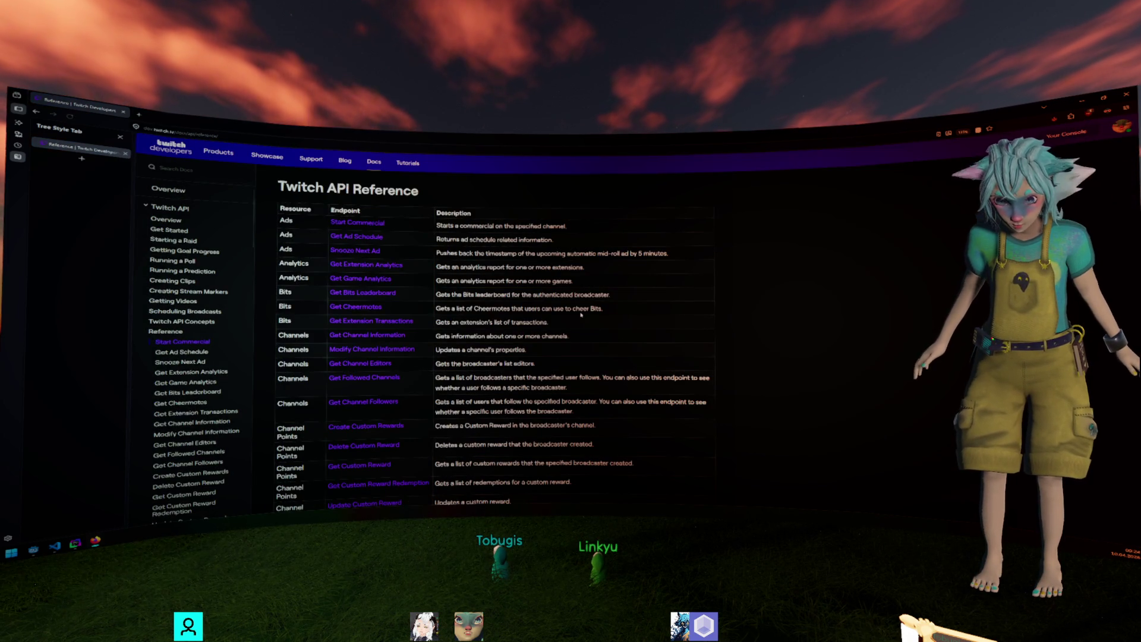
# Search the API reference page for viewer matches, then start a search for 'stream'.
pyautogui.hotkey('ctrl', 'f')
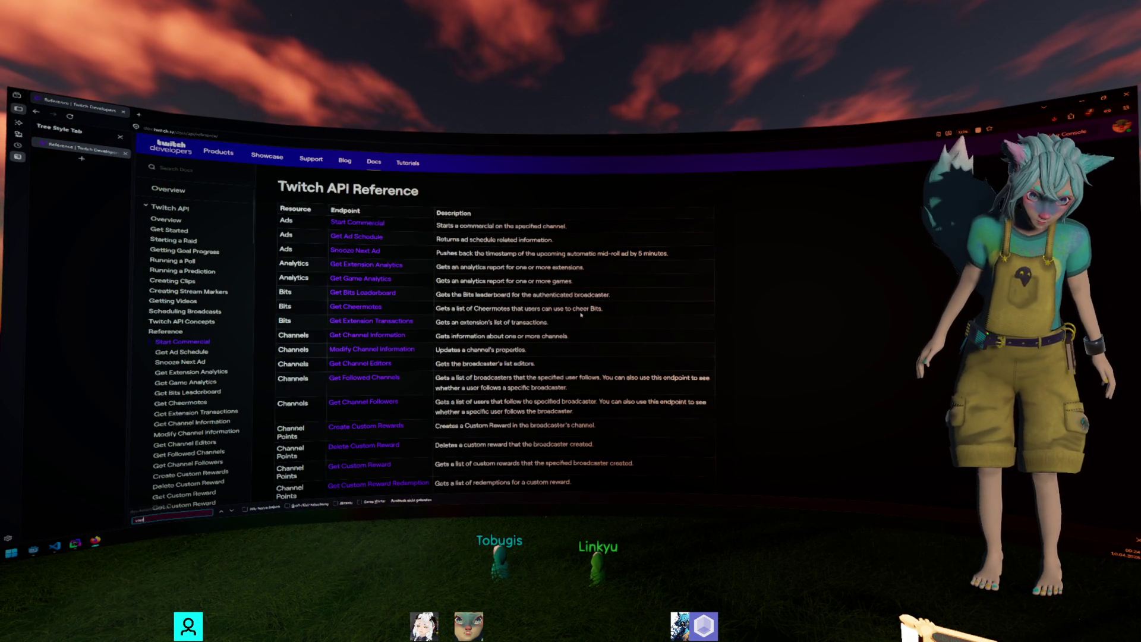
pyautogui.press('BackSpace')
pyautogui.write('wer')
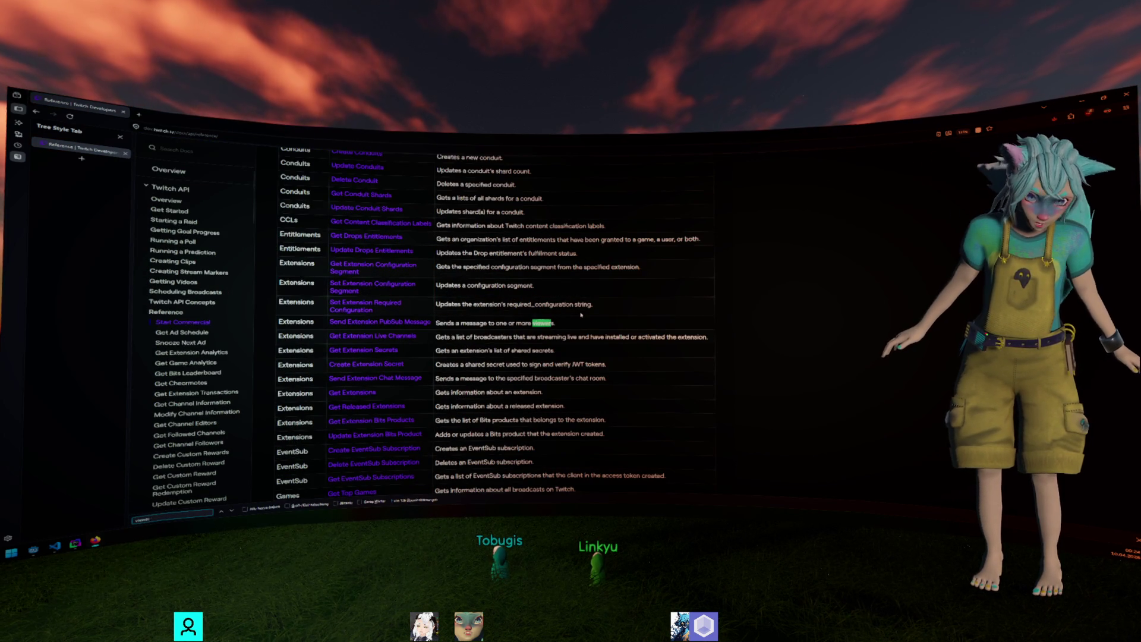
pyautogui.write(' c')
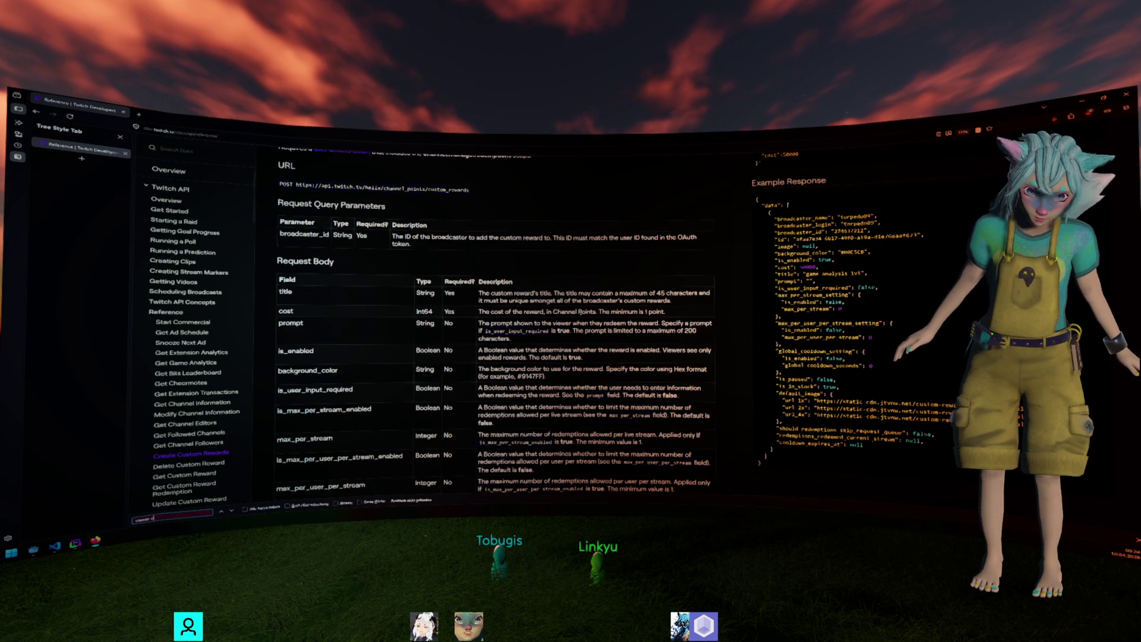
pyautogui.write('os')
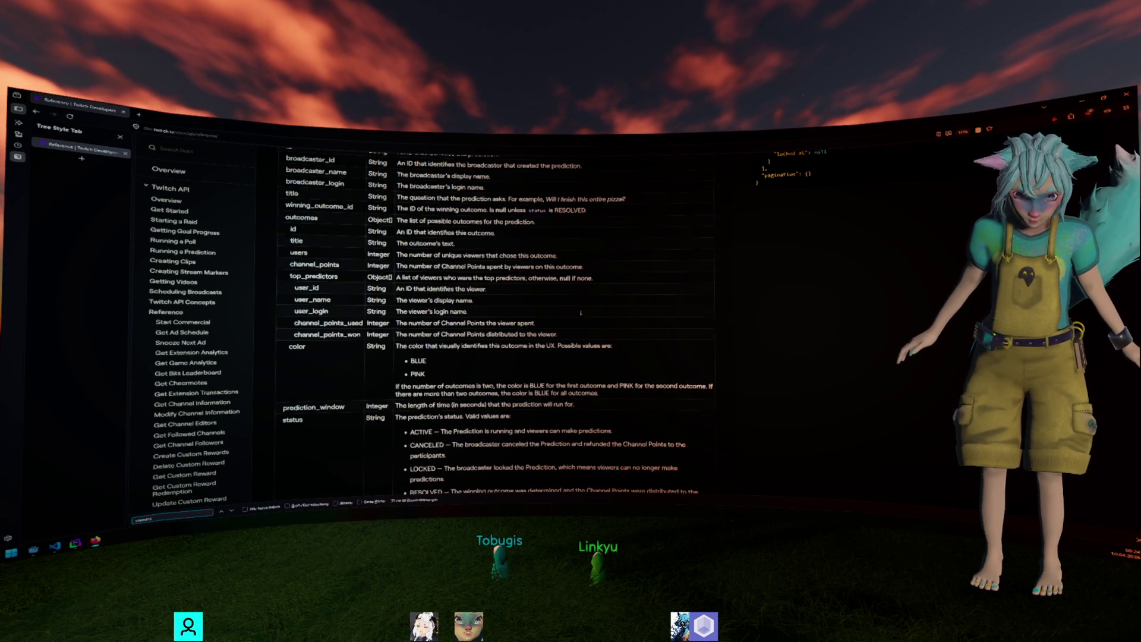
pyautogui.press('Return')
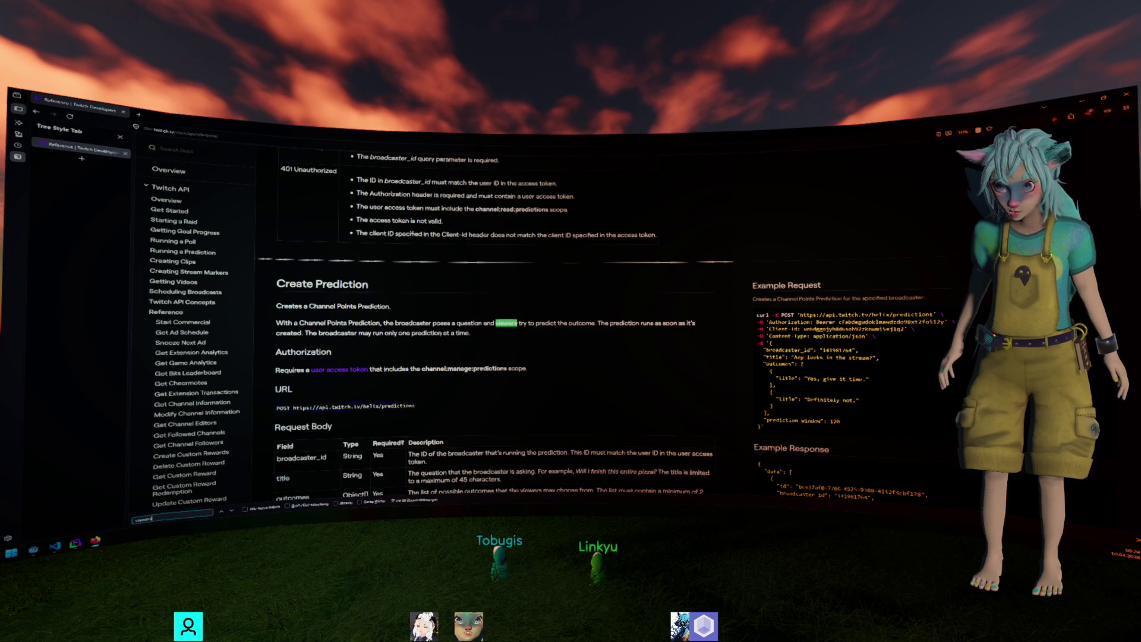
pyautogui.scroll(-15, 222, 293)
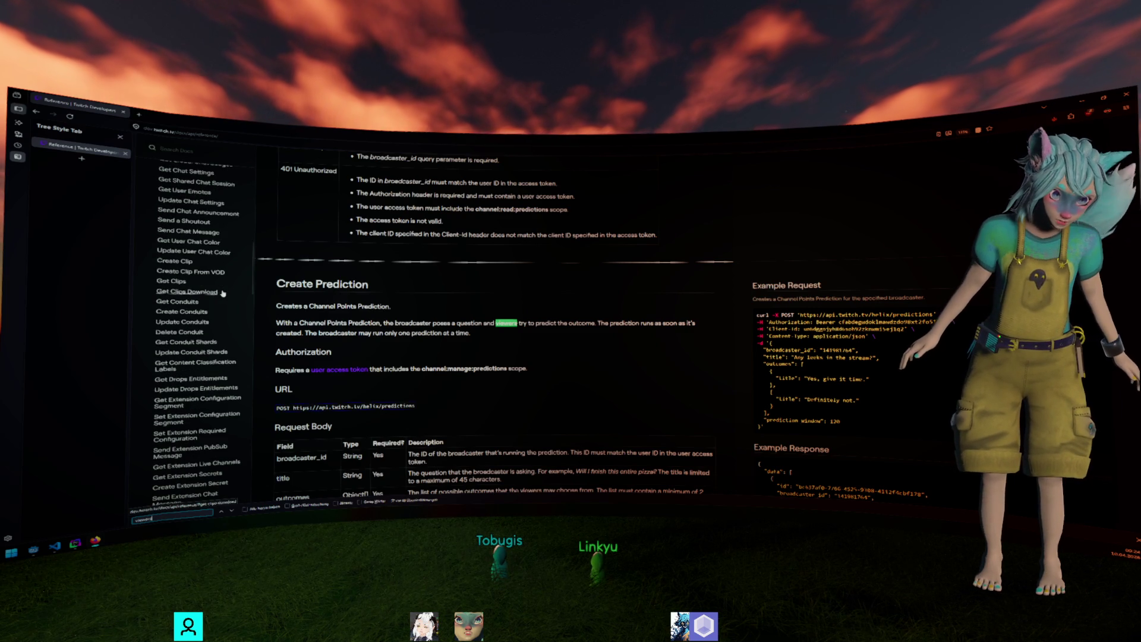
pyautogui.scroll(3, 223, 293)
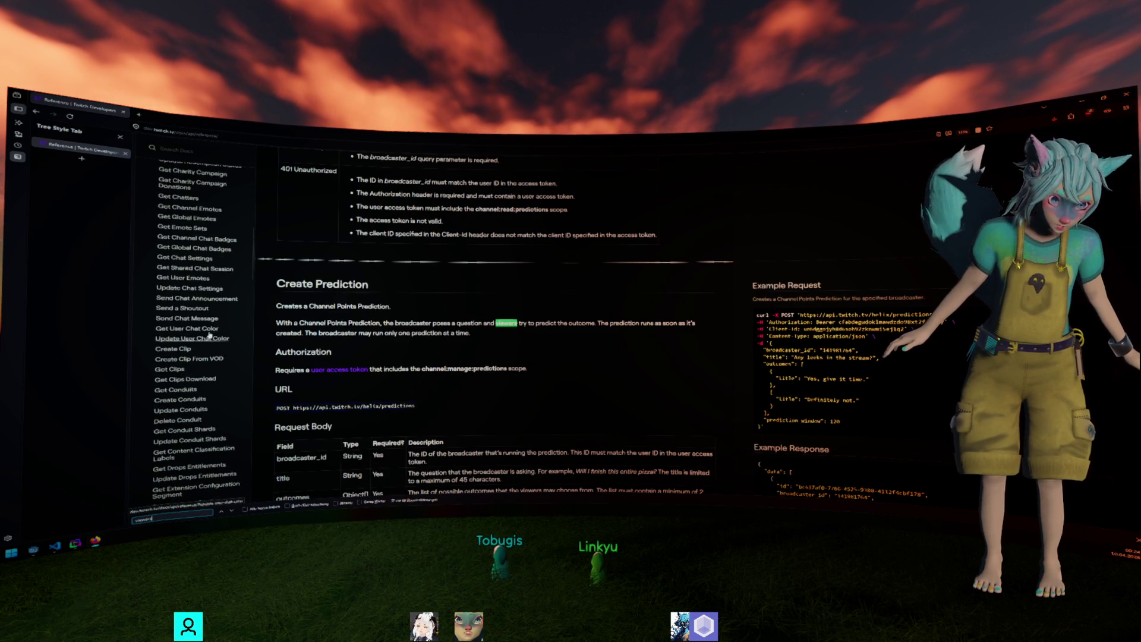
pyautogui.scroll(-10, 210, 337)
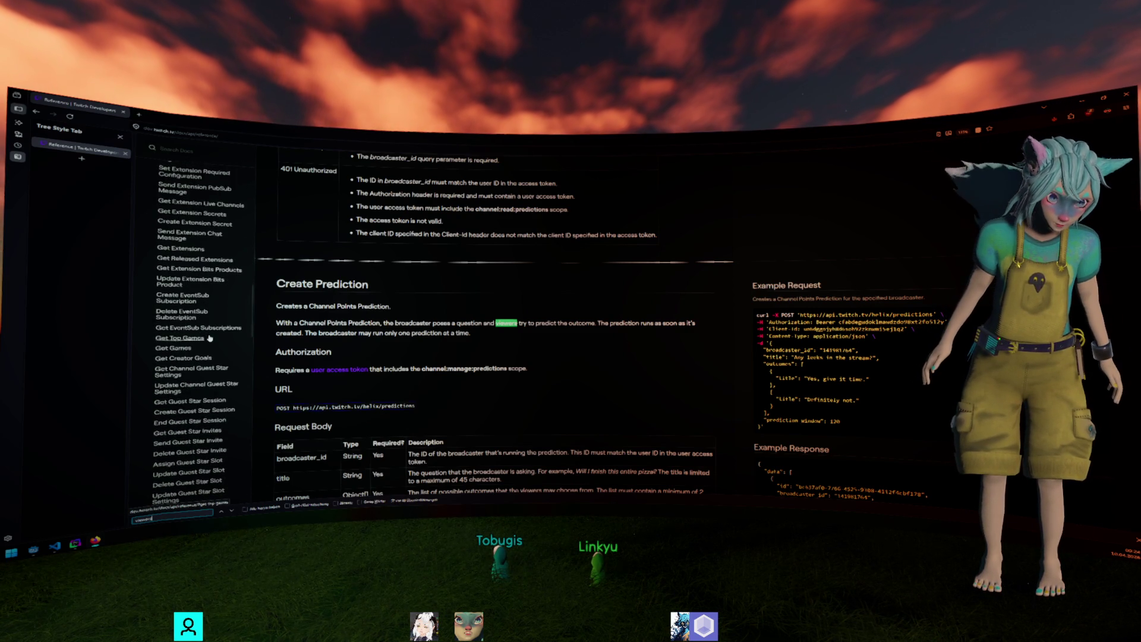
pyautogui.scroll(-4, 209, 338)
pyautogui.click(429, 334)
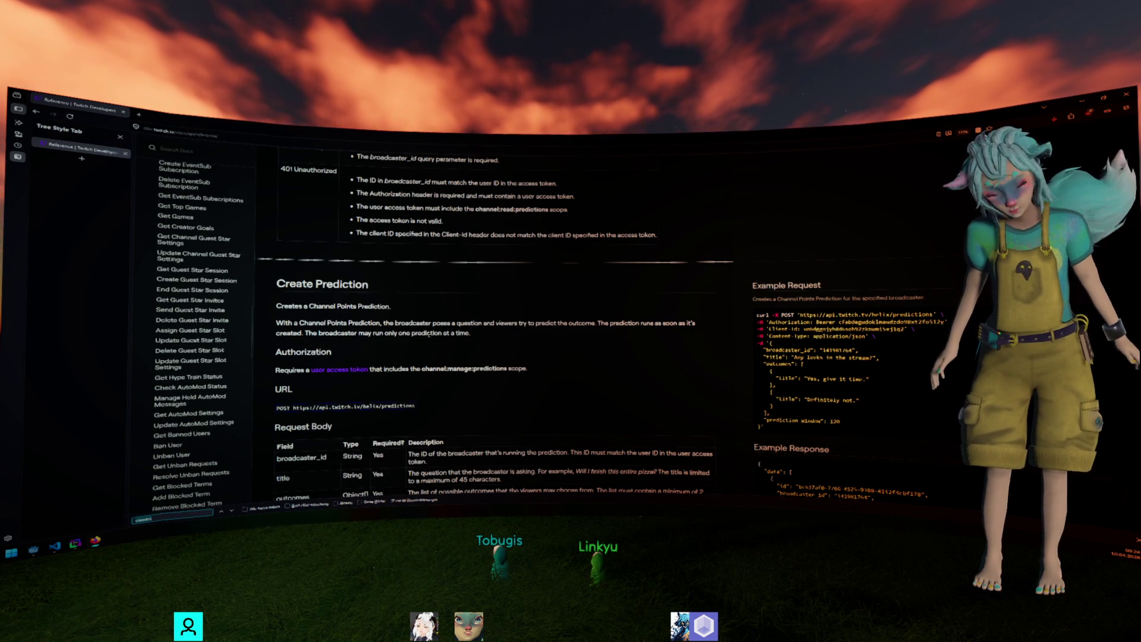
pyautogui.write('get st')
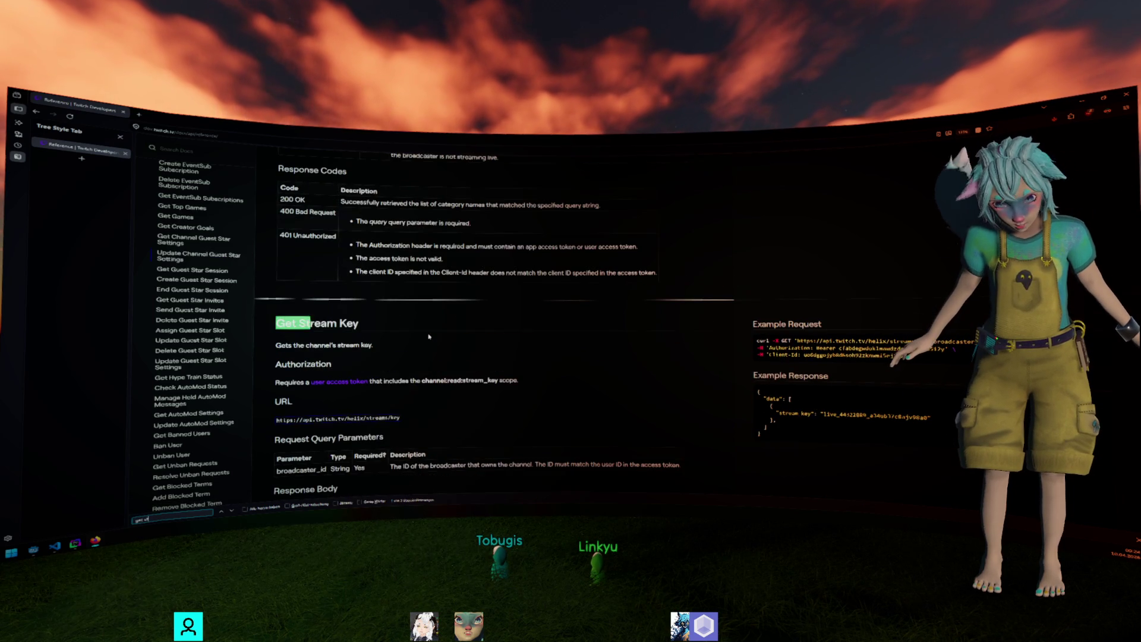
pyautogui.write('ream')
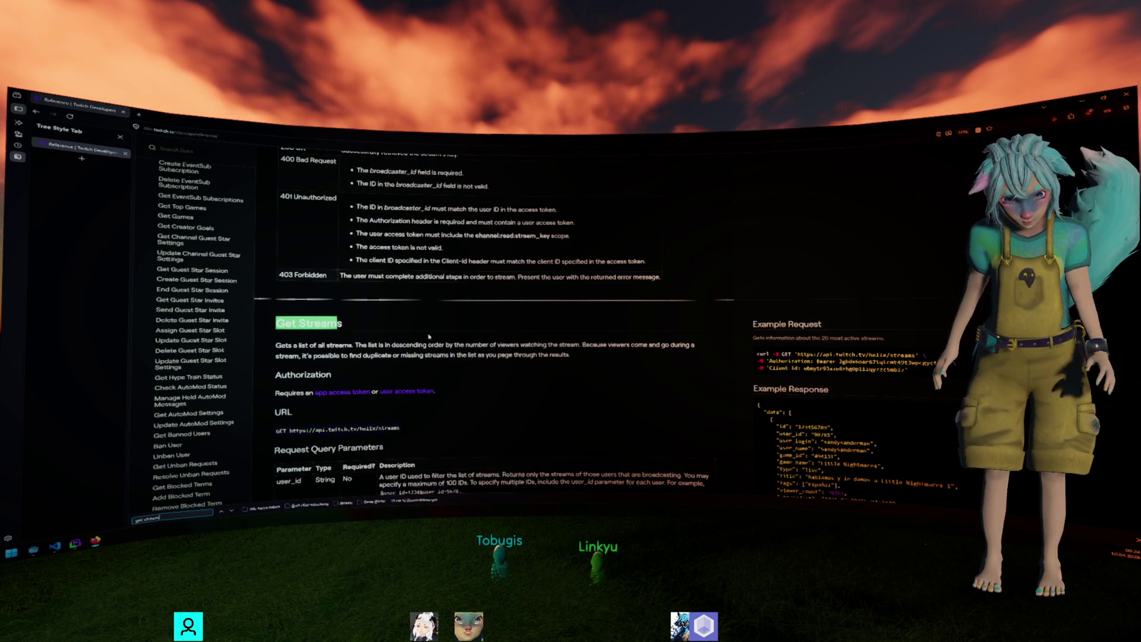
# Review Get Streams' query parameters and Response Body fields such as viewer_count.
pyautogui.scroll(-5, 429, 337)
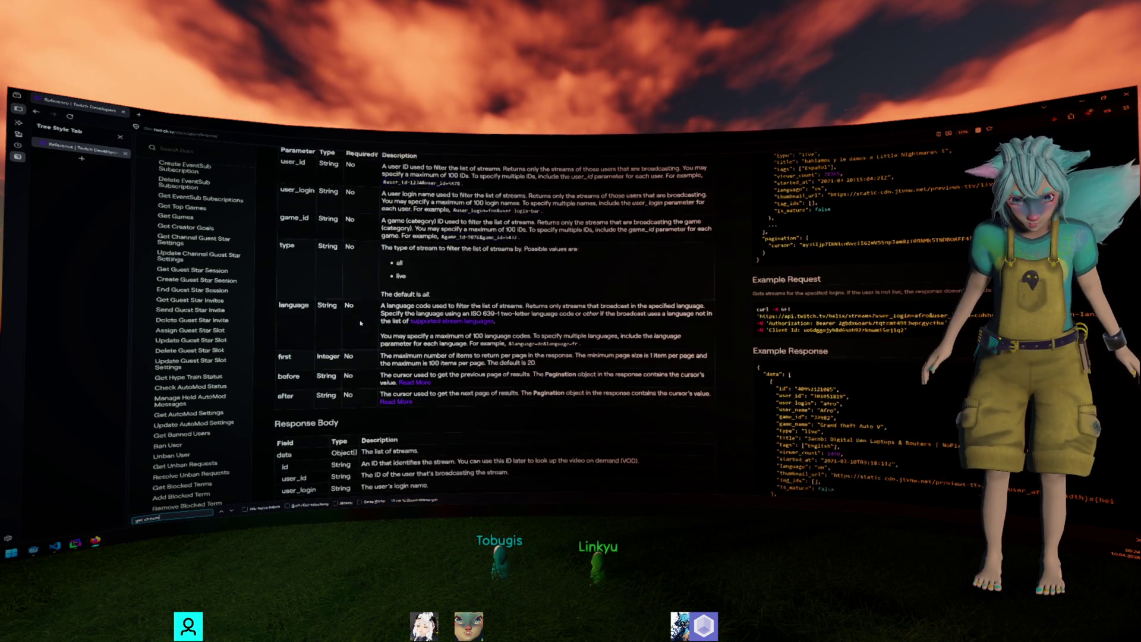
pyautogui.scroll(3, 360, 322)
pyautogui.scroll(-5, 319, 277)
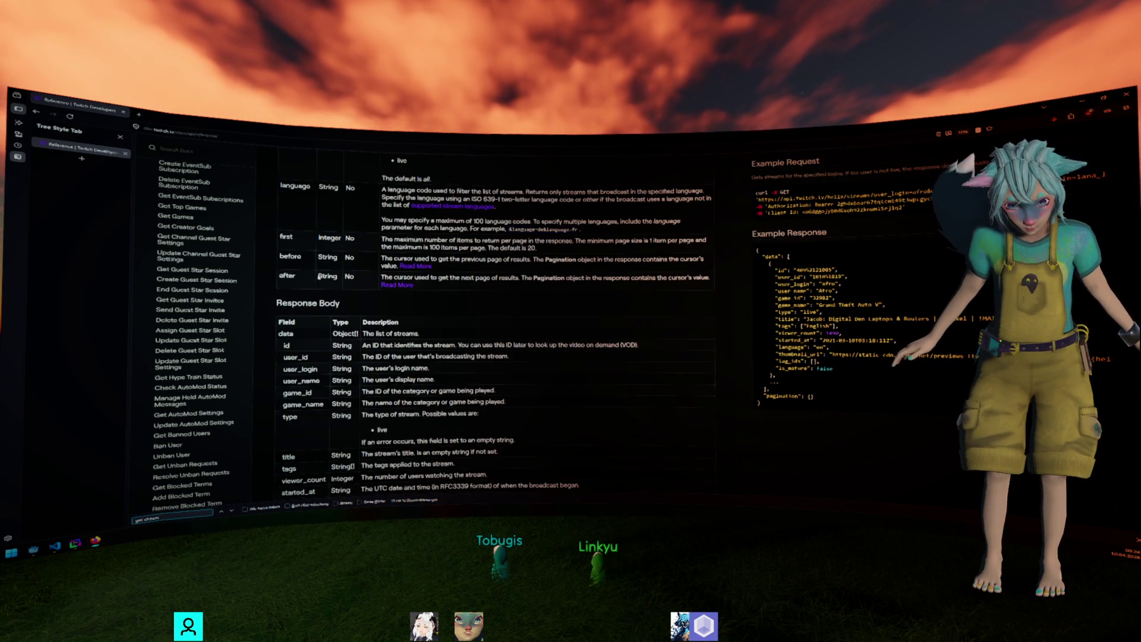
pyautogui.scroll(4, 319, 277)
pyautogui.scroll(-6, 302, 308)
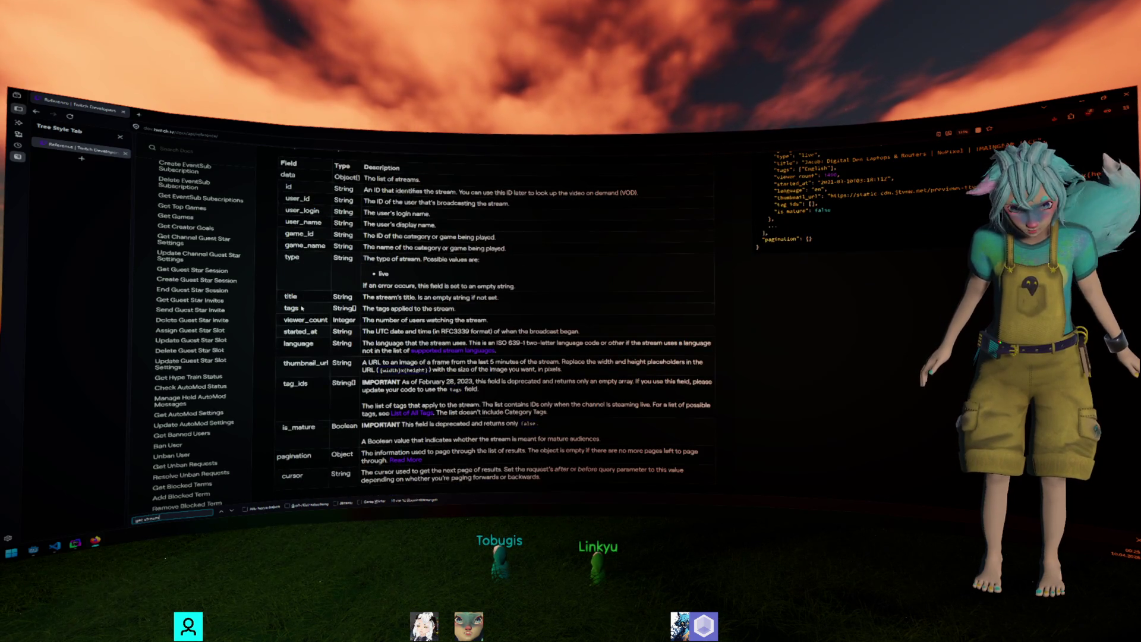
pyautogui.scroll(8, 306, 291)
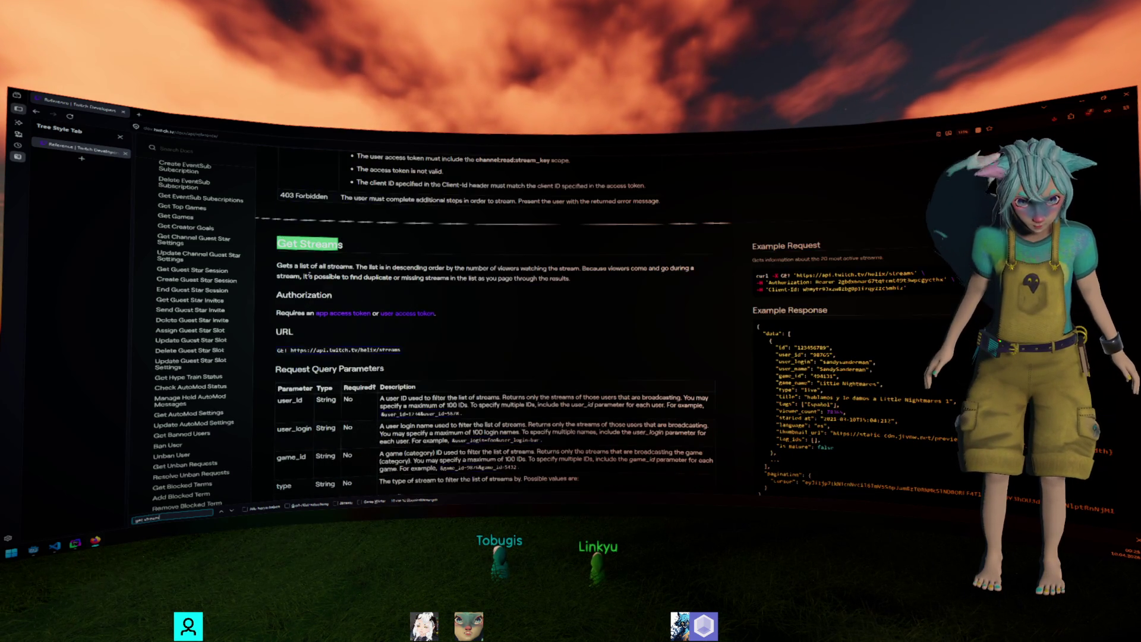
pyautogui.click(308, 275)
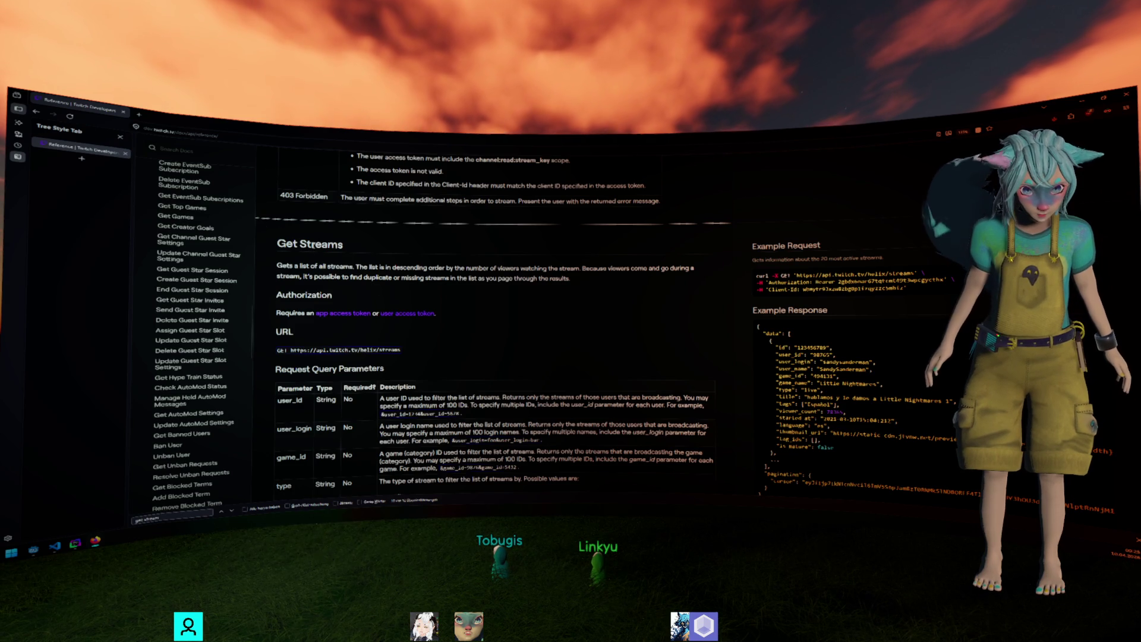
pyautogui.scroll(-3, 494, 357)
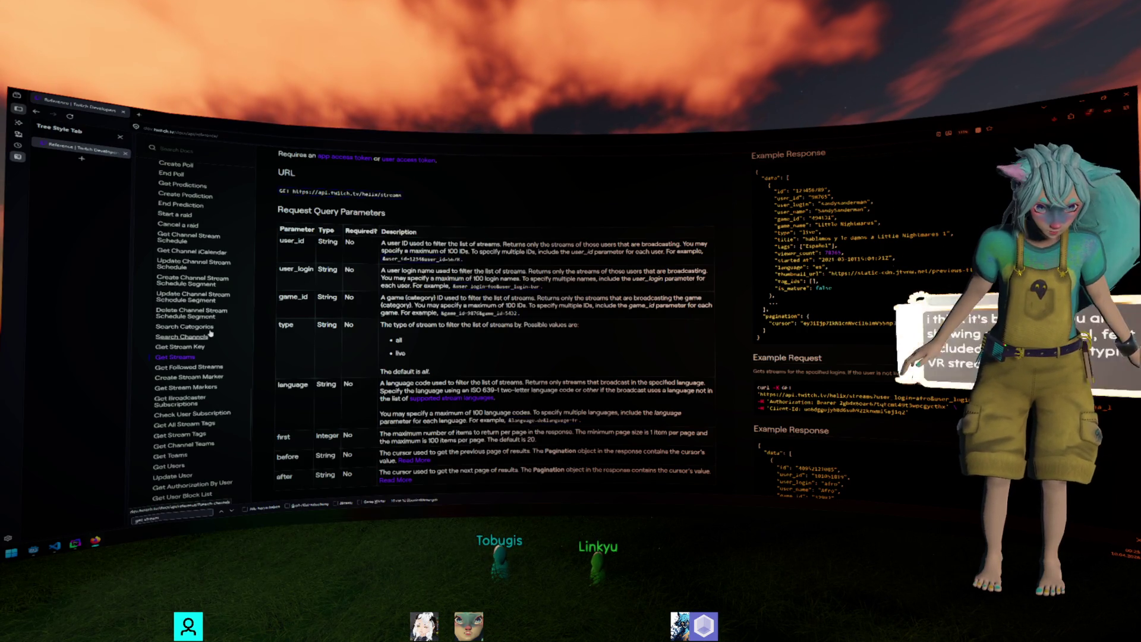
pyautogui.scroll(1, 220, 321)
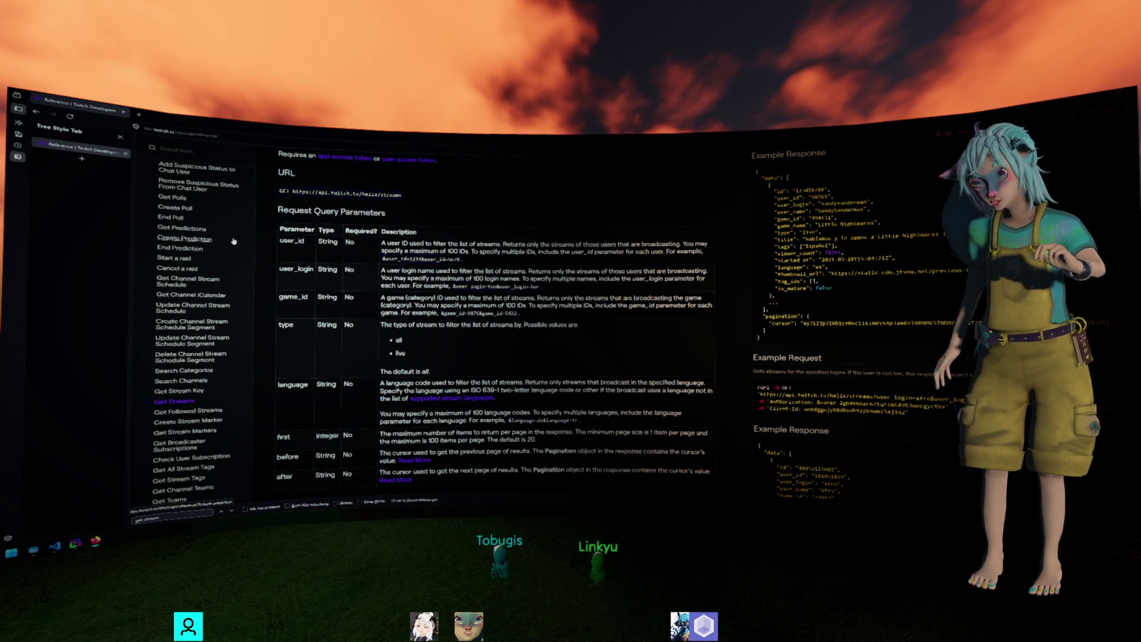
# Scroll the API reference to the Get Streams description.
pyautogui.scroll(2, 232, 242)
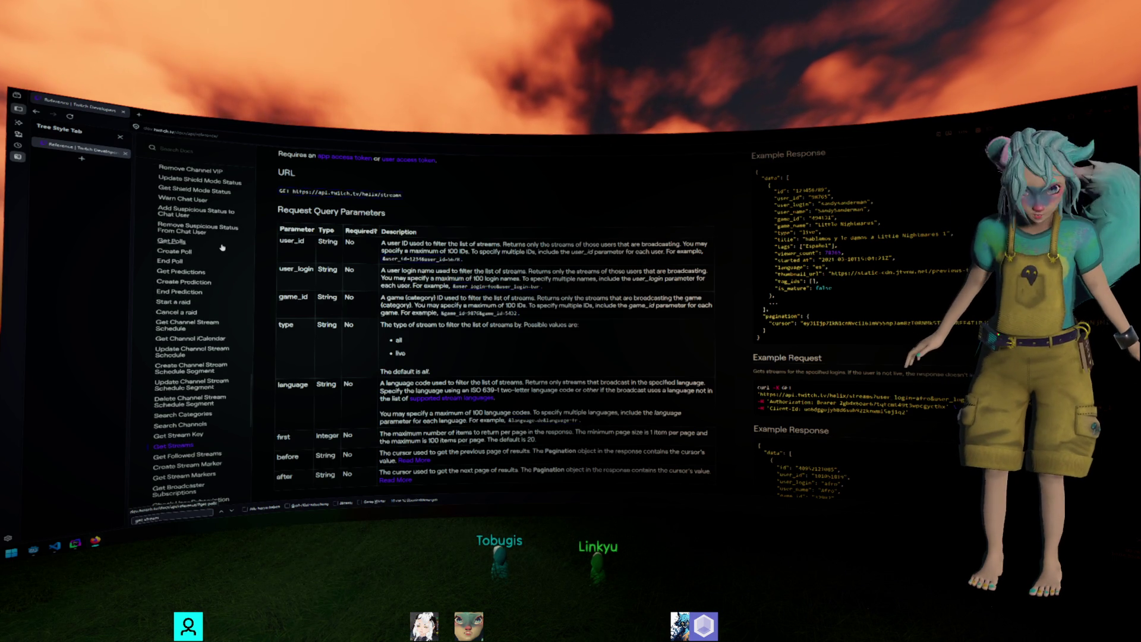
pyautogui.scroll(1, 223, 246)
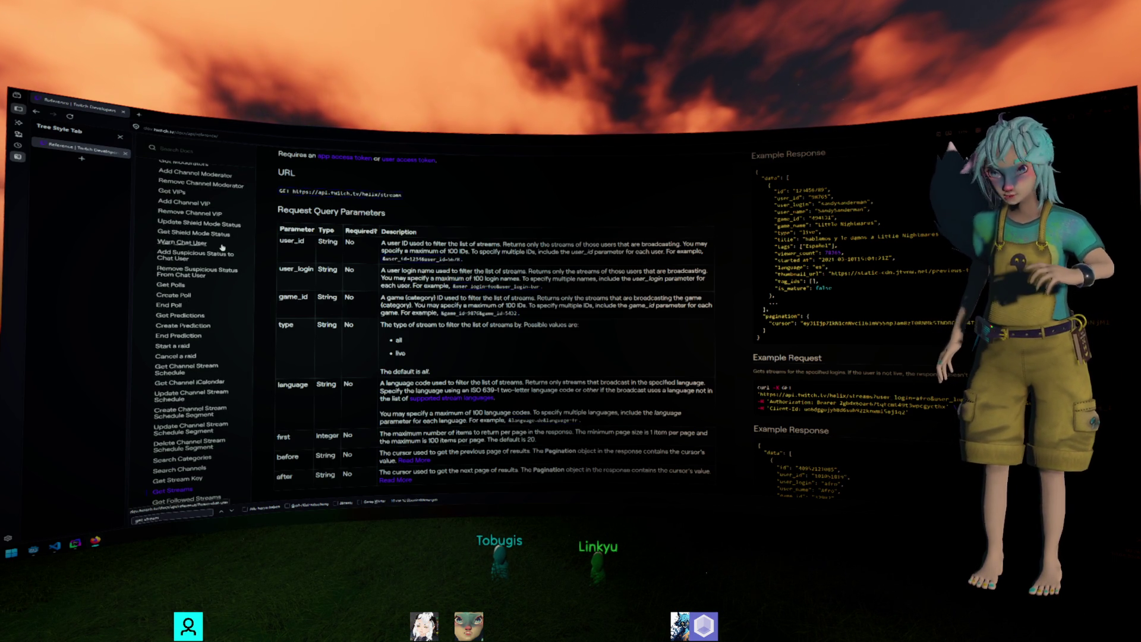
pyautogui.scroll(1, 187, 274)
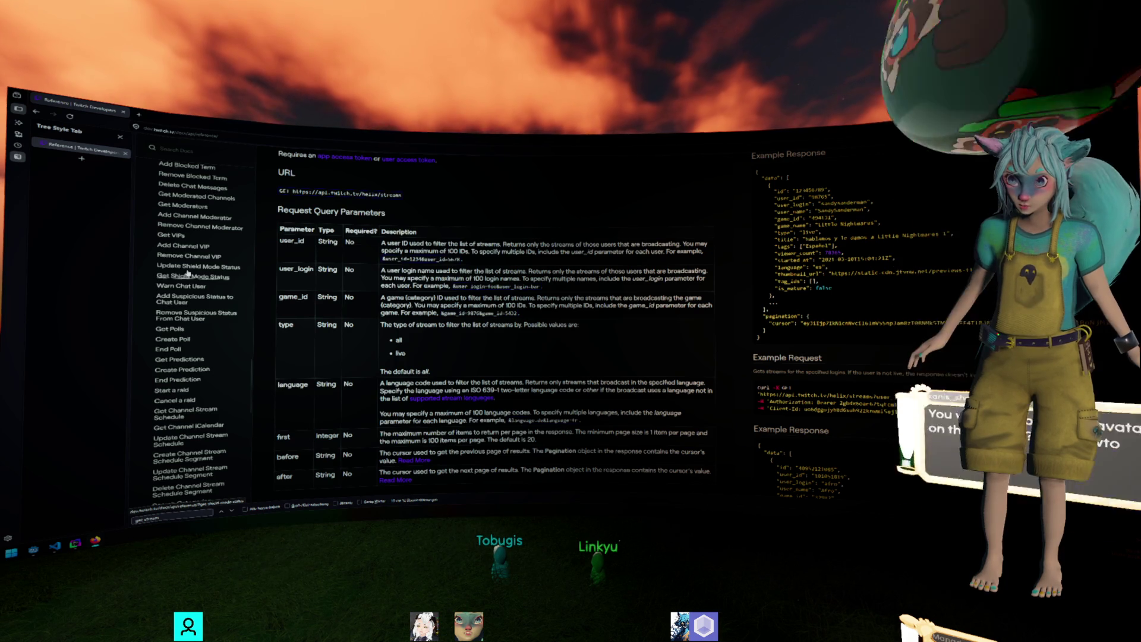
pyautogui.scroll(1, 185, 268)
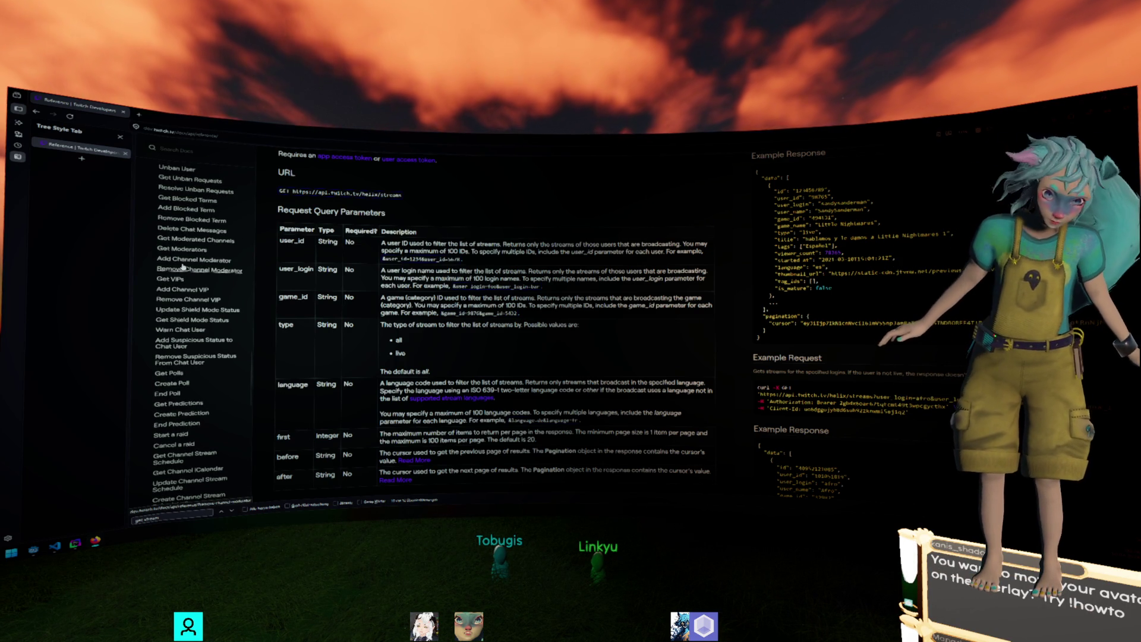
pyautogui.scroll(-1, 182, 268)
pyautogui.scroll(-1, 205, 260)
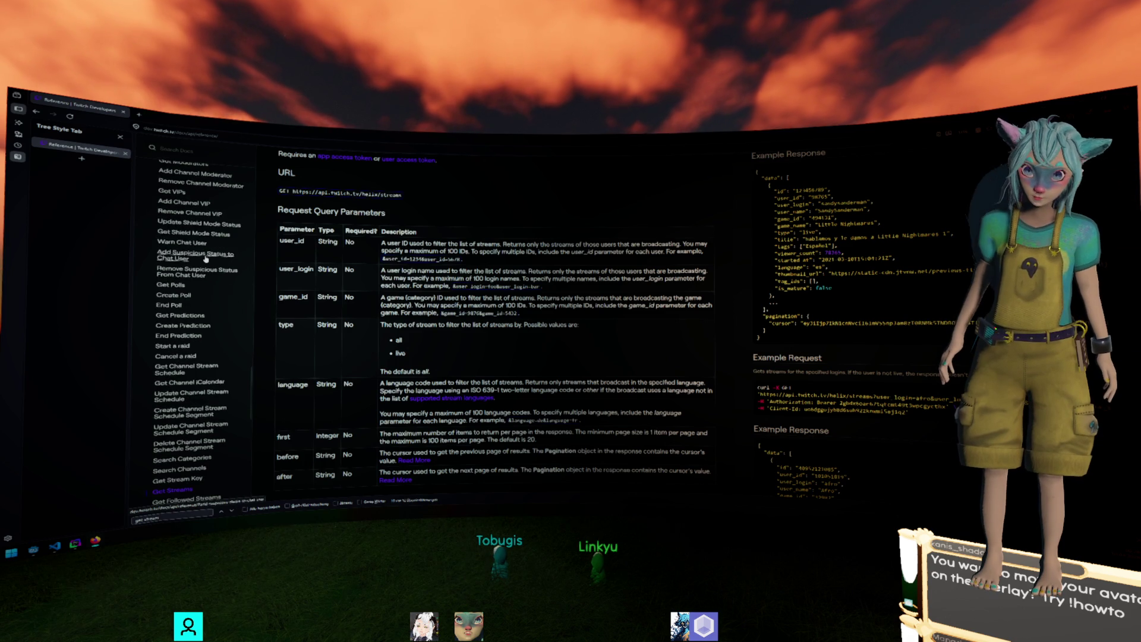
pyautogui.scroll(-2, 206, 259)
pyautogui.scroll(-1, 210, 301)
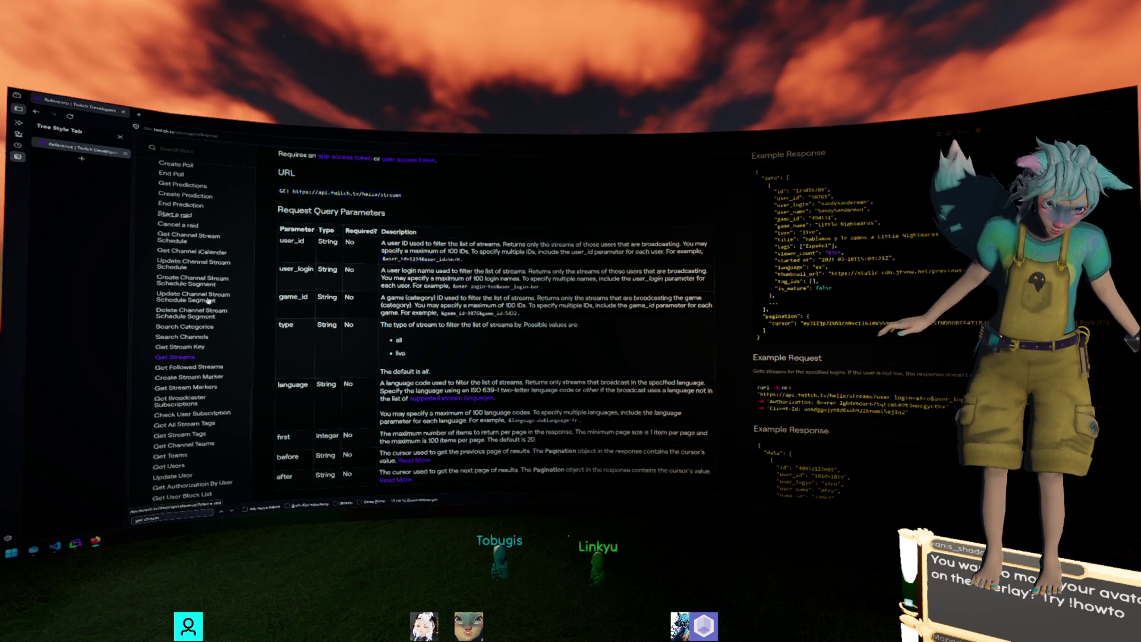
pyautogui.scroll(-4, 209, 301)
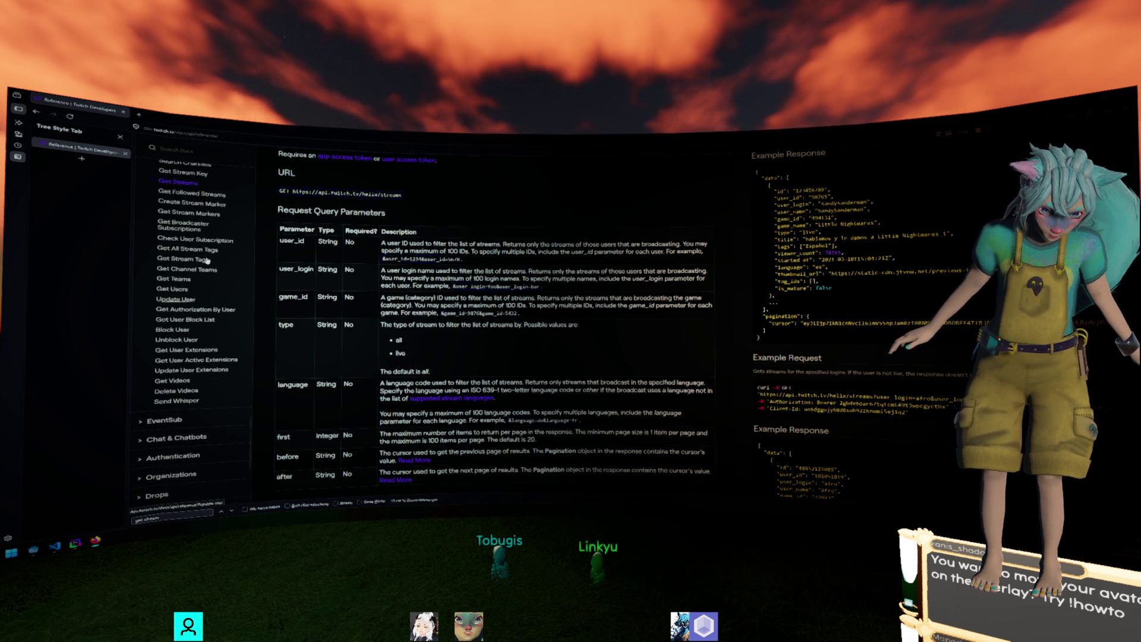
pyautogui.scroll(1, 207, 260)
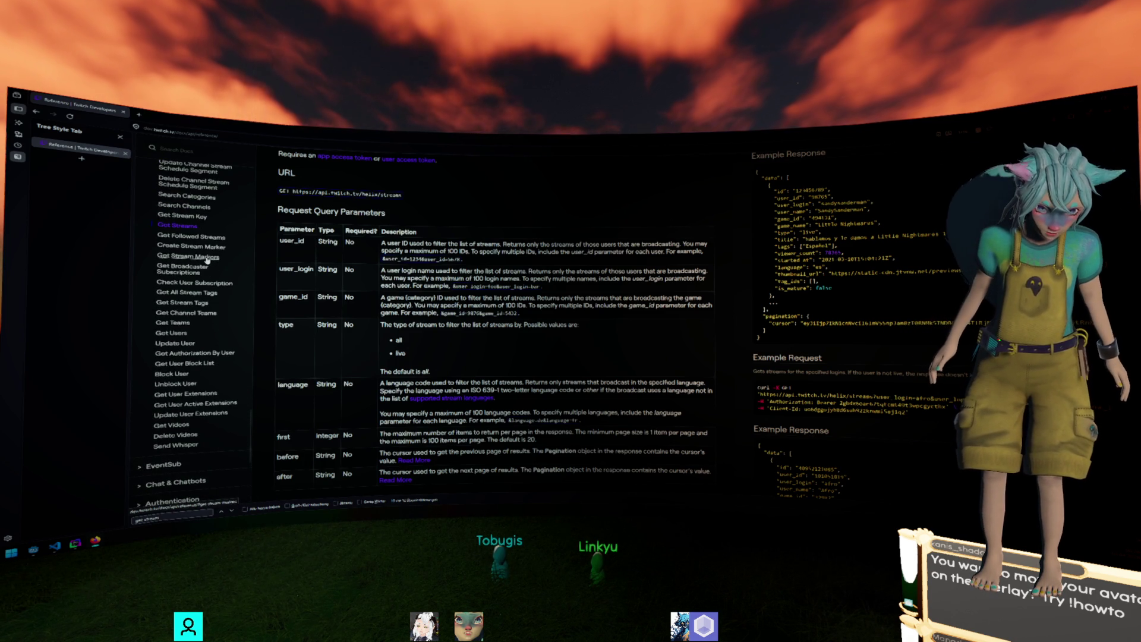
pyautogui.scroll(1, 207, 260)
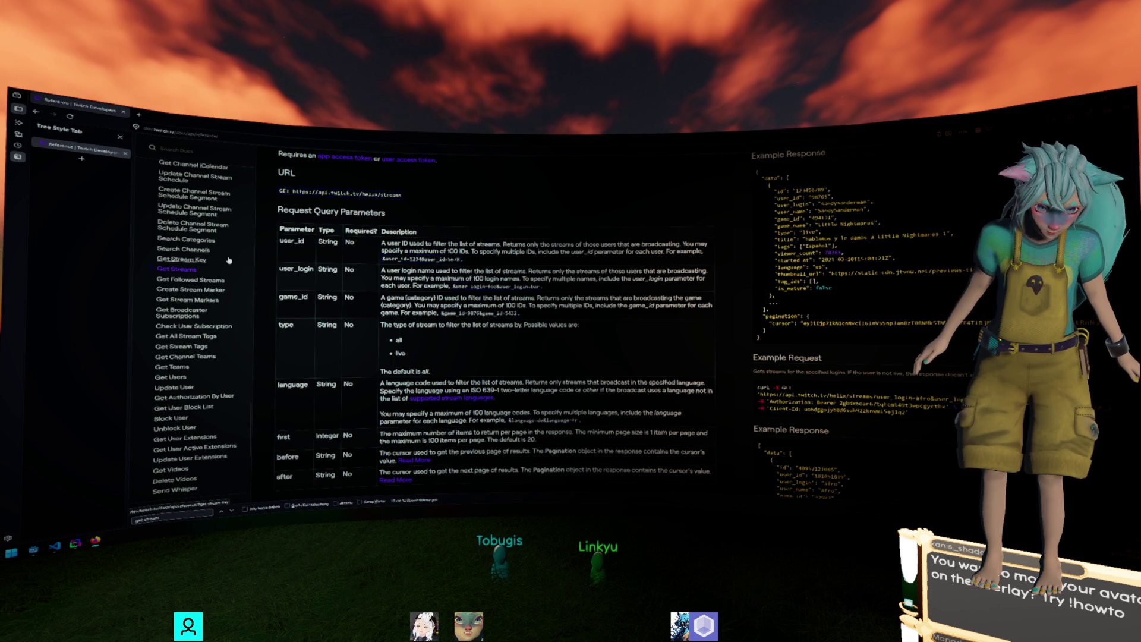
pyautogui.scroll(2, 400, 216)
pyautogui.scroll(1, 399, 216)
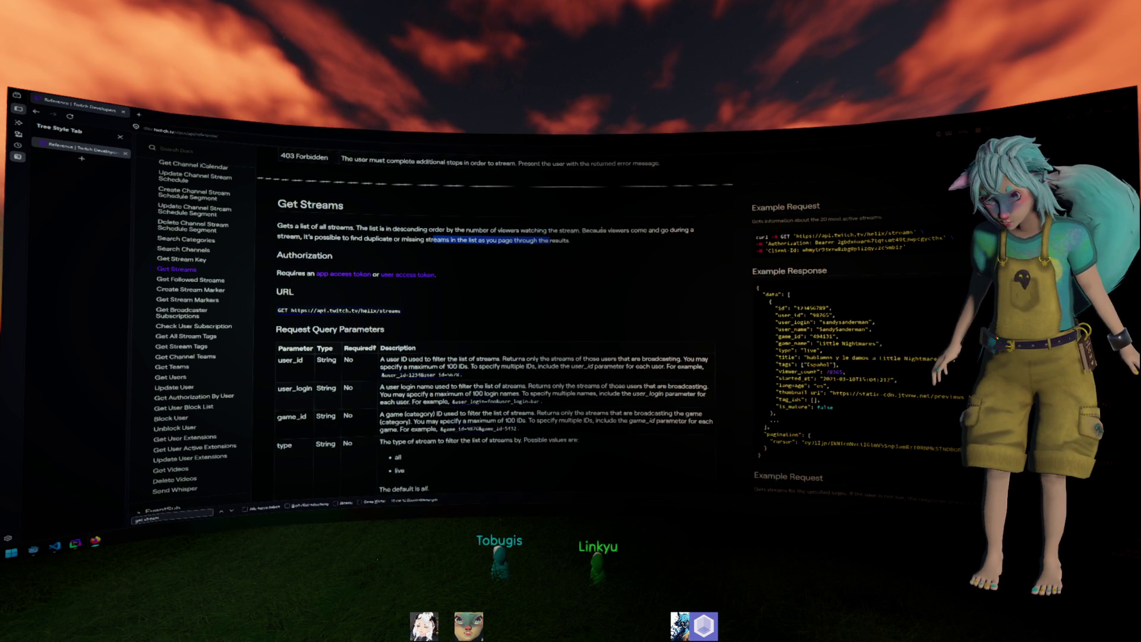
# Highlight the notes that viewers come and go and streams are sorted by viewer count.
pyautogui.moveTo(581, 230); pyautogui.dragTo(696, 233)
pyautogui.moveTo(620, 230); pyautogui.dragTo(695, 230)
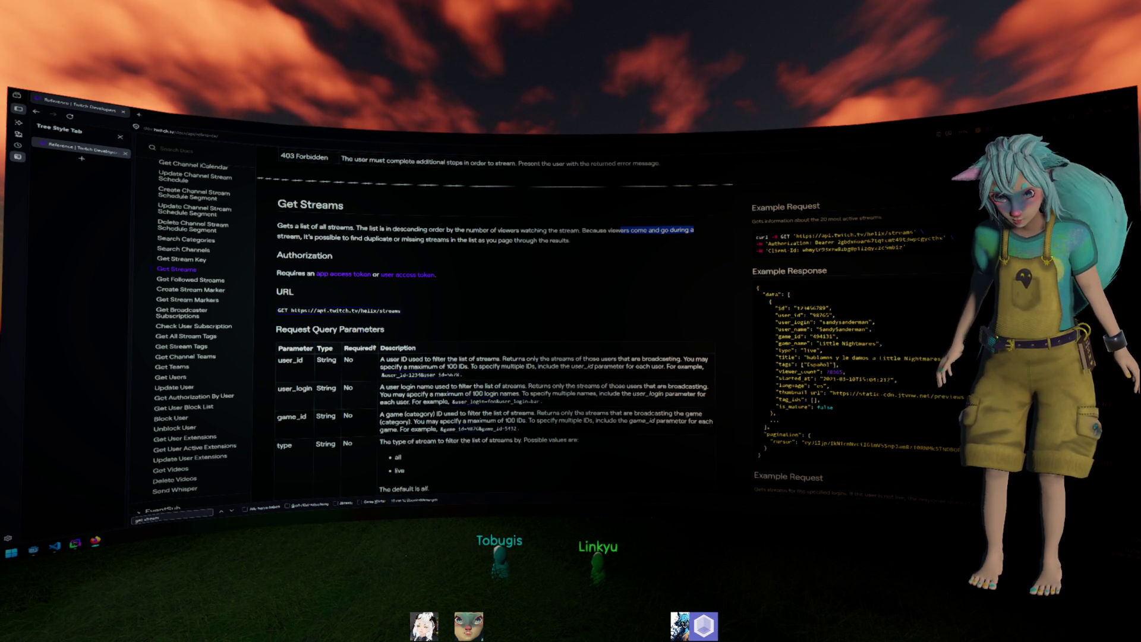
pyautogui.moveTo(428, 229); pyautogui.dragTo(514, 230)
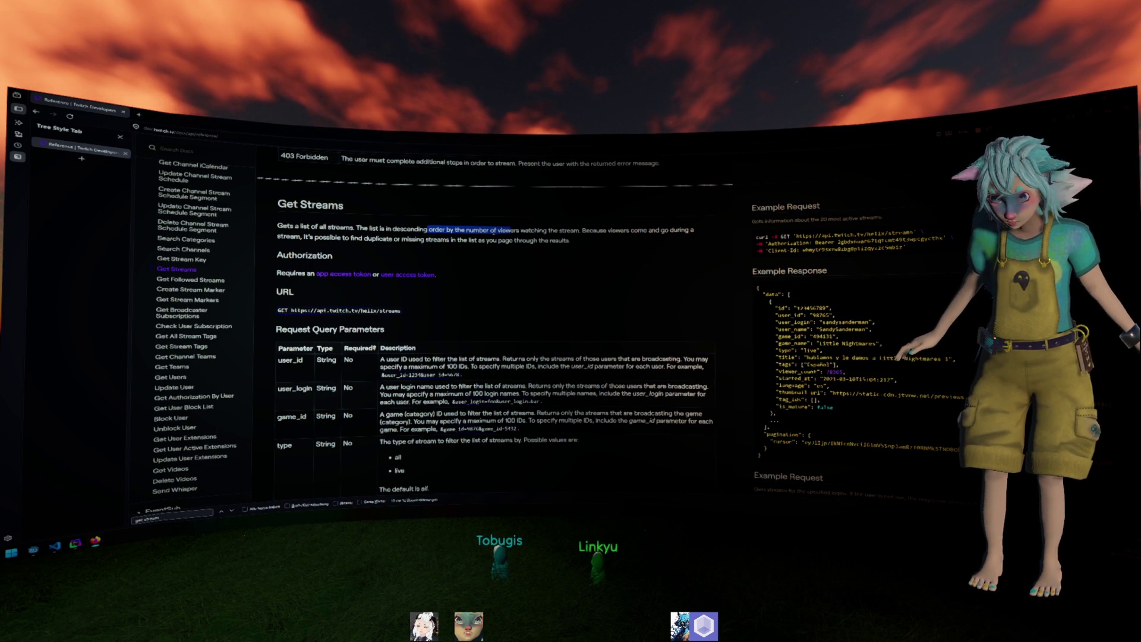
pyautogui.moveTo(357, 228); pyautogui.dragTo(489, 230)
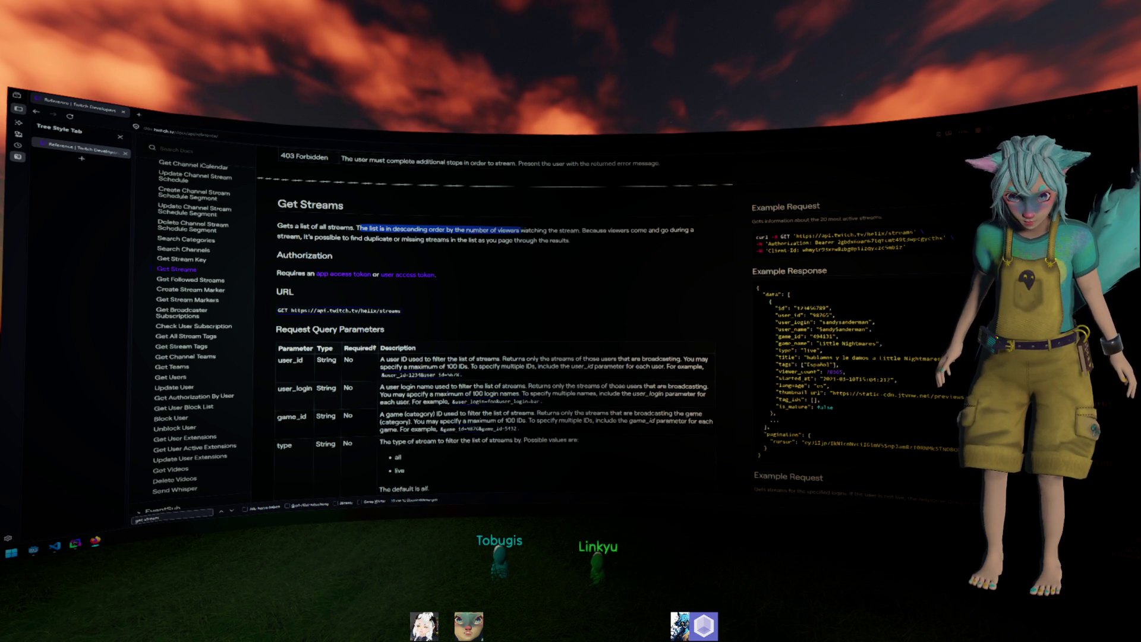
pyautogui.click(488, 229)
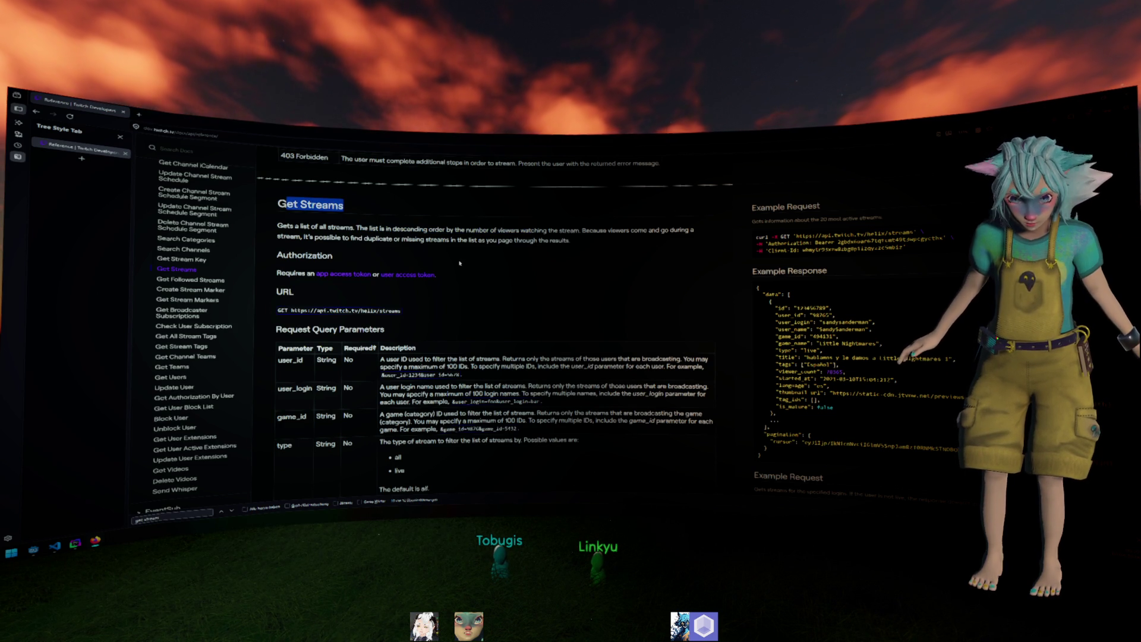
pyautogui.scroll(-3, 459, 263)
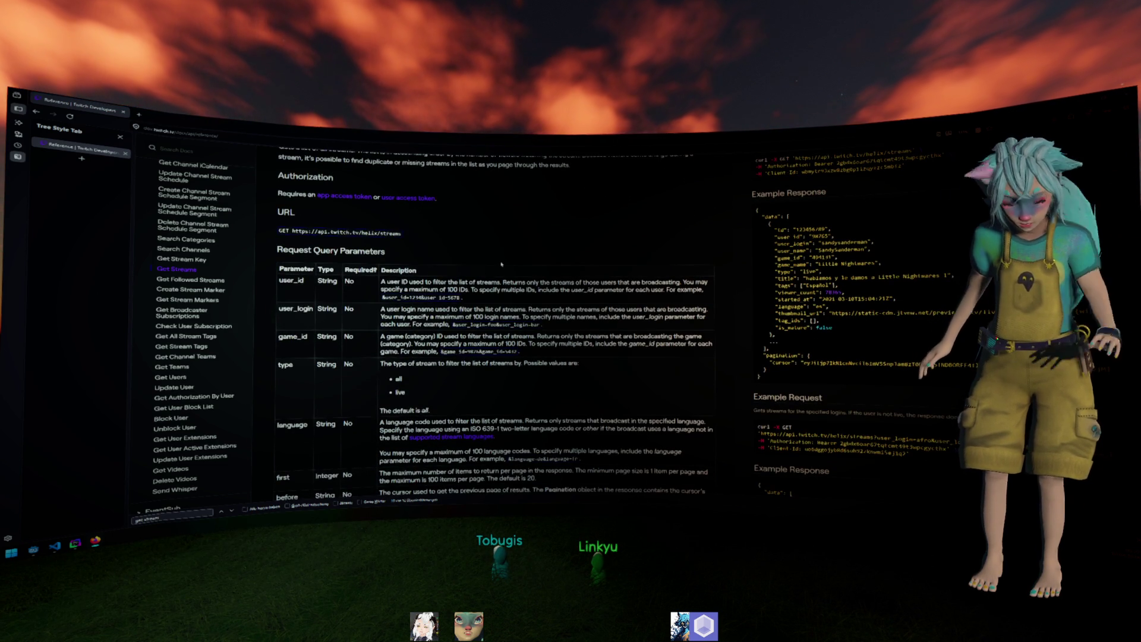
pyautogui.scroll(5, 325, 283)
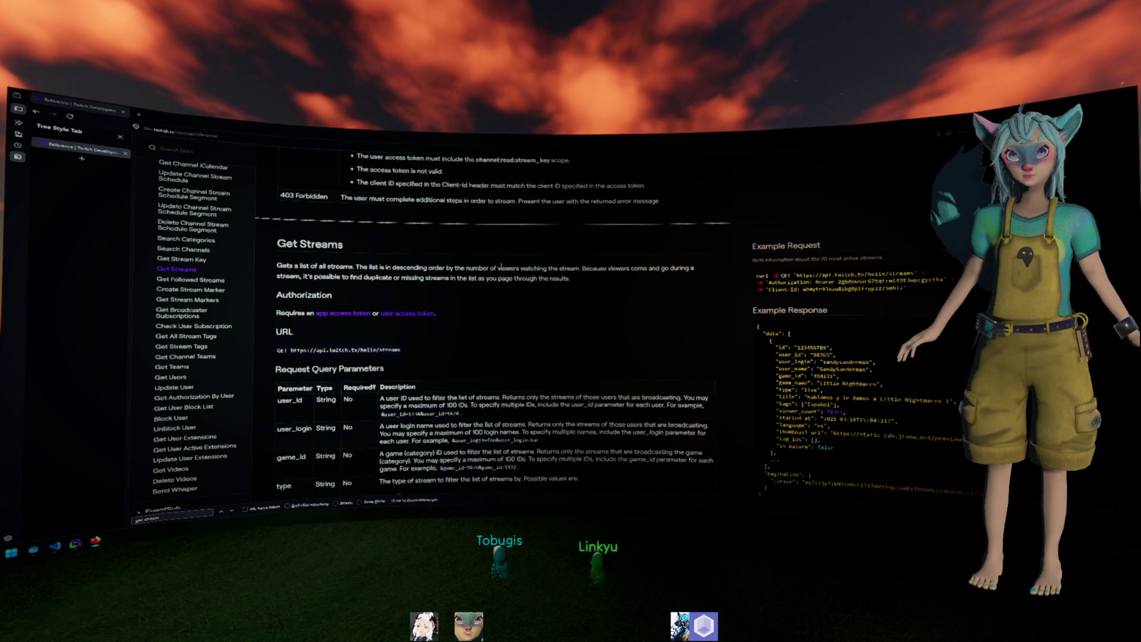
# Return to eastern.gd in Godot with the caret after the _on_spawn() call.
pyautogui.hotkey('alt', 'Tab')
pyautogui.scroll(-4, 437, 323)
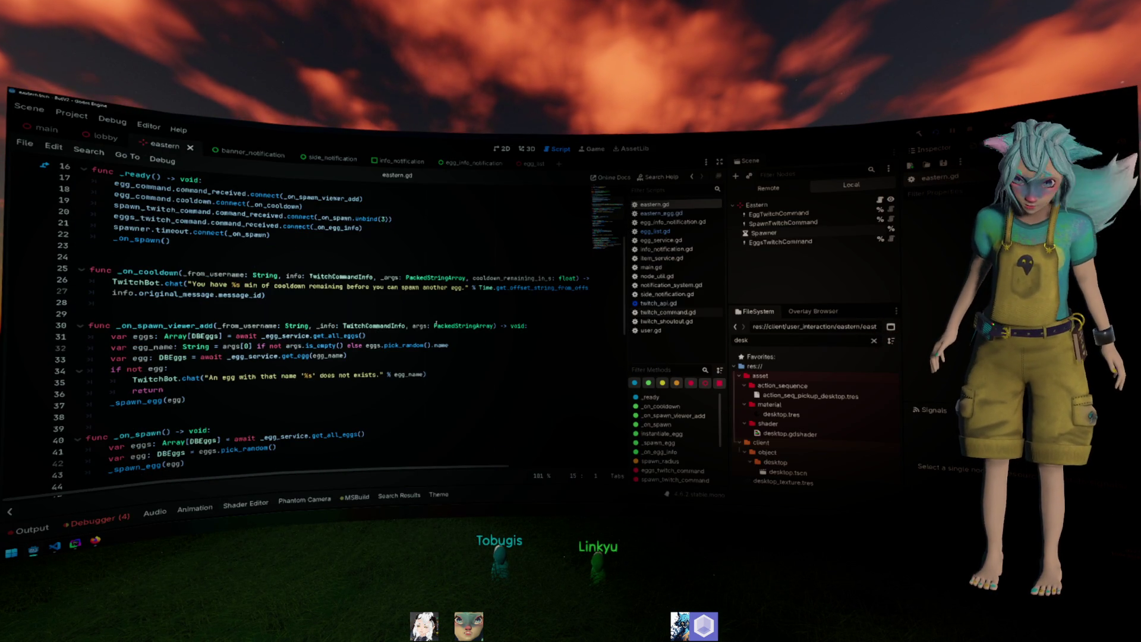
pyautogui.click(271, 241)
pyautogui.scroll(4, 285, 280)
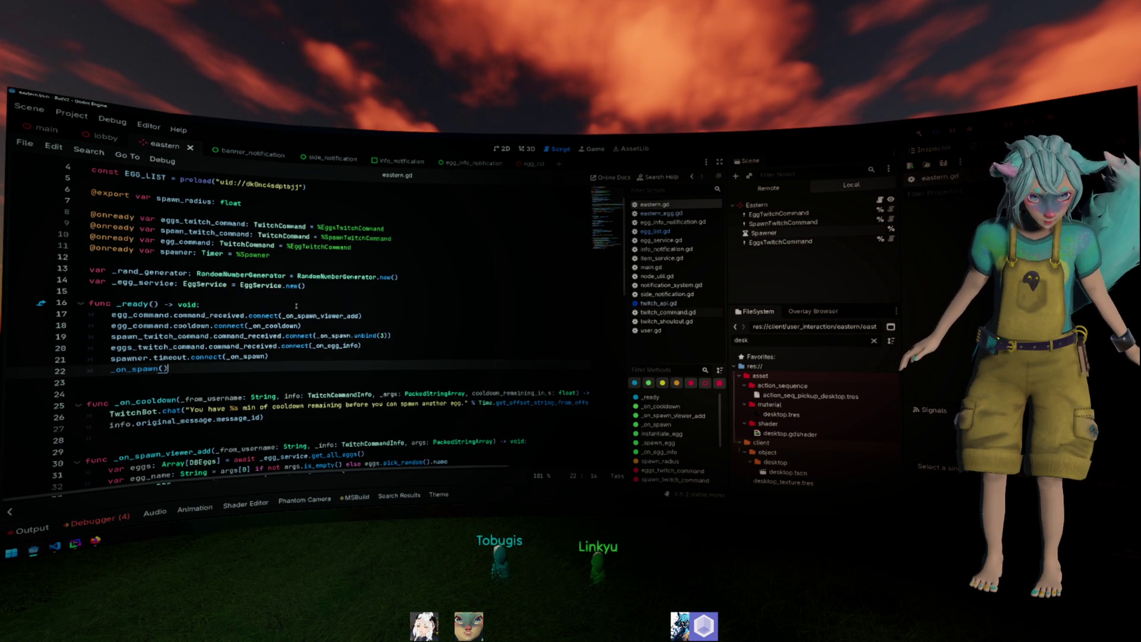
pyautogui.click(381, 381)
pyautogui.press('Up')
pyautogui.press('Up')
pyautogui.press('Up')
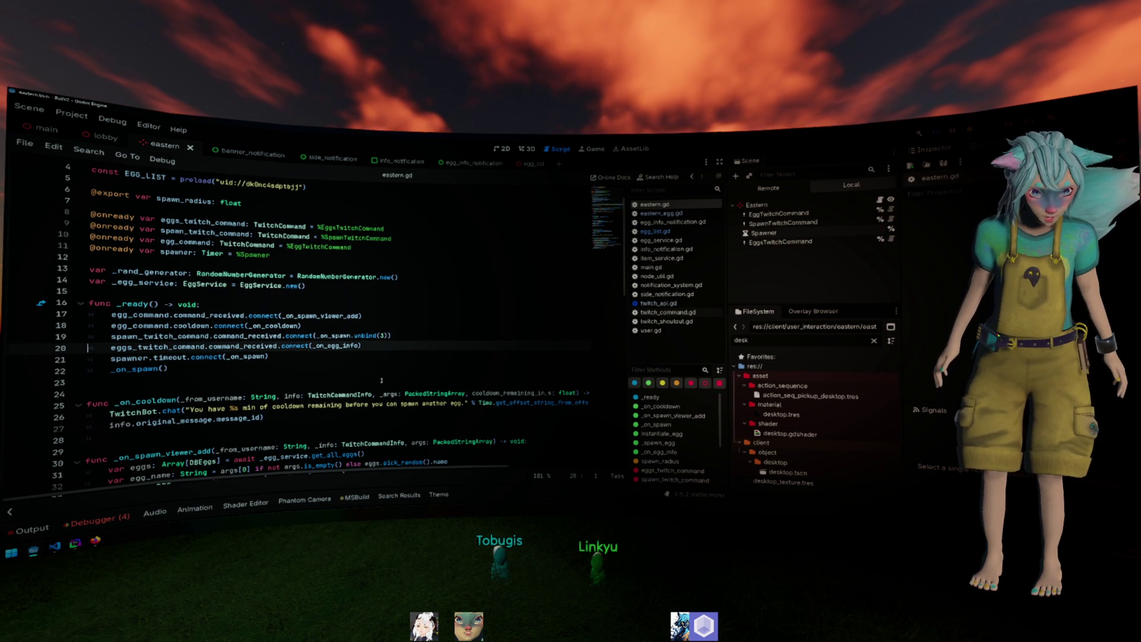
pyautogui.press('Down')
pyautogui.press('Down')
pyautogui.press('Down')
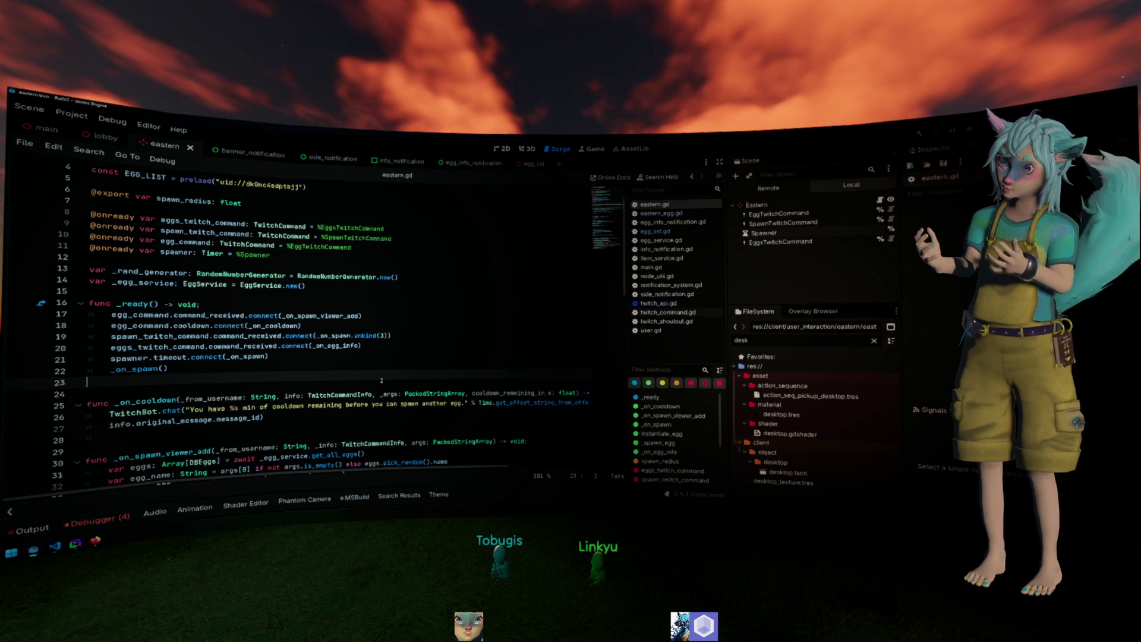
pyautogui.press('Up')
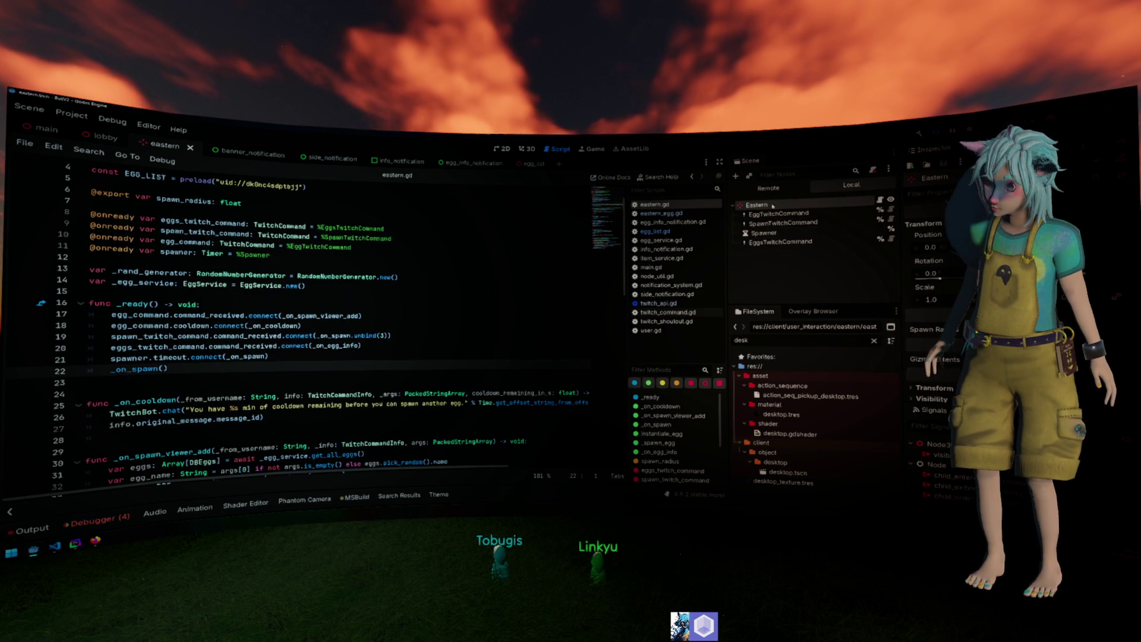
pyautogui.rightClick(784, 209)
# Add a Timer child under Eastern and rename it ViewerUpdater.
pyautogui.click(796, 224)
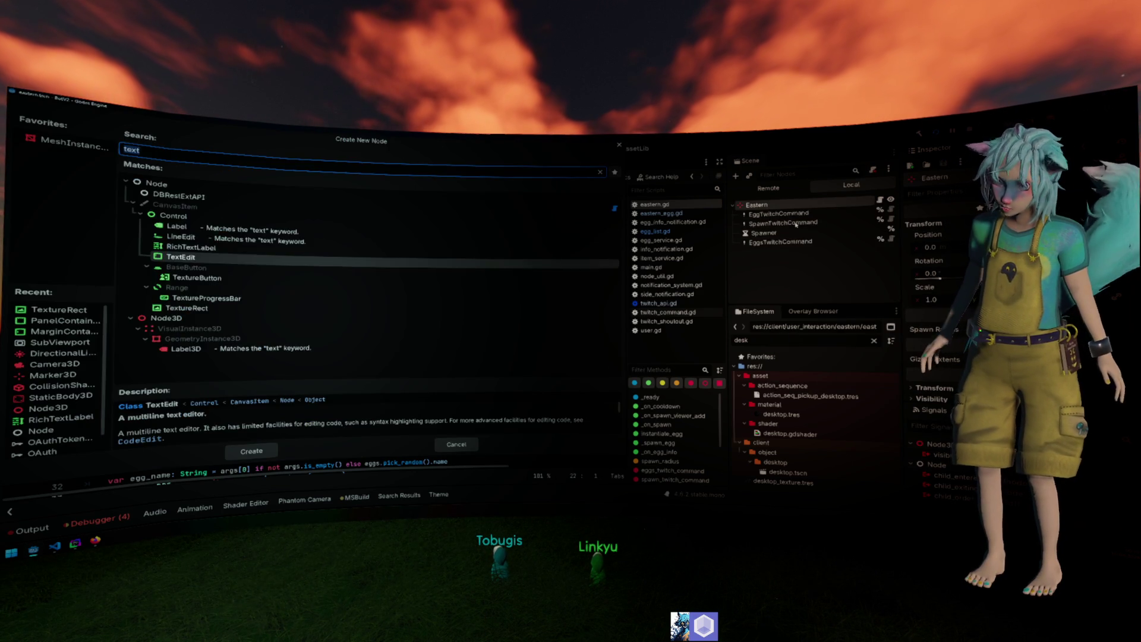
pyautogui.write('Timer')
pyautogui.press('Return')
pyautogui.press('F2')
pyautogui.write('ViewerUpdat')
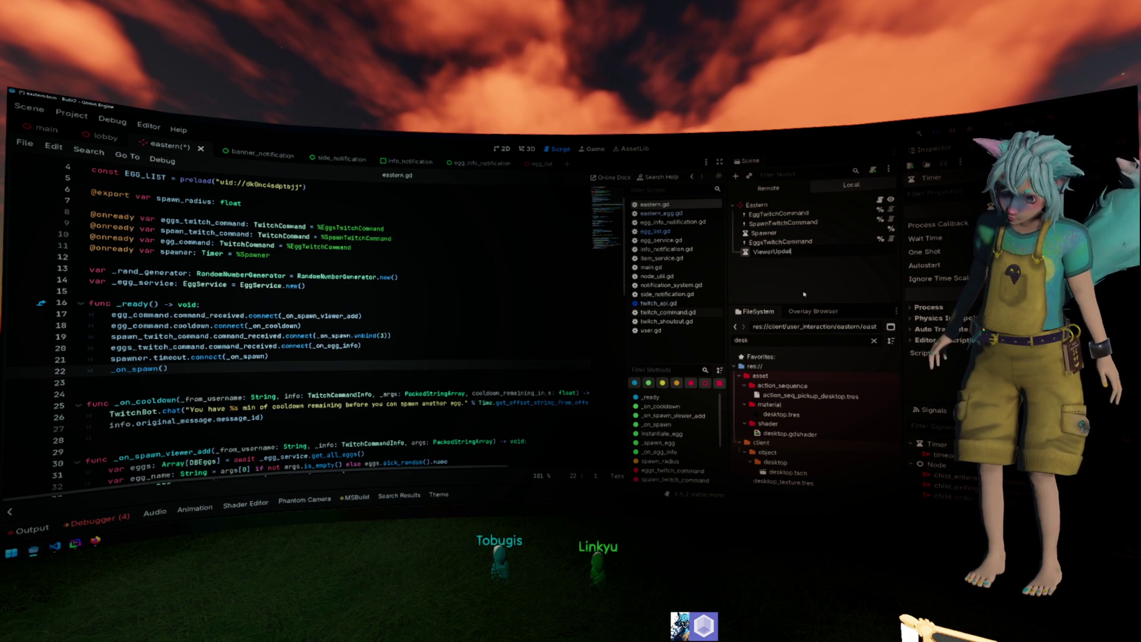
pyautogui.write('ed')
pyautogui.press('Return')
pyautogui.press('BackSpace')
pyautogui.write('r')
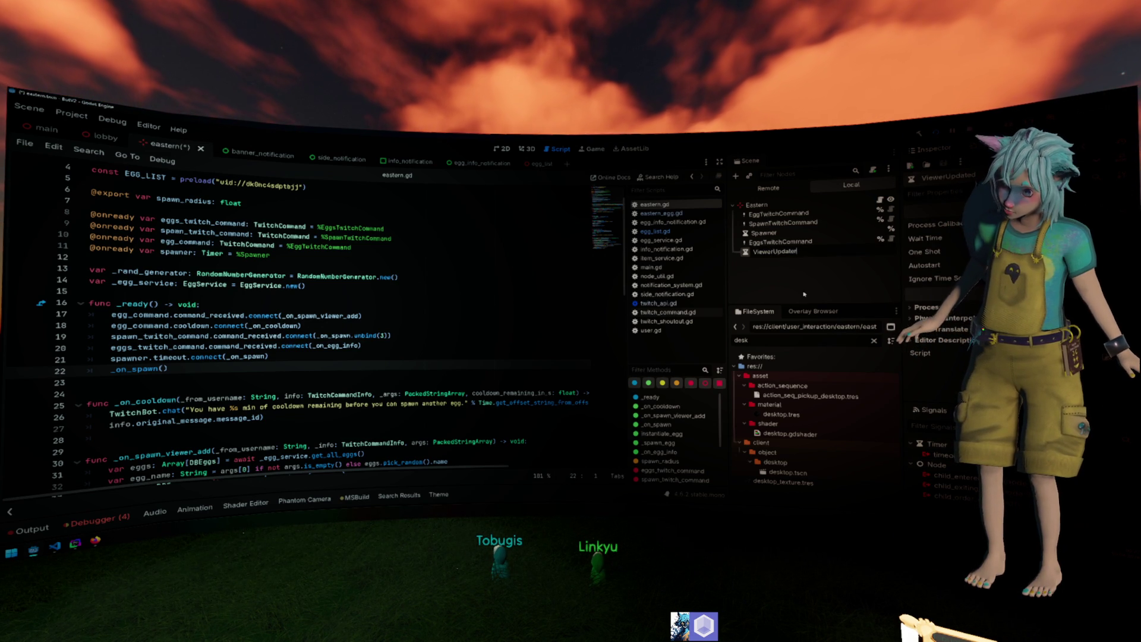
pyautogui.press('Return')
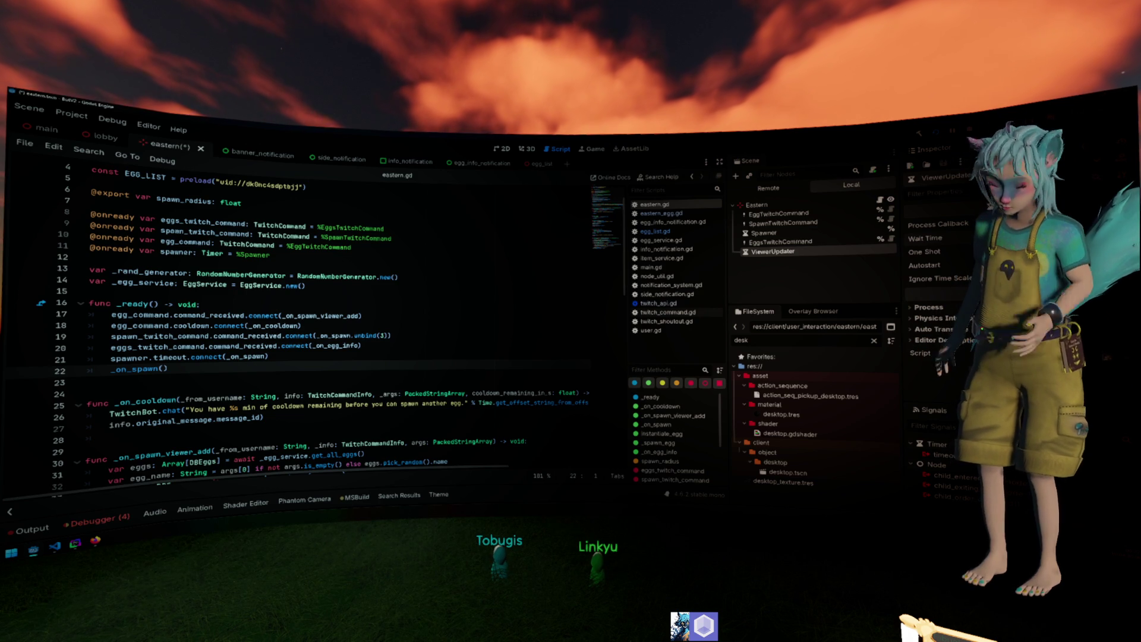
pyautogui.rightClick(800, 265)
pyautogui.click(852, 430)
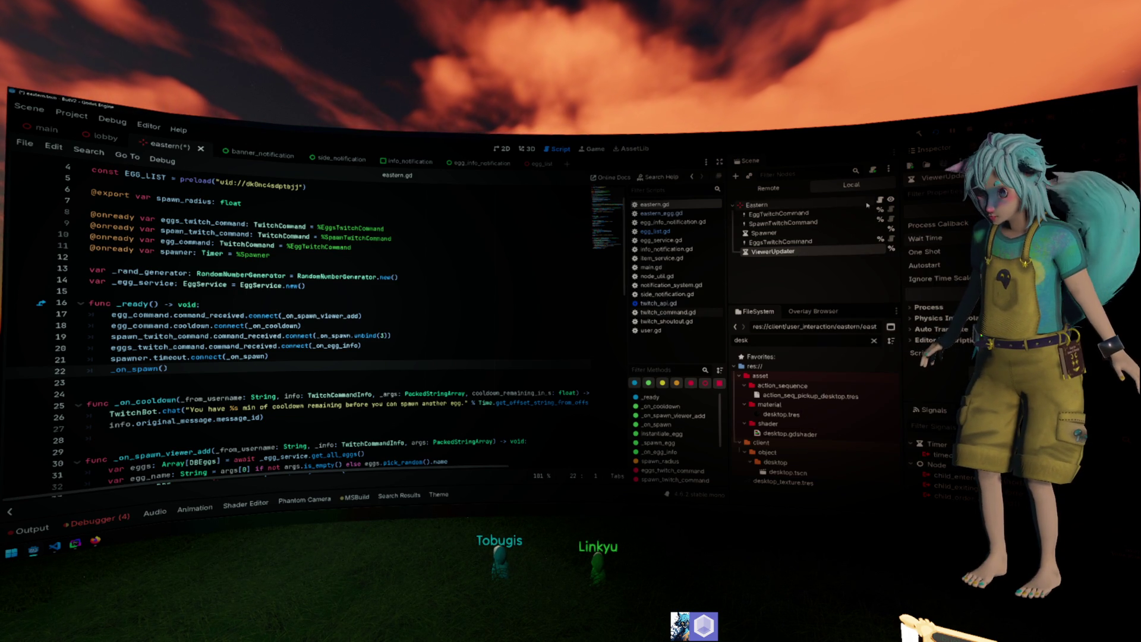
pyautogui.moveTo(813, 250); pyautogui.dragTo(197, 262)
pyautogui.click(324, 378)
pyautogui.scroll(-2, 325, 368)
# In _ready, add viewer_updater.timeout.connect(_on_viewer_update).
pyautogui.press('Return')
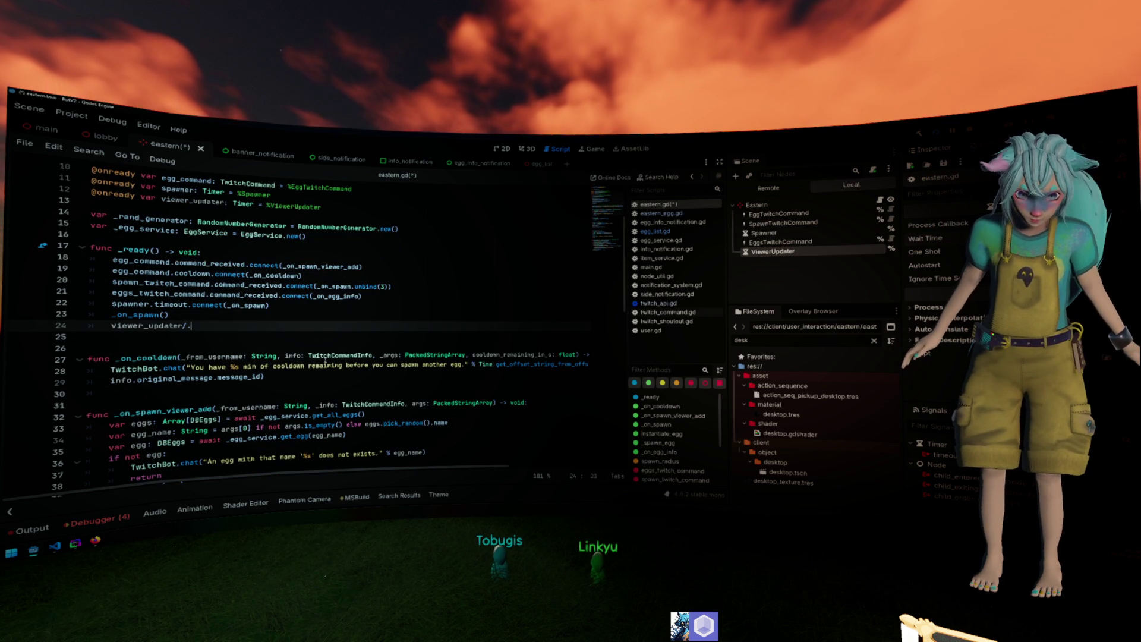
pyautogui.press('BackSpace')
pyautogui.press('BackSpace')
pyautogui.write('.timeout.connect(_o')
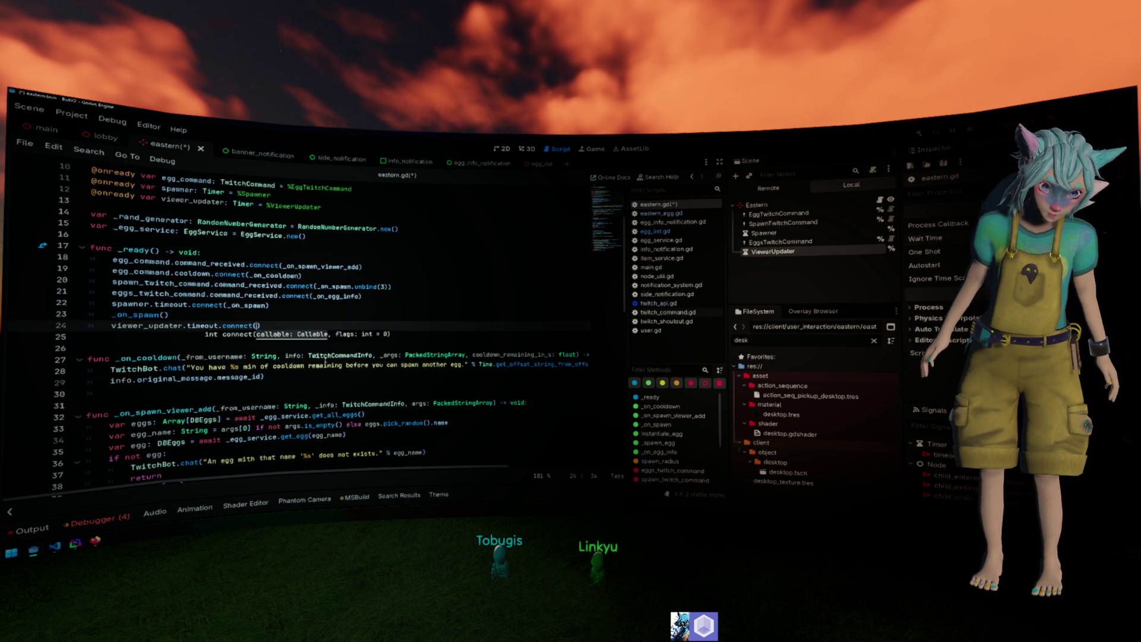
pyautogui.write('n_viewer_update')
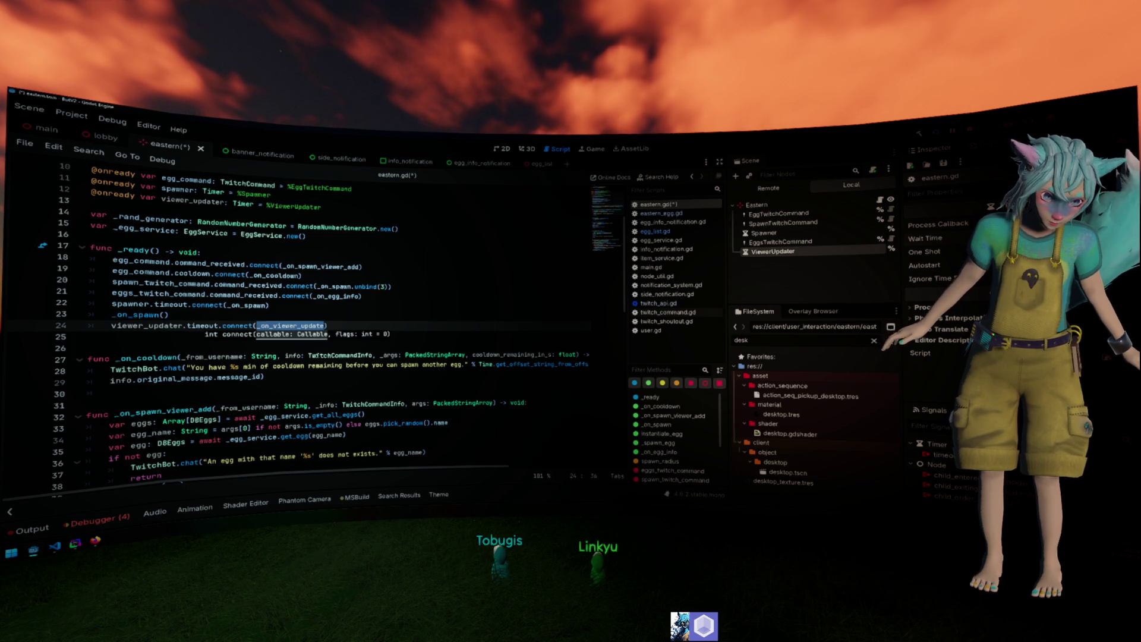
# Declare func _on_viewer_update() -> void below _ready.
pyautogui.click(317, 336)
pyautogui.press('Return')
pyautogui.press('Return')
pyautogui.write('func v')
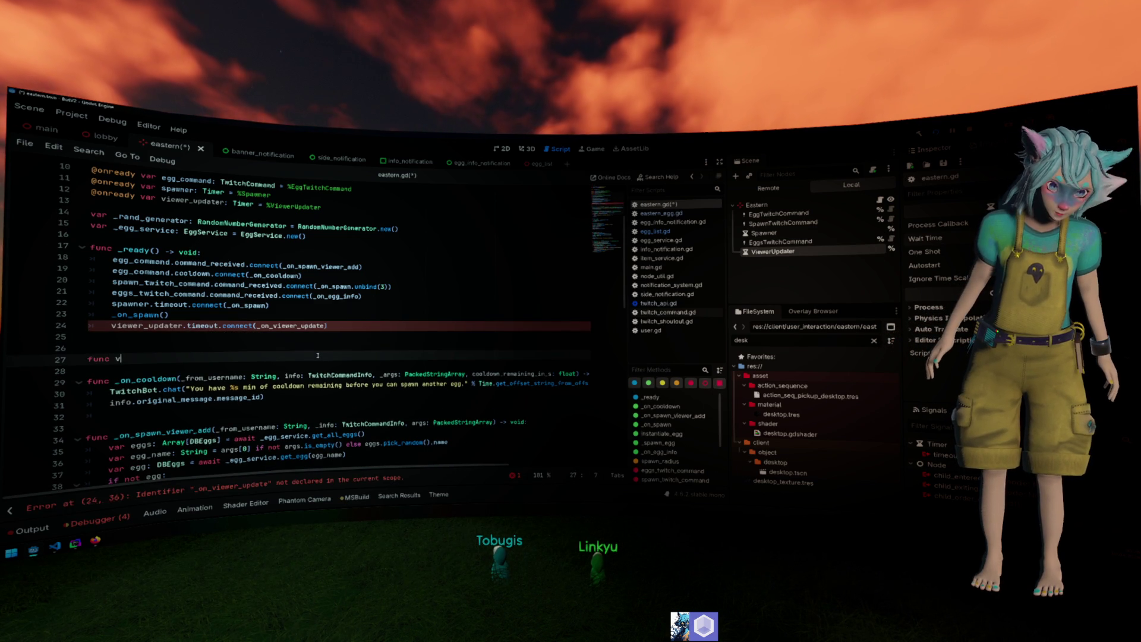
pyautogui.press('Return')
pyautogui.write('-> void:')
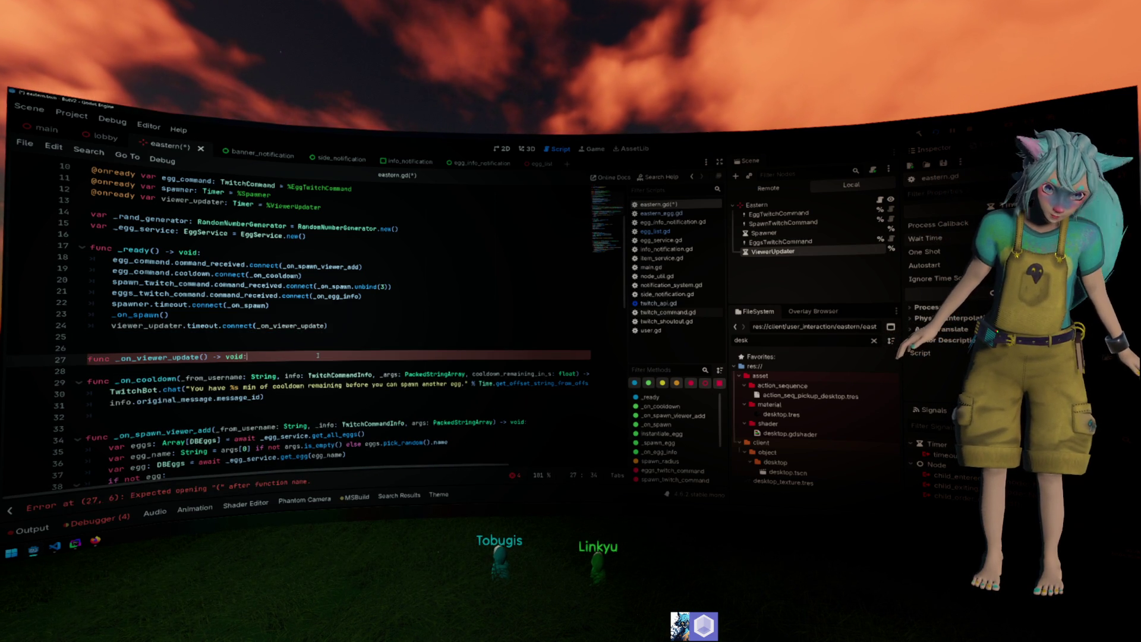
pyautogui.press('Return')
# Start _on_viewer_update with a TwitchAPI.instance.get_streams(opt) call.
pyautogui.click(314, 342)
pyautogui.click(304, 363)
pyautogui.write('witchAPI')
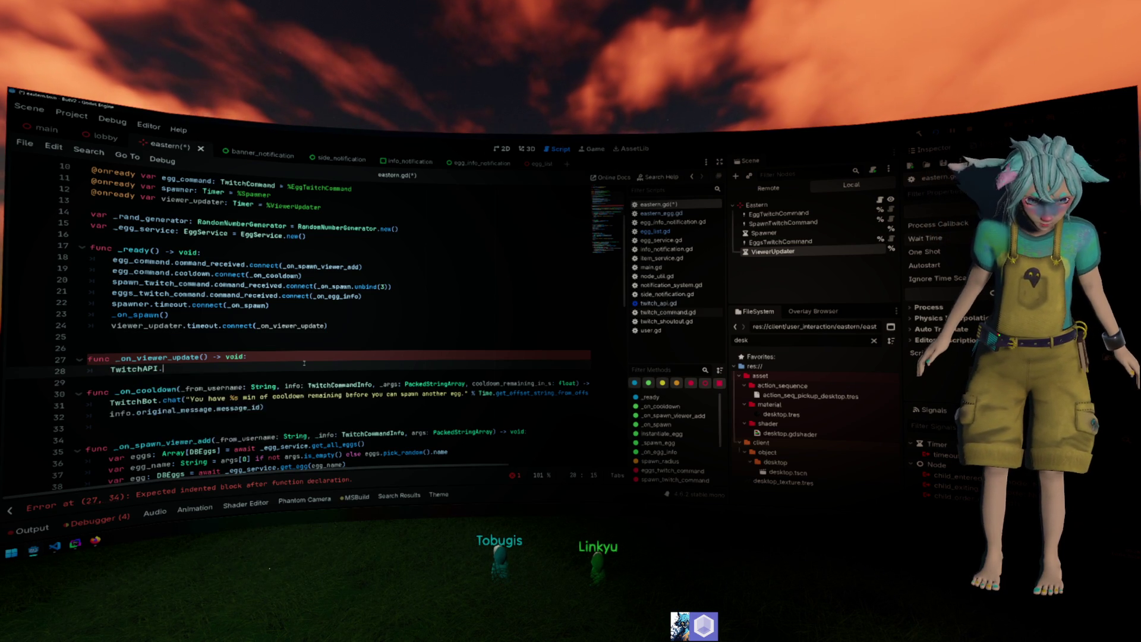
pyautogui.write('.instance.get_')
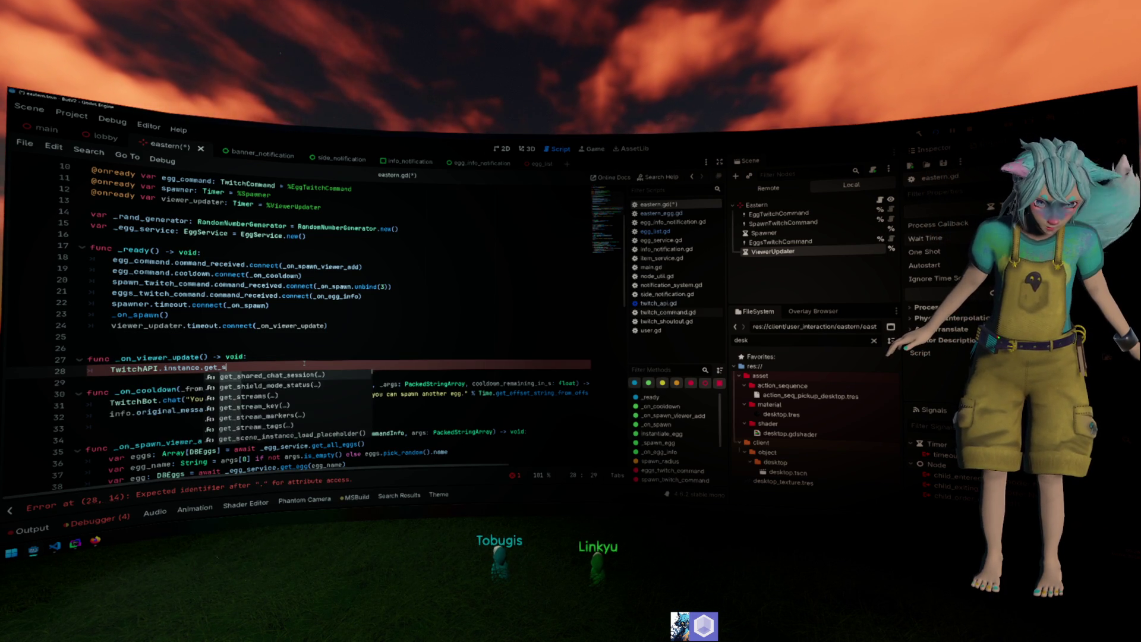
pyautogui.write('streams')
pyautogui.press('Return')
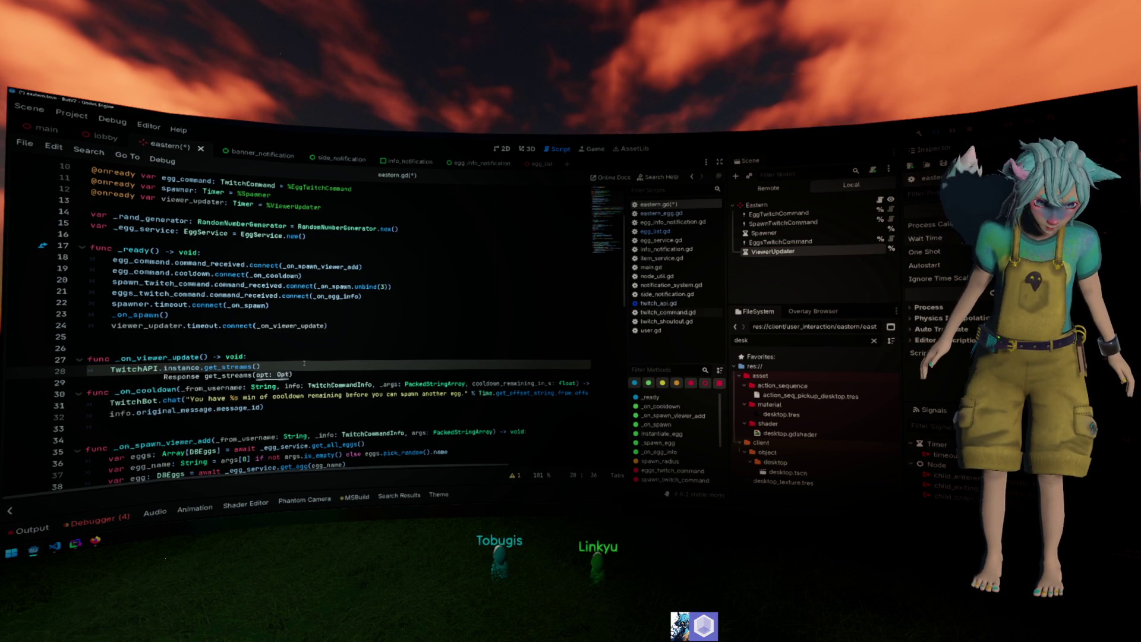
pyautogui.write('opt')
# Declare var opt: TwitchGetStreams.Opt.new above the call and open TwitchGetStreams' definition.
pyautogui.hotkey('ctrl', 'shift', 'Return')
pyautogui.write('var opt: ')
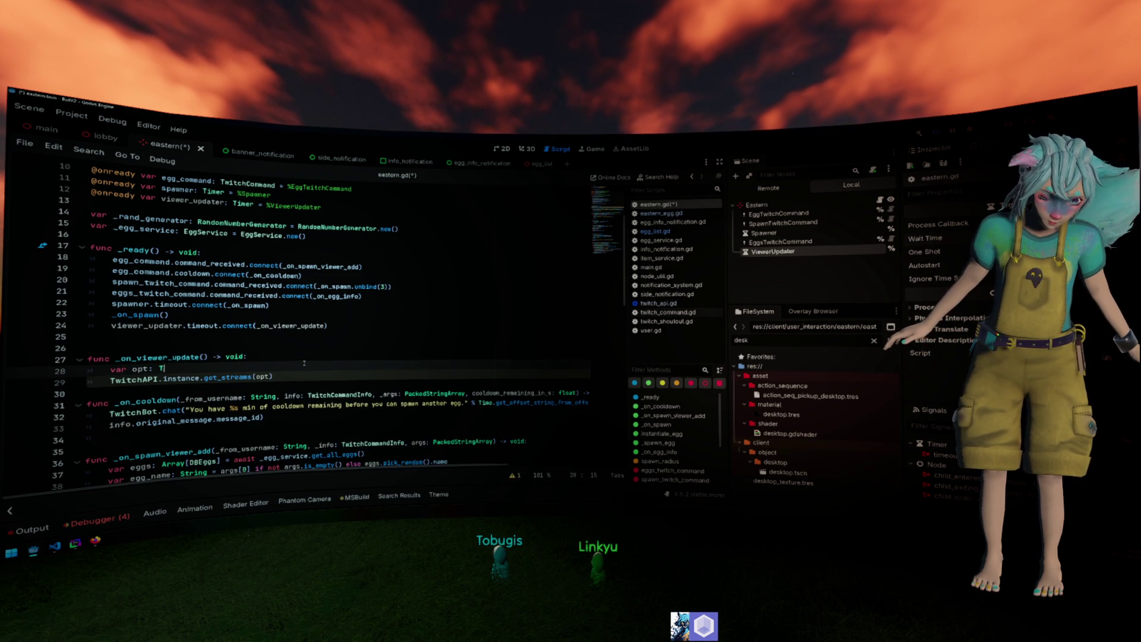
pyautogui.write('TwitchGE')
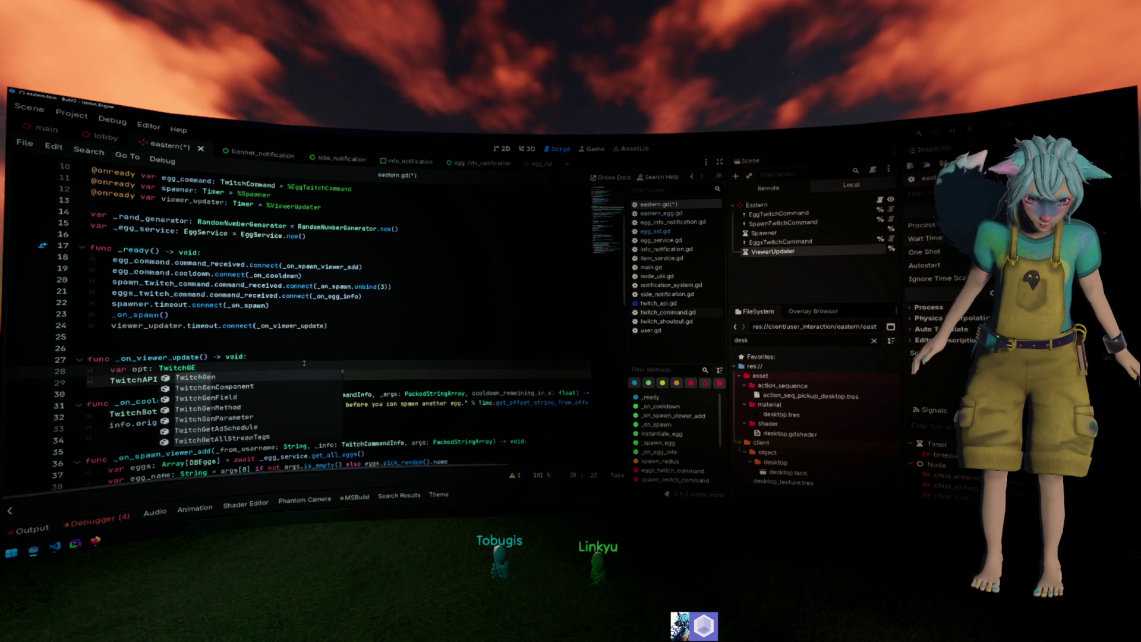
pyautogui.press('BackSpace')
pyautogui.write('etStr')
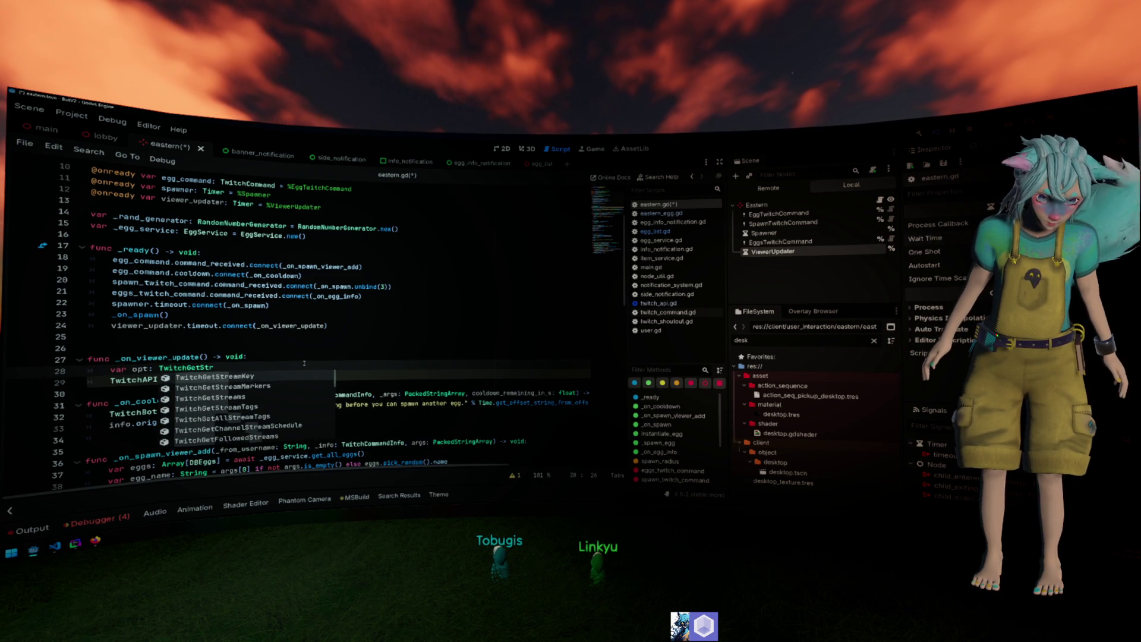
pyautogui.write('eams.')
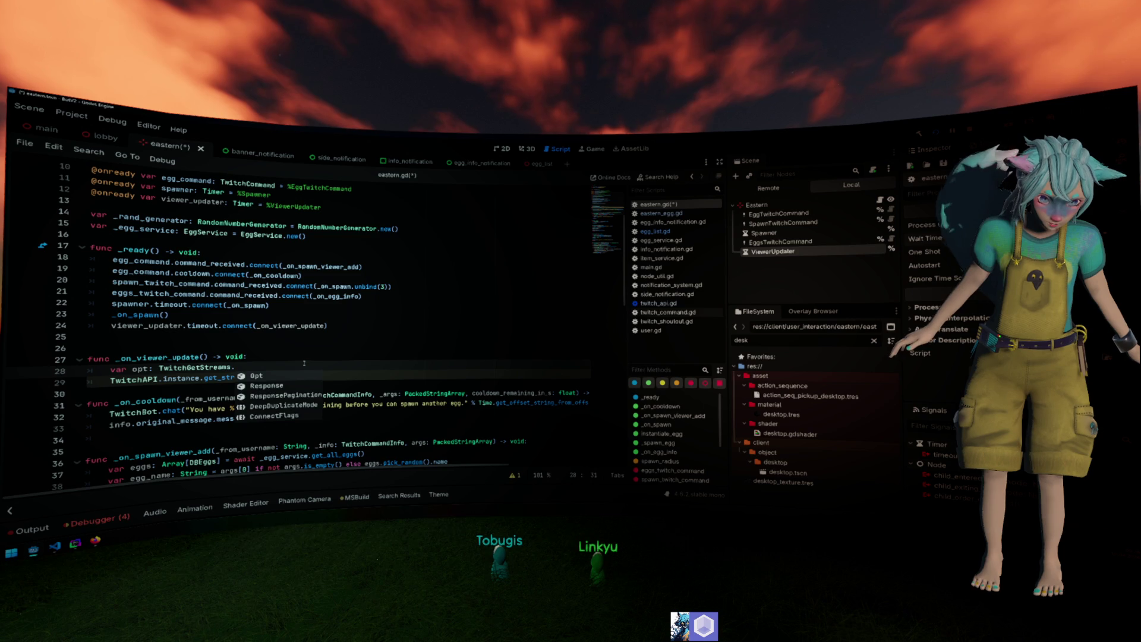
pyautogui.write('Opt.')
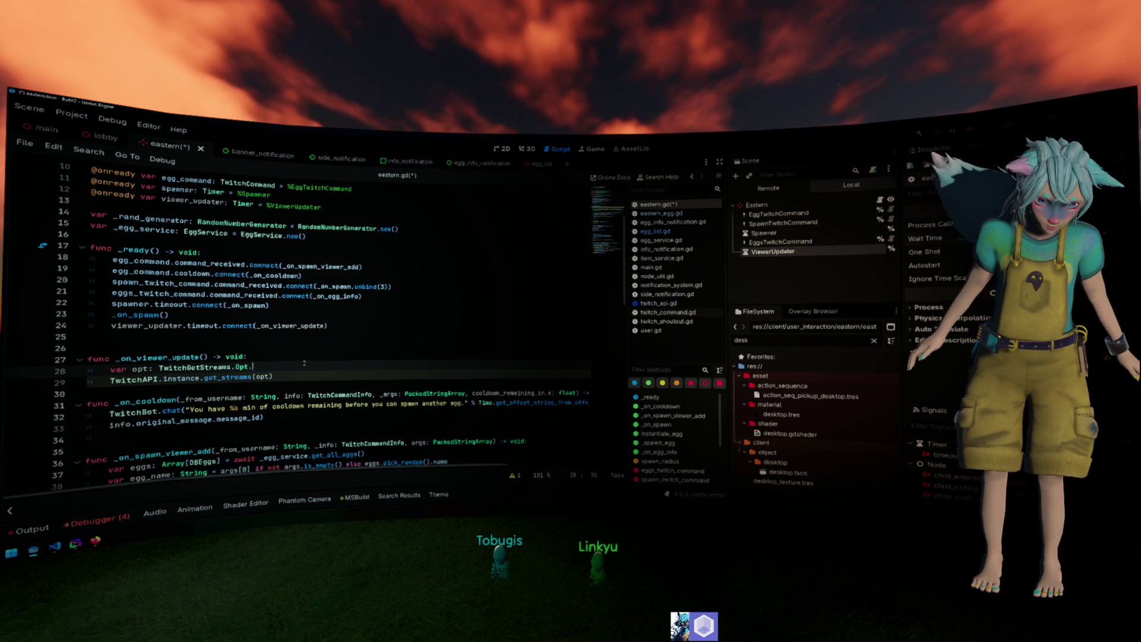
pyautogui.write('new')
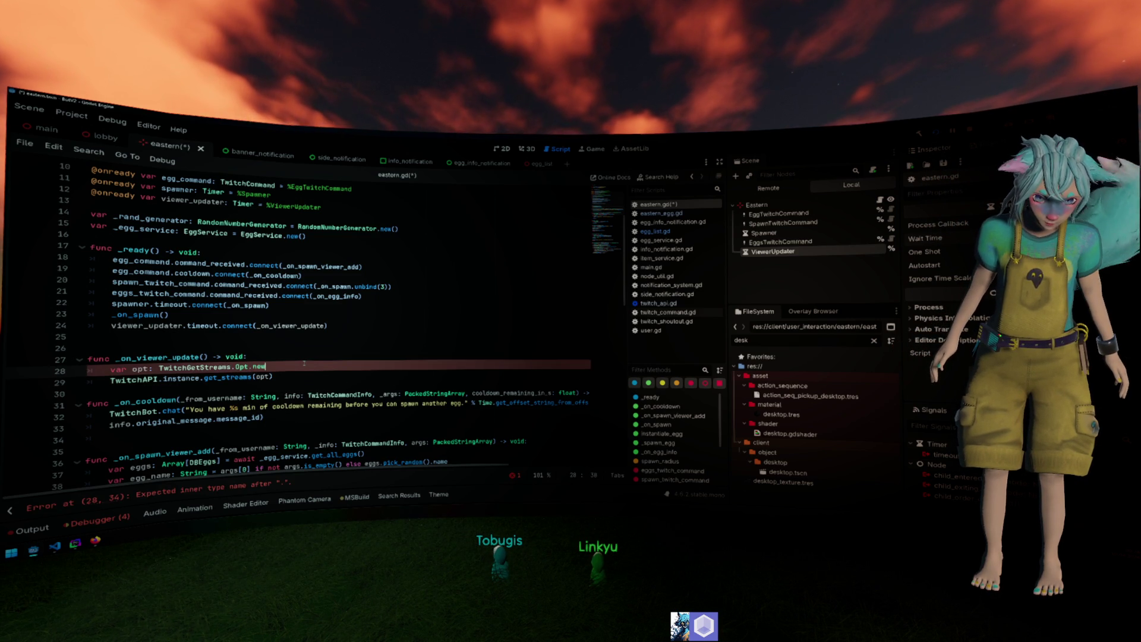
pyautogui.press('Return')
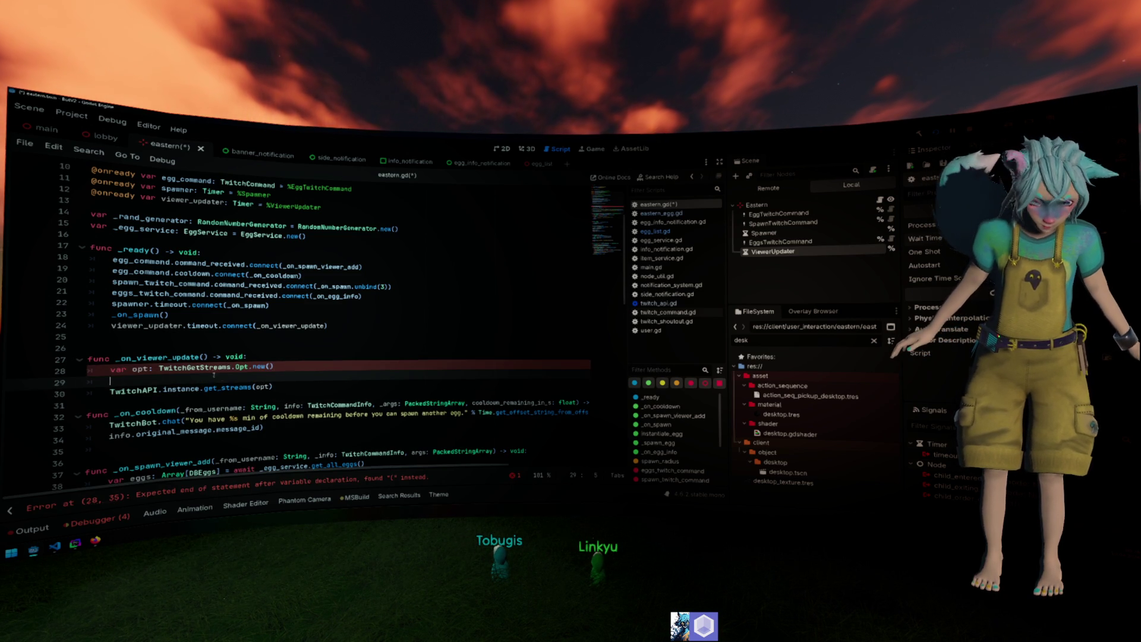
pyautogui.keyDown('ctrl'); pyautogui.click(209, 366); pyautogui.keyUp('ctrl')
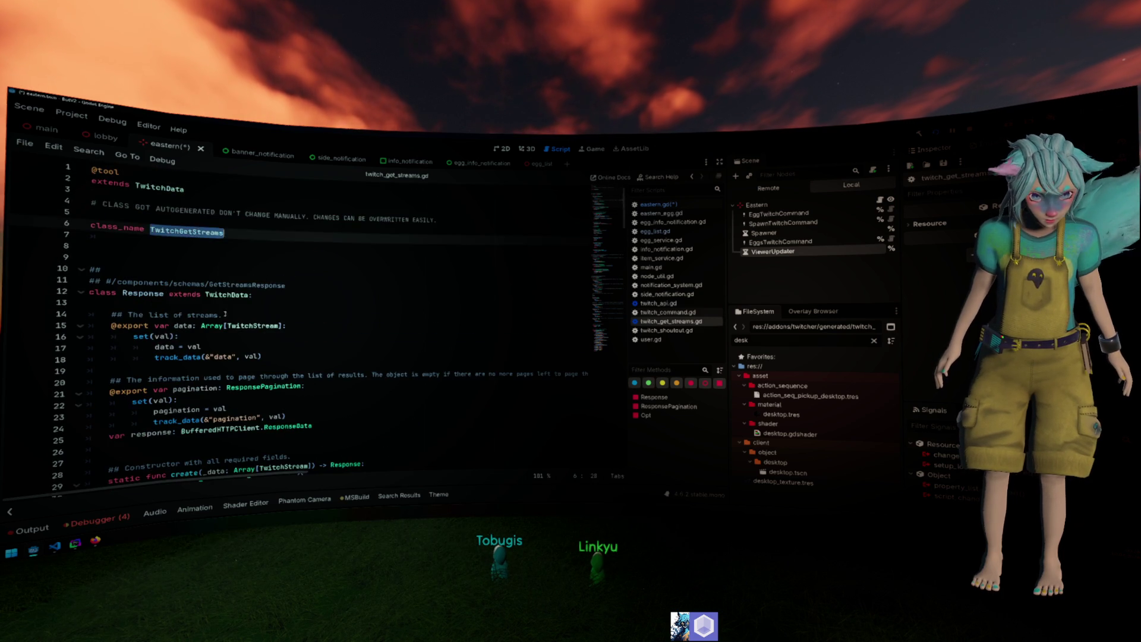
# Find class Opt in twitch_get_streams.gd, review its fields, and go back to eastern.gd.
pyautogui.scroll(-20, 227, 296)
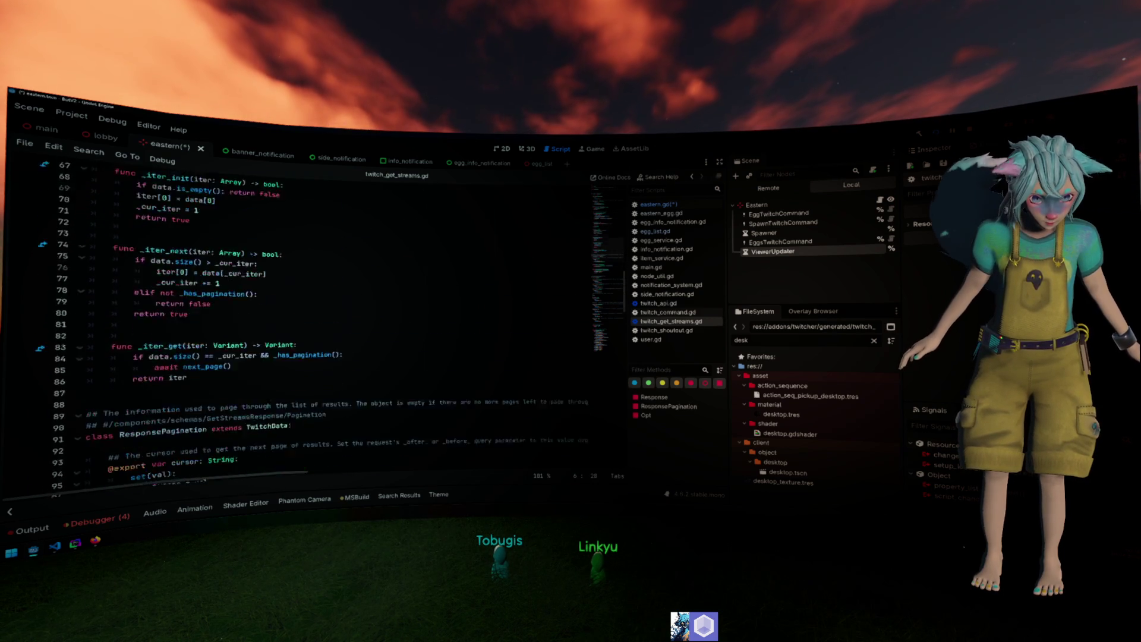
pyautogui.hotkey('ctrl', 'f')
pyautogui.write('class_')
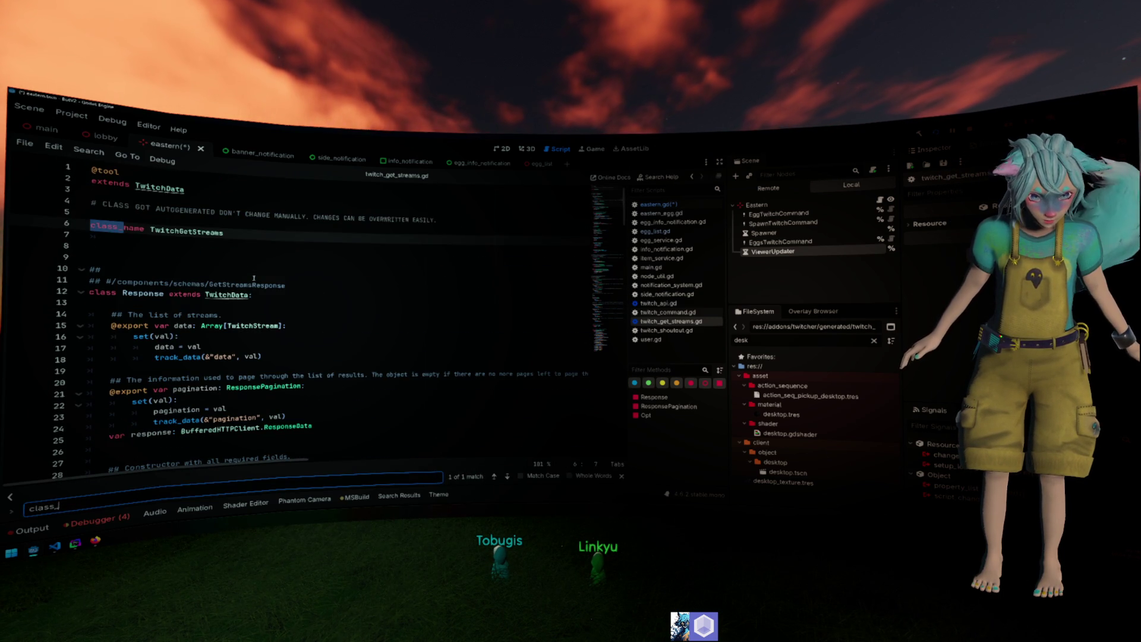
pyautogui.press('BackSpace')
pyautogui.write('Opt')
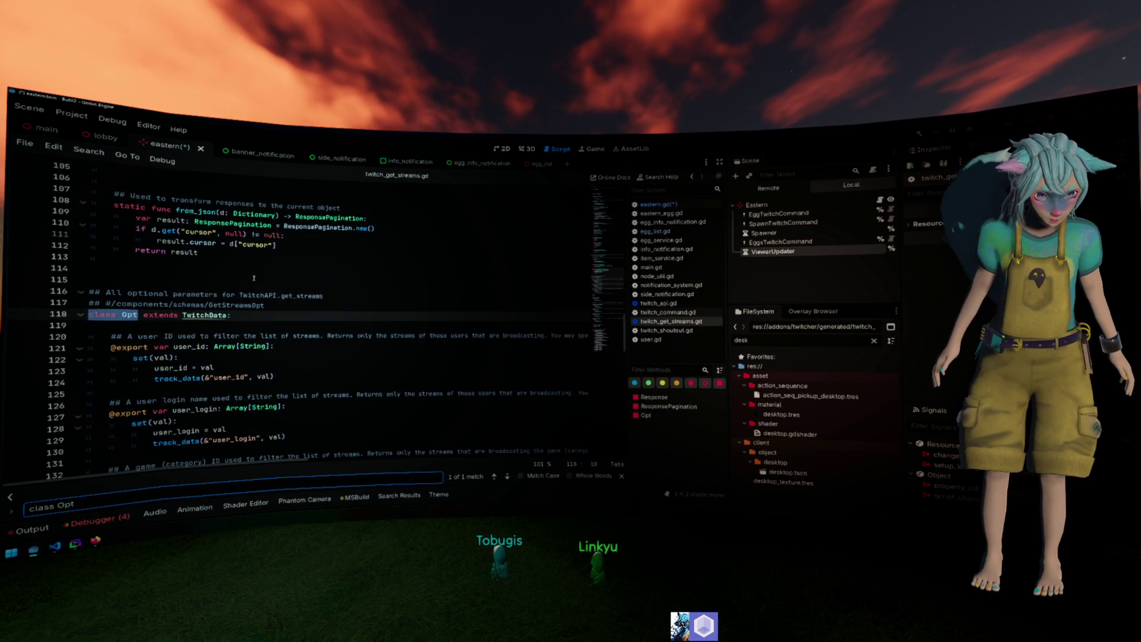
pyautogui.scroll(-8, 264, 297)
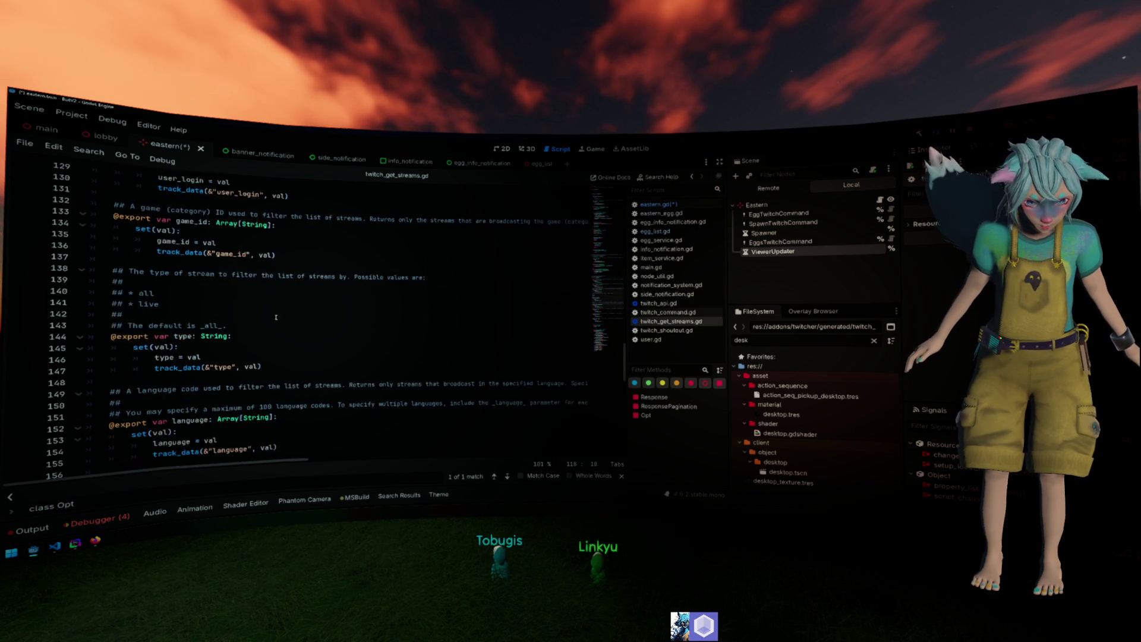
pyautogui.scroll(-13, 276, 317)
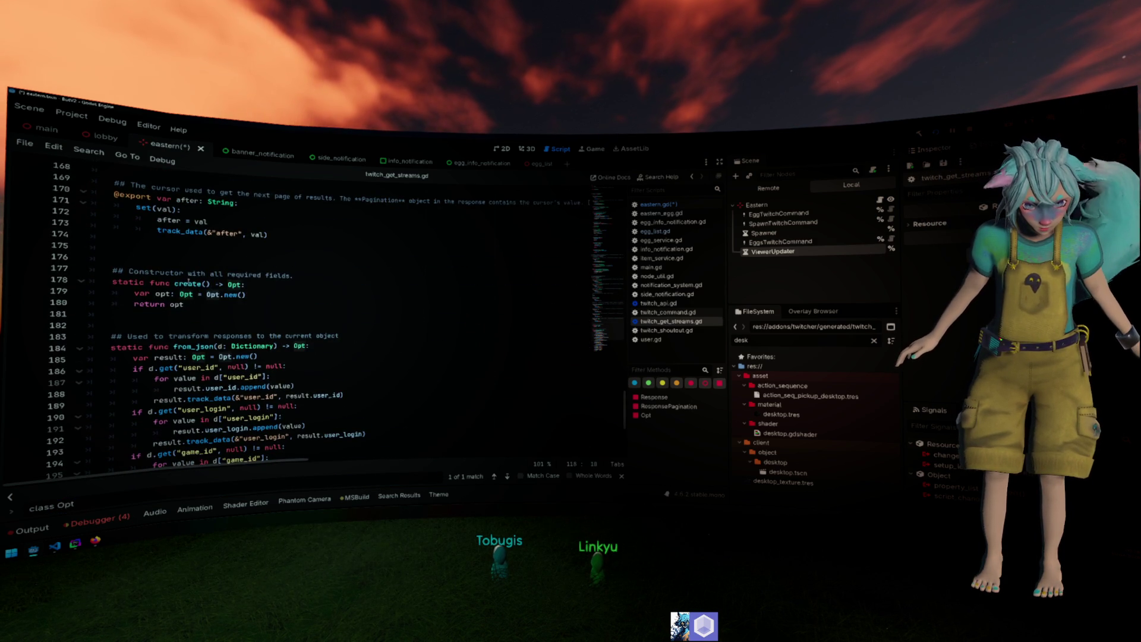
pyautogui.scroll(20, 190, 275)
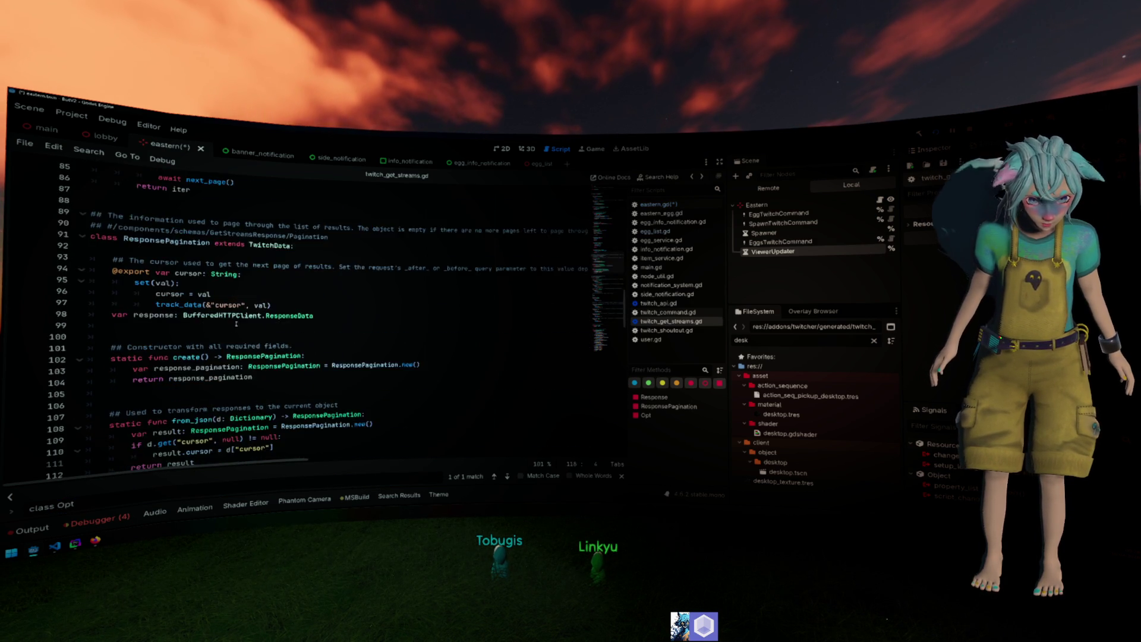
pyautogui.hotkey('alt', 'Left')
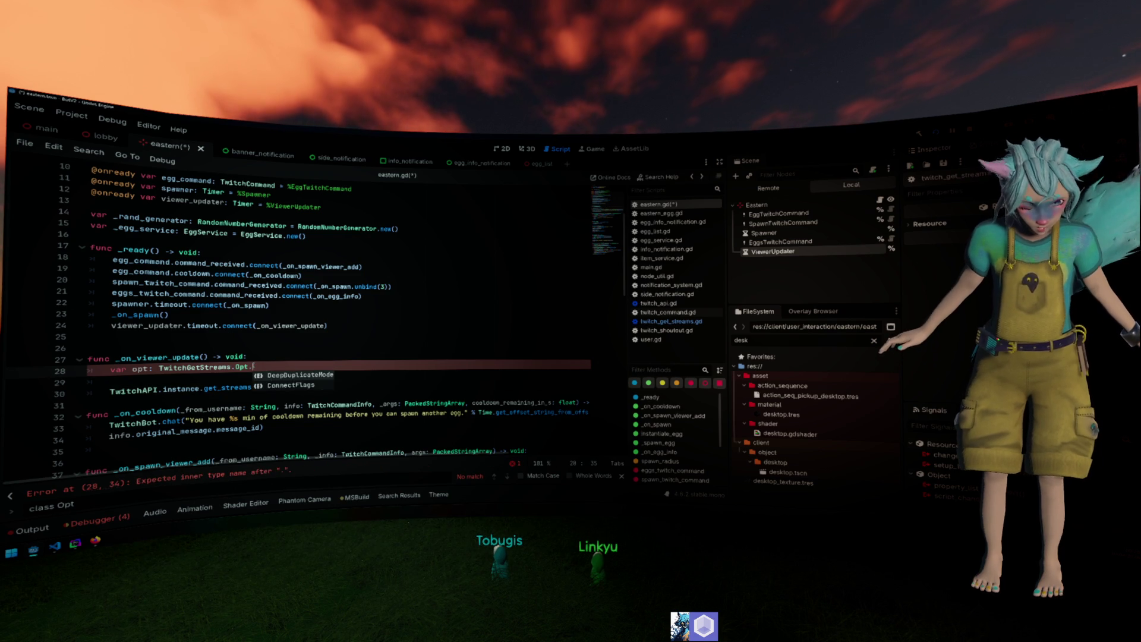
# Initialize opt as TwitchGetStreams.Opt.create() on line 28.
pyautogui.press('BackSpace')
pyautogui.press('BackSpace')
pyautogui.moveTo(159, 367); pyautogui.dragTo(254, 365)
pyautogui.hotkey('ctrl', 'c')
pyautogui.press('End')
pyautogui.write('=')
pyautogui.hotkey('ctrl', 'v')
pyautogui.write('.create()')
pyautogui.press('Return')
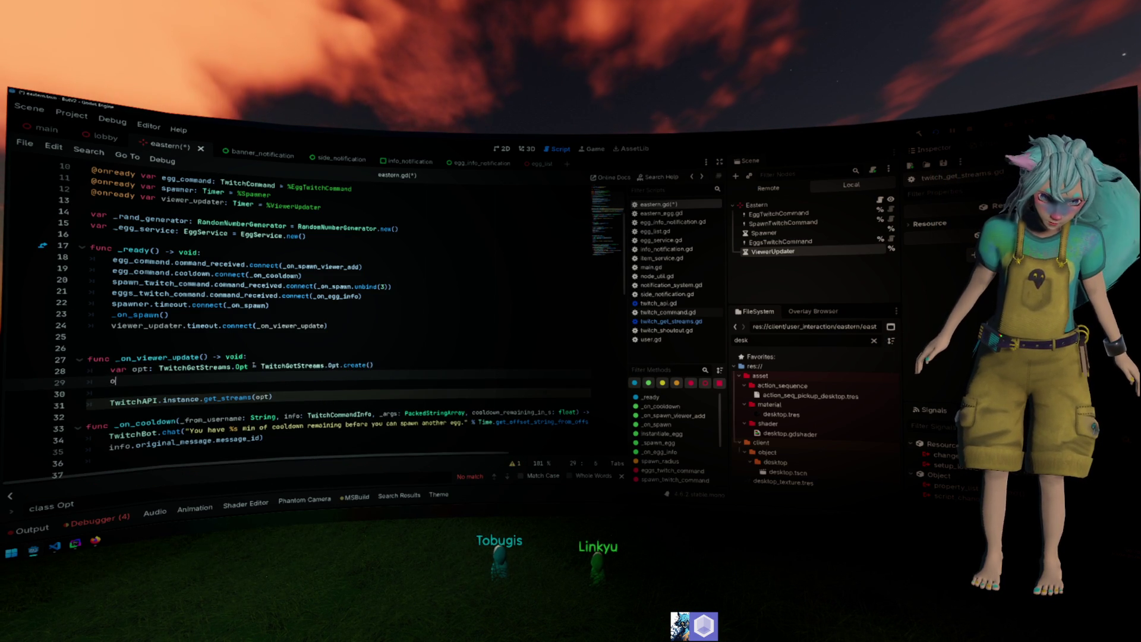
# Set opt.user_id to [Grimoire.broadcaster_id] and remove the empty line below.
pyautogui.write('pt.user_id ')
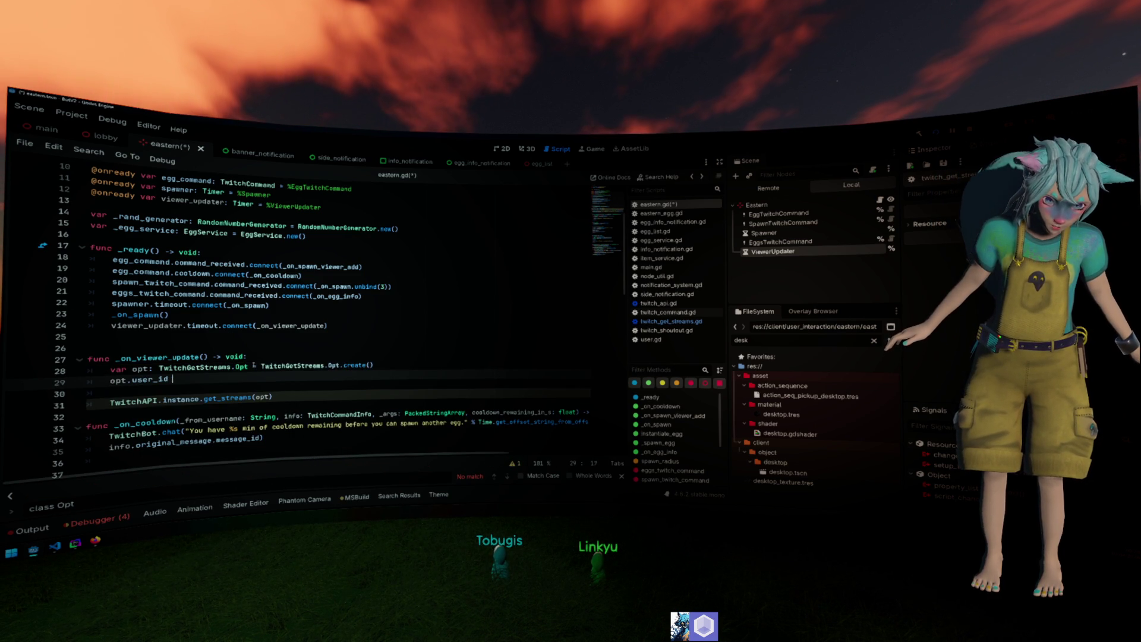
pyautogui.write('= Grim')
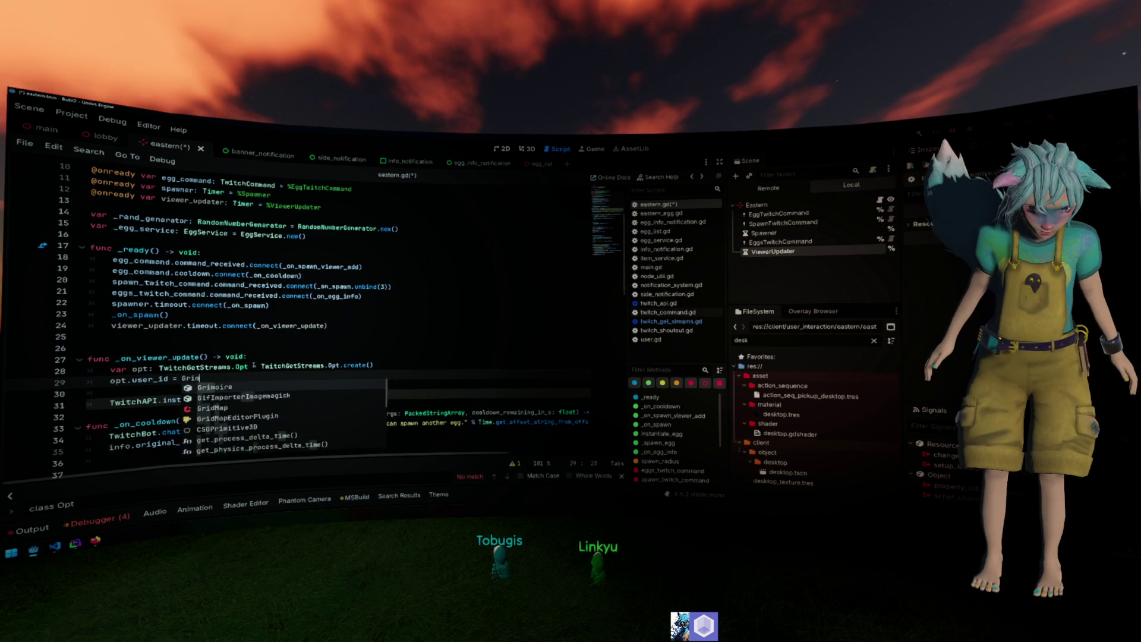
pyautogui.write('oire.US')
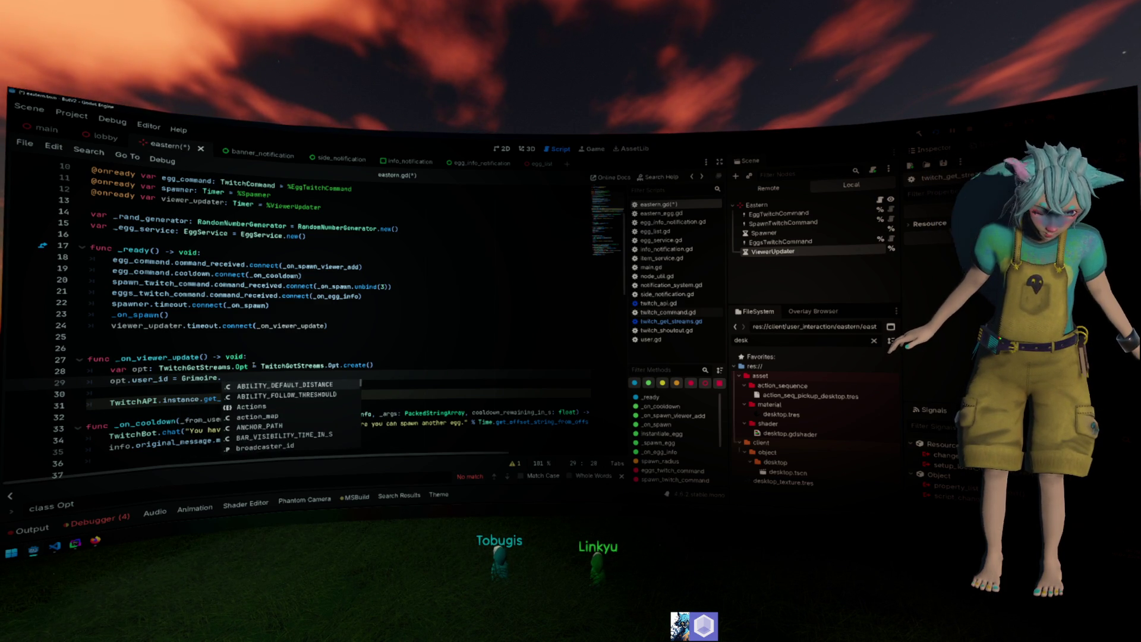
pyautogui.press('BackSpace')
pyautogui.press('BackSpace')
pyautogui.write('broad')
pyautogui.press('Return')
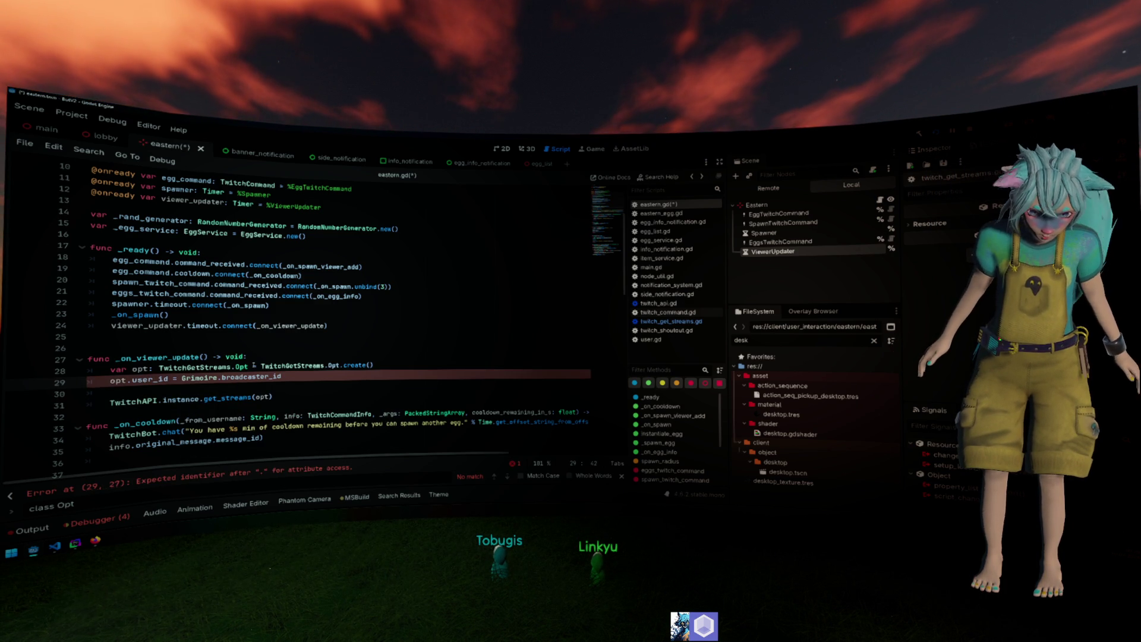
pyautogui.hotkey('ctrl', 'Left')
pyautogui.hotkey('ctrl', 'Left')
pyautogui.hotkey('ctrl', 'Left')
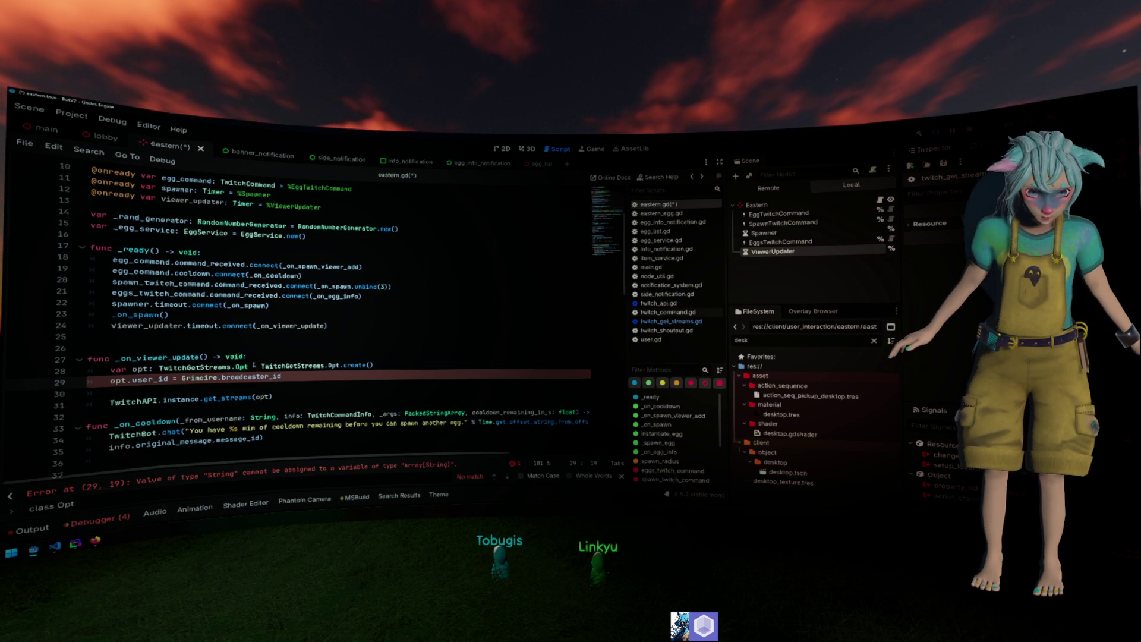
pyautogui.write('[p')
pyautogui.press('End')
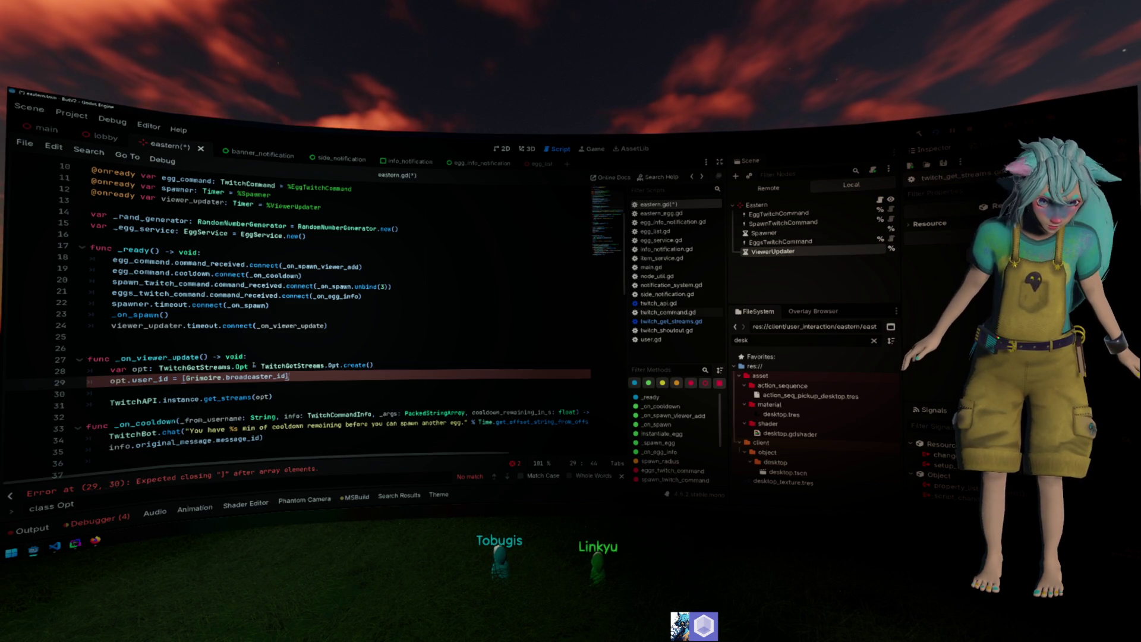
pyautogui.write(']')
pyautogui.press('Down')
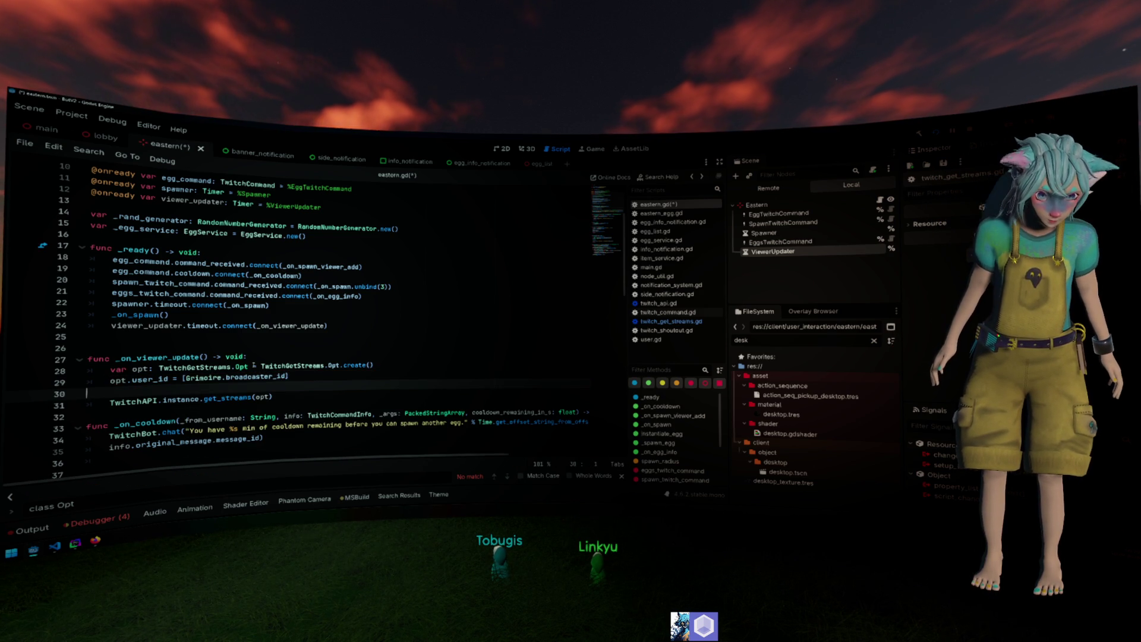
pyautogui.press('Delete')
# Store the awaited get_streams result in response: TwitchGetStreams.Response.
pyautogui.write('await ')
pyautogui.write('r response')
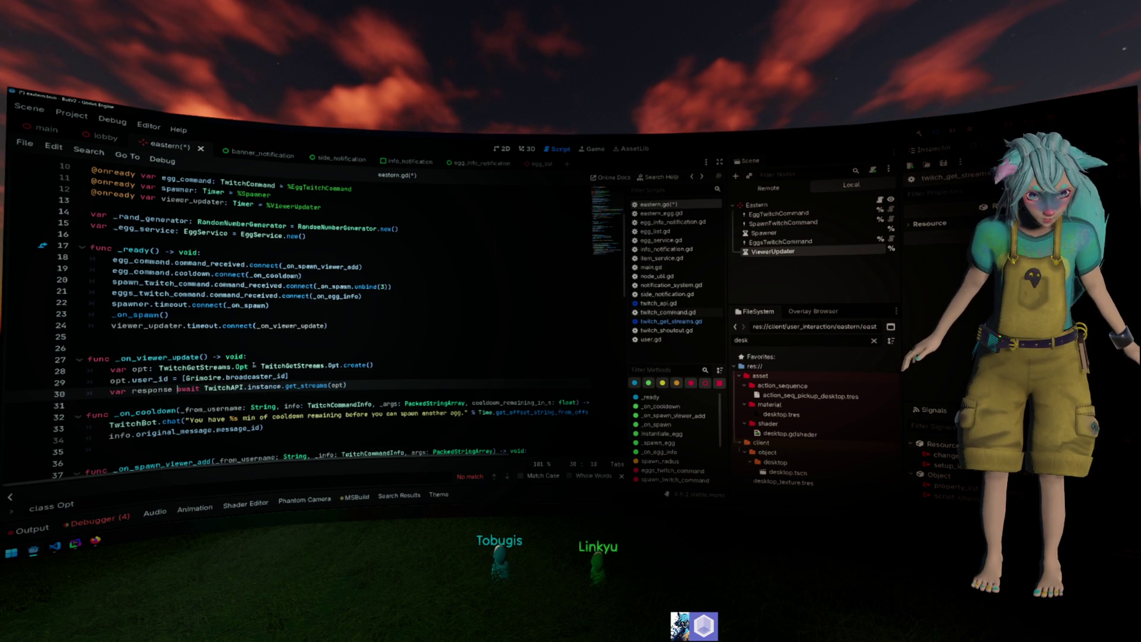
pyautogui.press('Left')
pyautogui.write(': Twit')
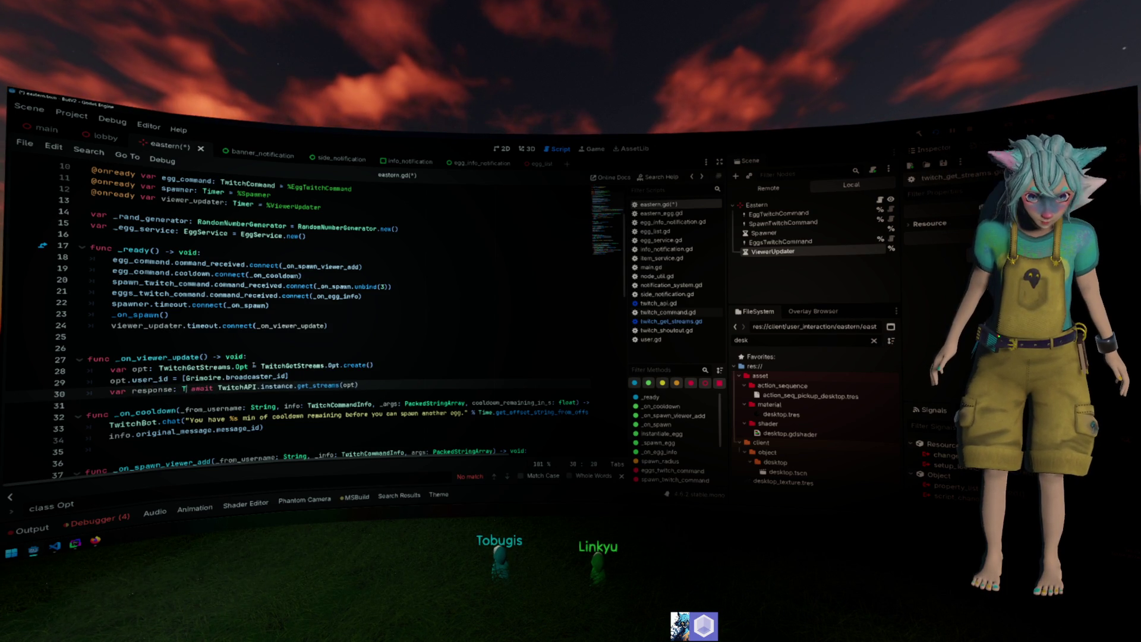
pyautogui.write('chGetSt')
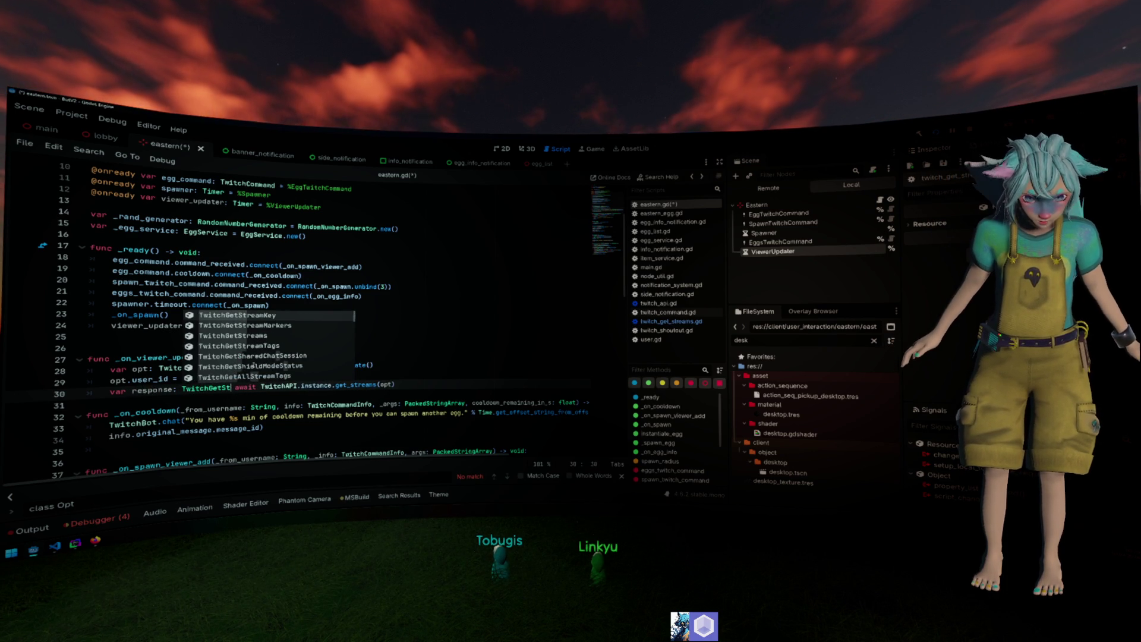
pyautogui.click(258, 336)
pyautogui.write('.')
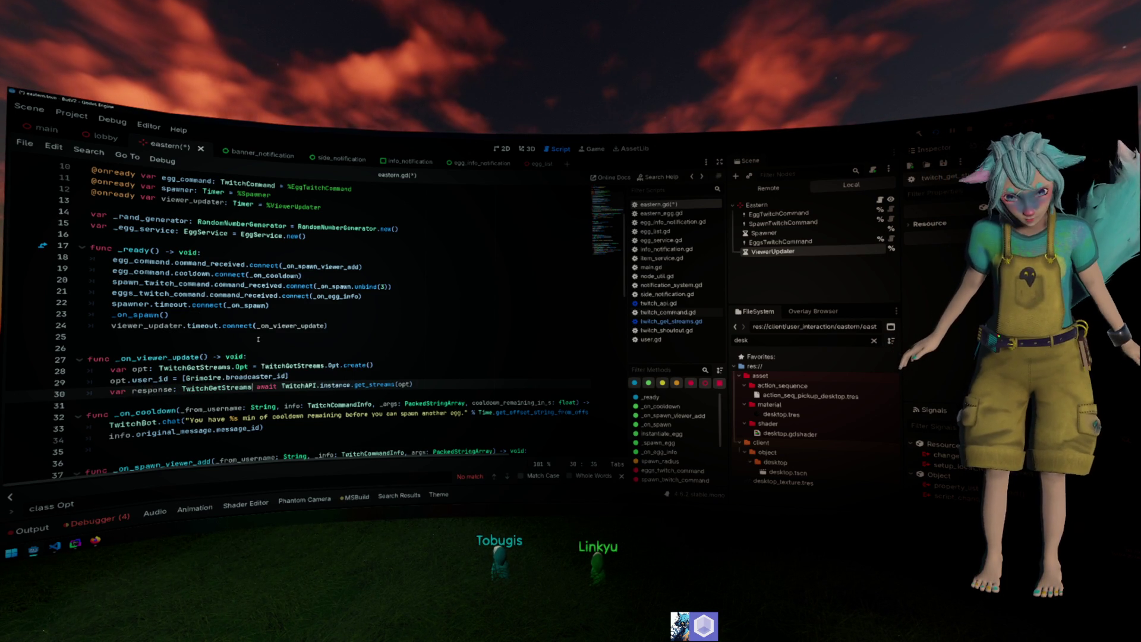
pyautogui.write('Response =')
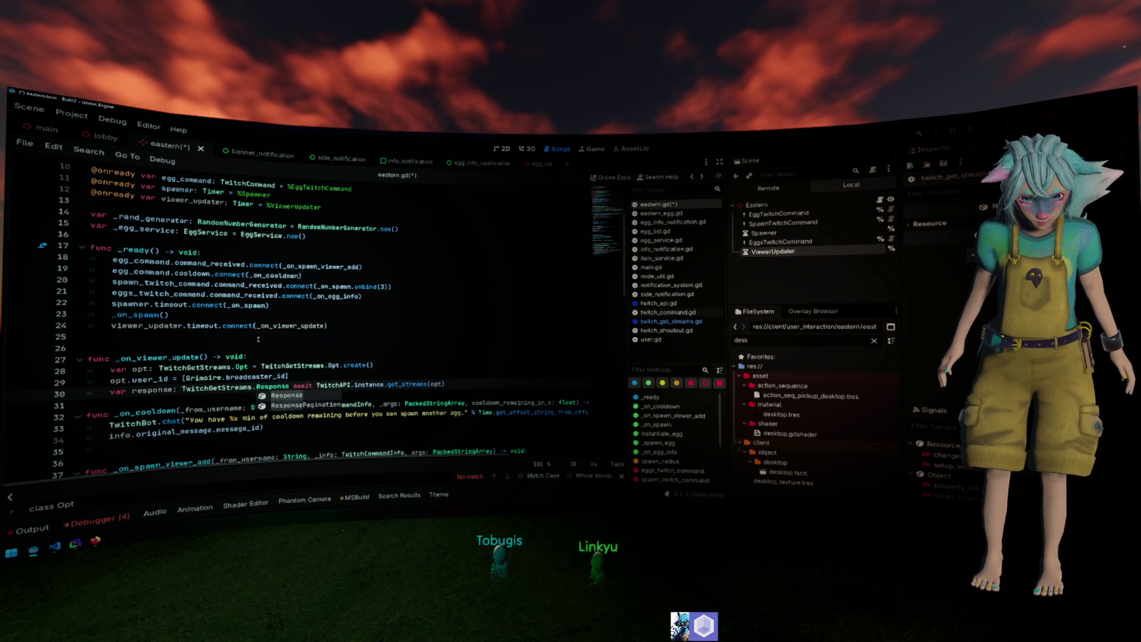
pyautogui.press('End')
pyautogui.press('Return')
# Print "CURRENT VIEWERS: " with response.data[0].viewer_count and save eastern.gd.
pyautogui.write('respons')
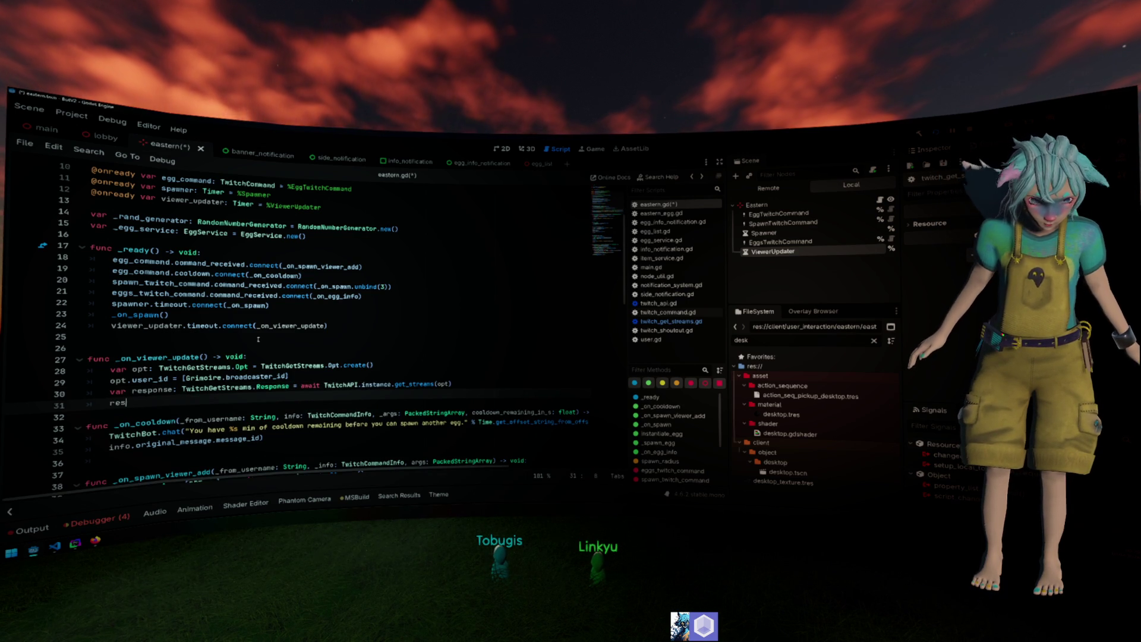
pyautogui.write('e.data.')
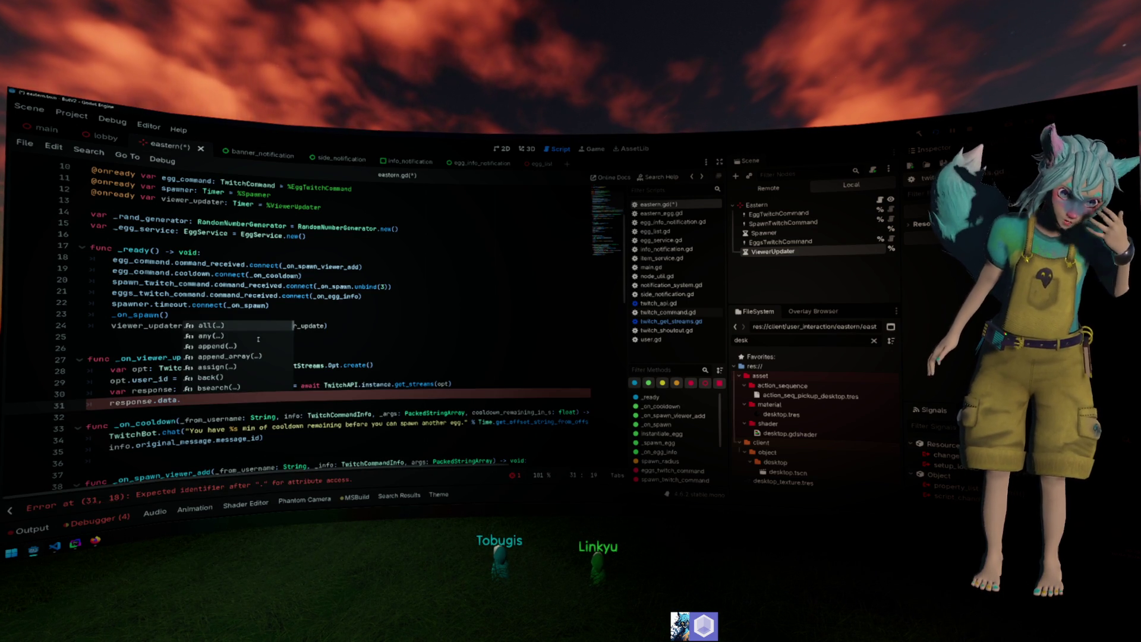
pyautogui.press('BackSpace')
pyautogui.write('[0]')
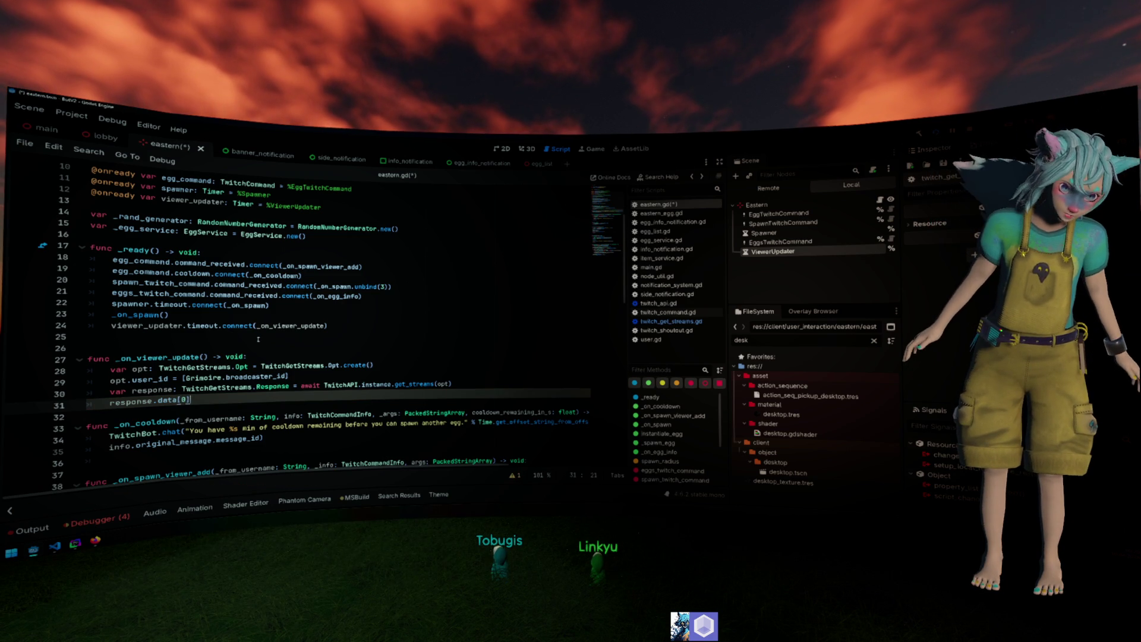
pyautogui.press('Down')
pyautogui.press('Down')
pyautogui.press('Down')
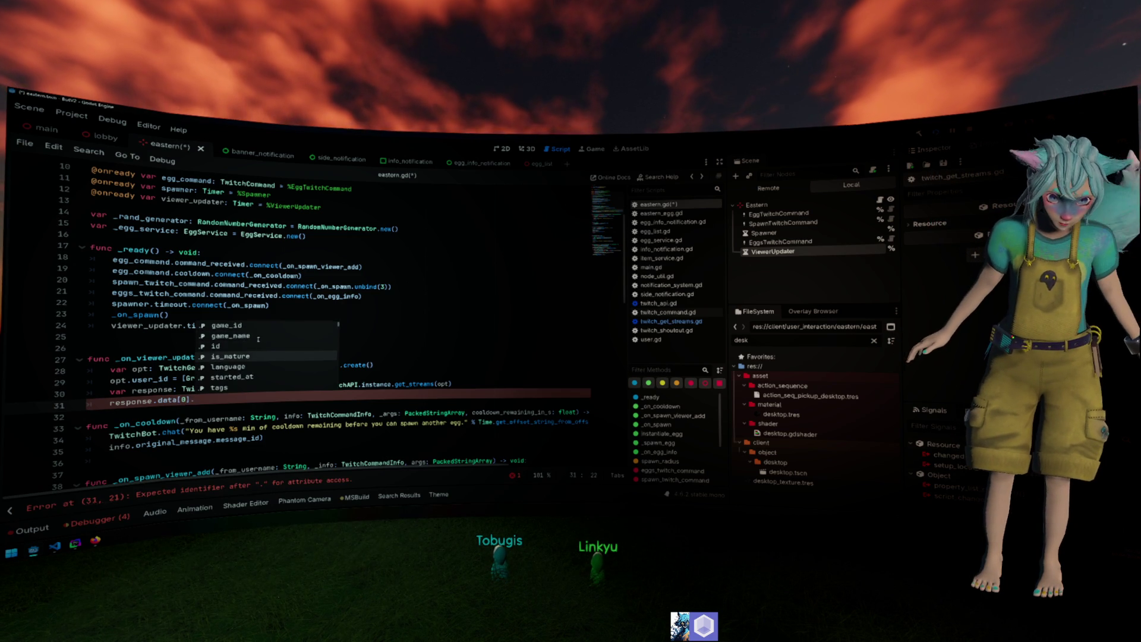
pyautogui.press('Down')
pyautogui.press('Down')
pyautogui.press('Down')
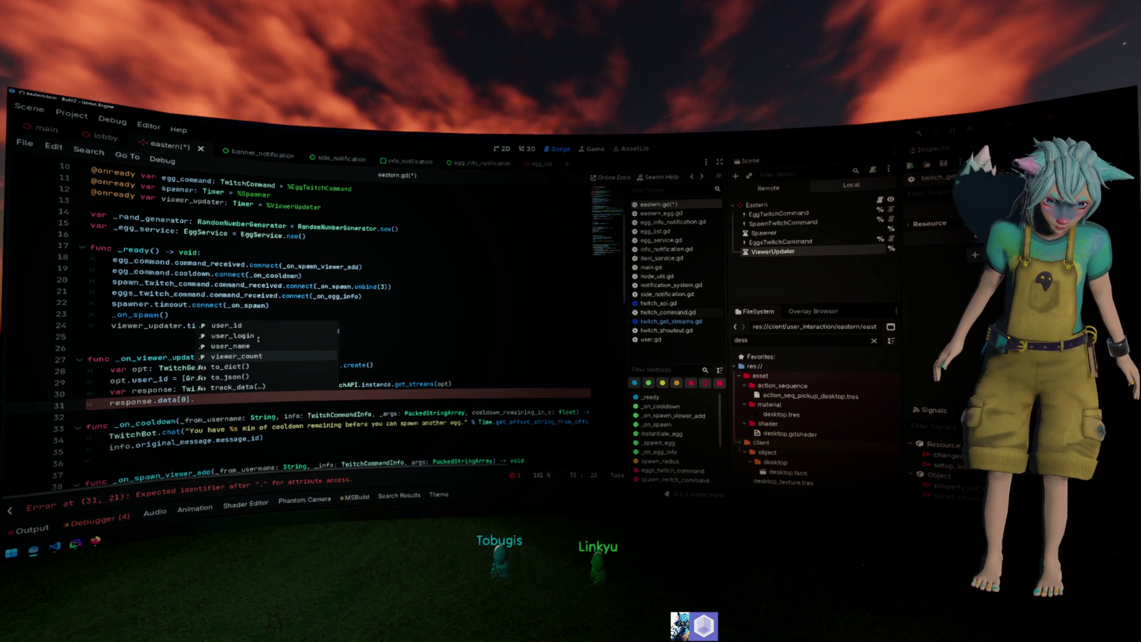
pyautogui.press('Return')
pyautogui.press('Home')
pyautogui.write('print(')
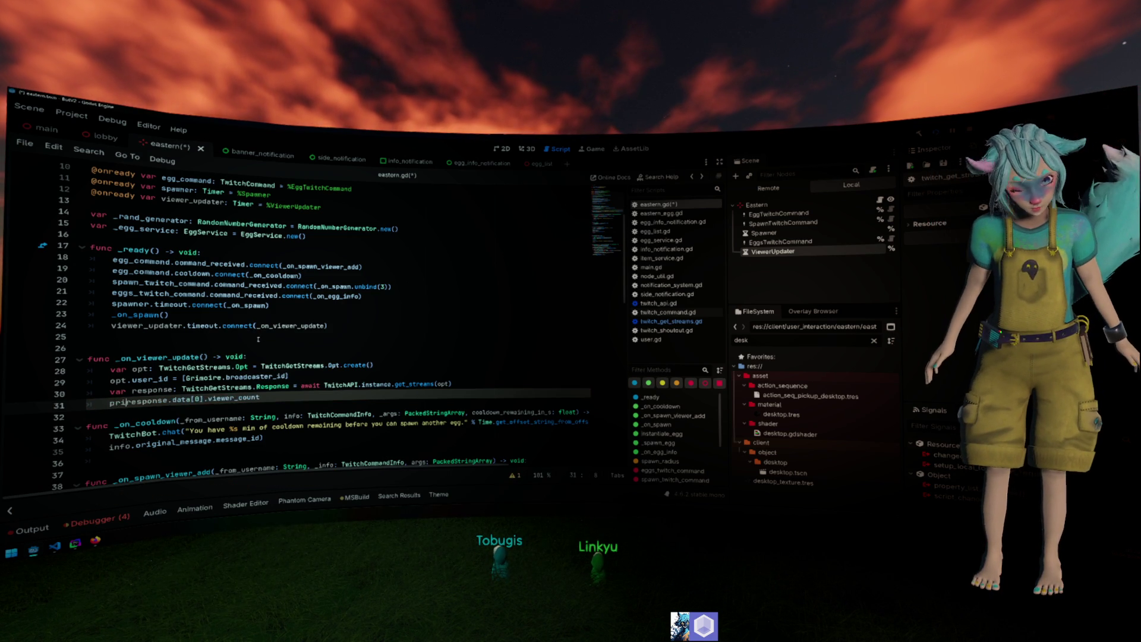
pyautogui.write('"CURREN')
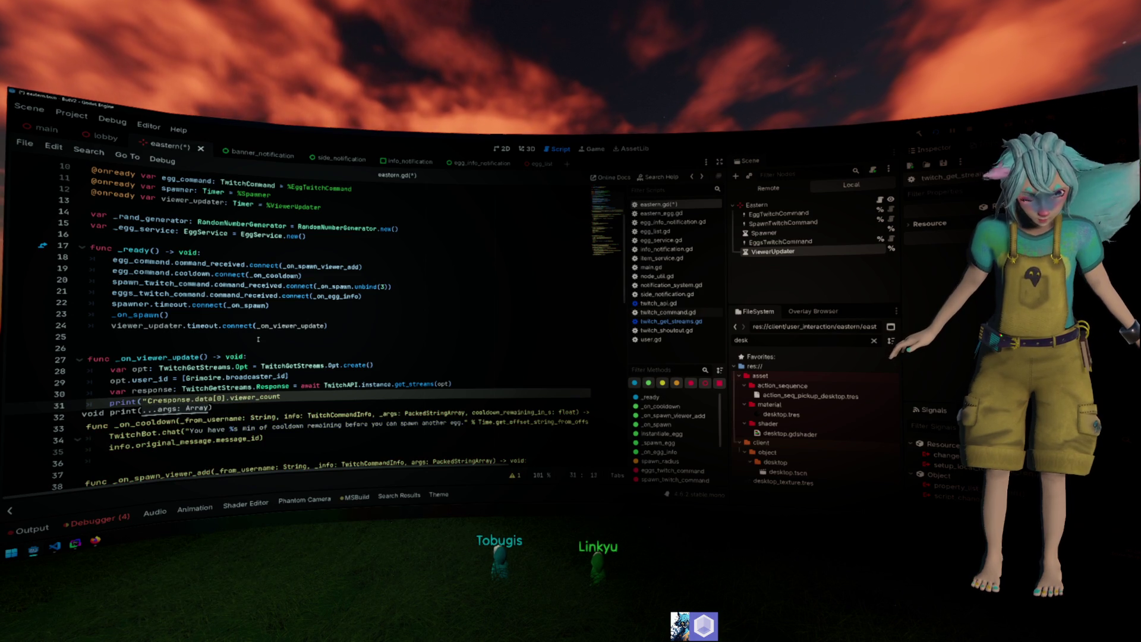
pyautogui.write('T VIEWERS: ')
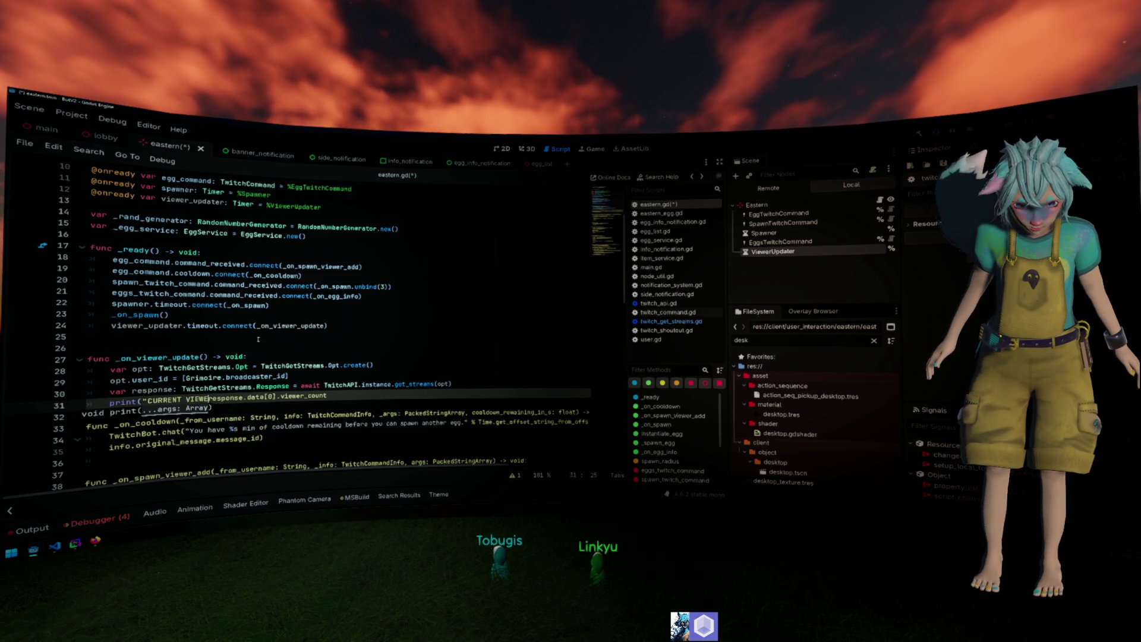
pyautogui.write('"')
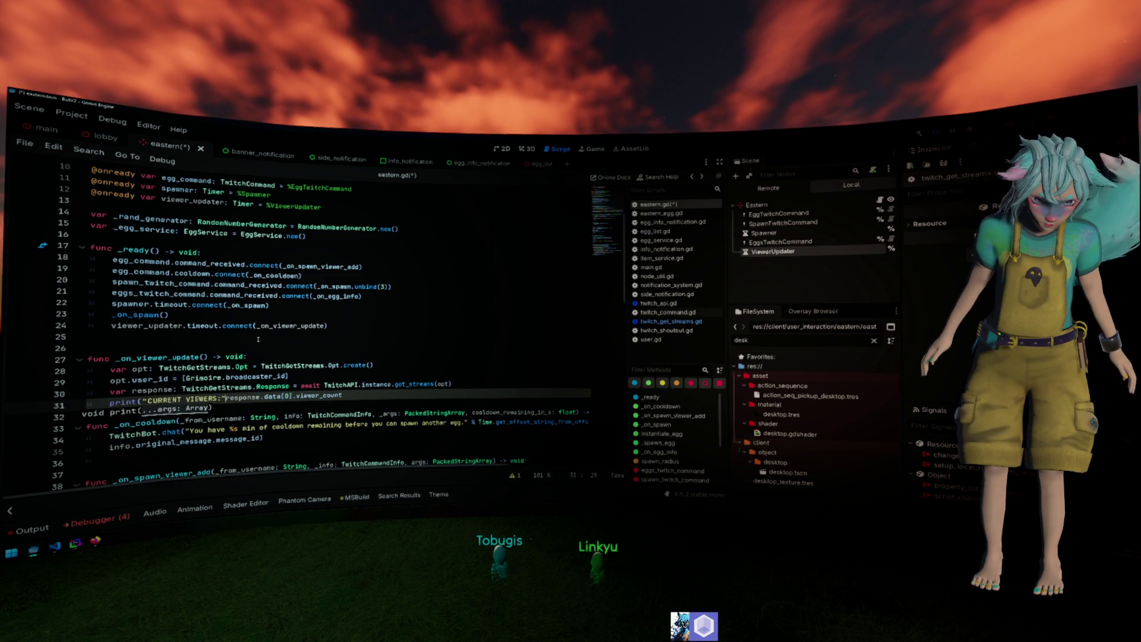
pyautogui.write(',')
pyautogui.press('End')
pyautogui.write(')')
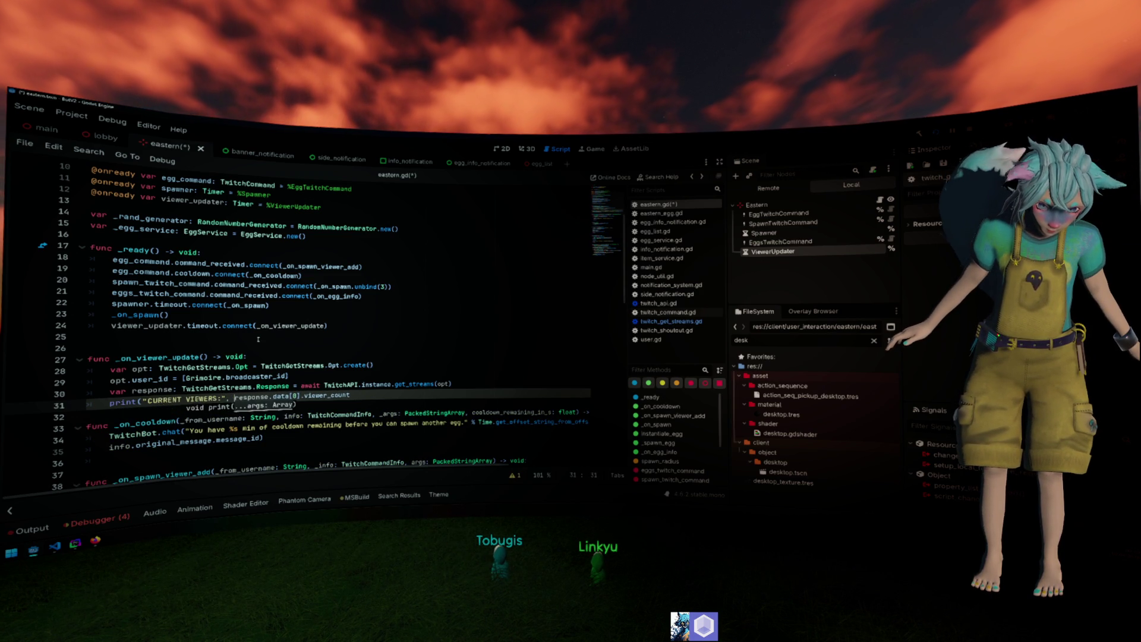
pyautogui.hotkey('ctrl', 's')
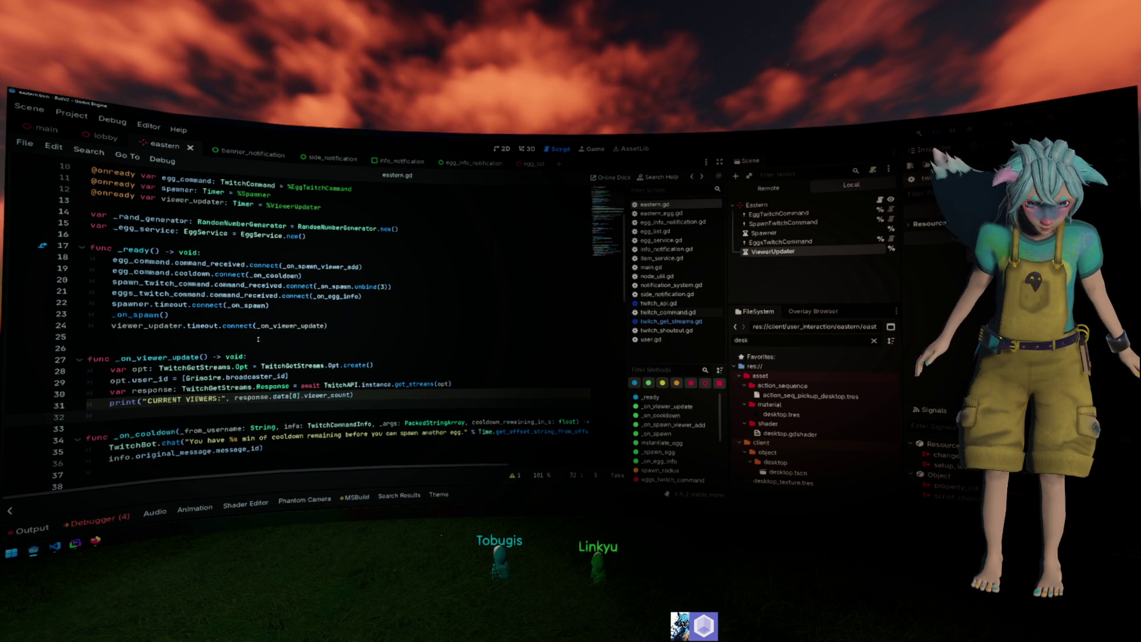
pyautogui.press('Return')
pyautogui.keyDown('ctrl'); pyautogui.click(324, 325); pyautogui.keyUp('ctrl')
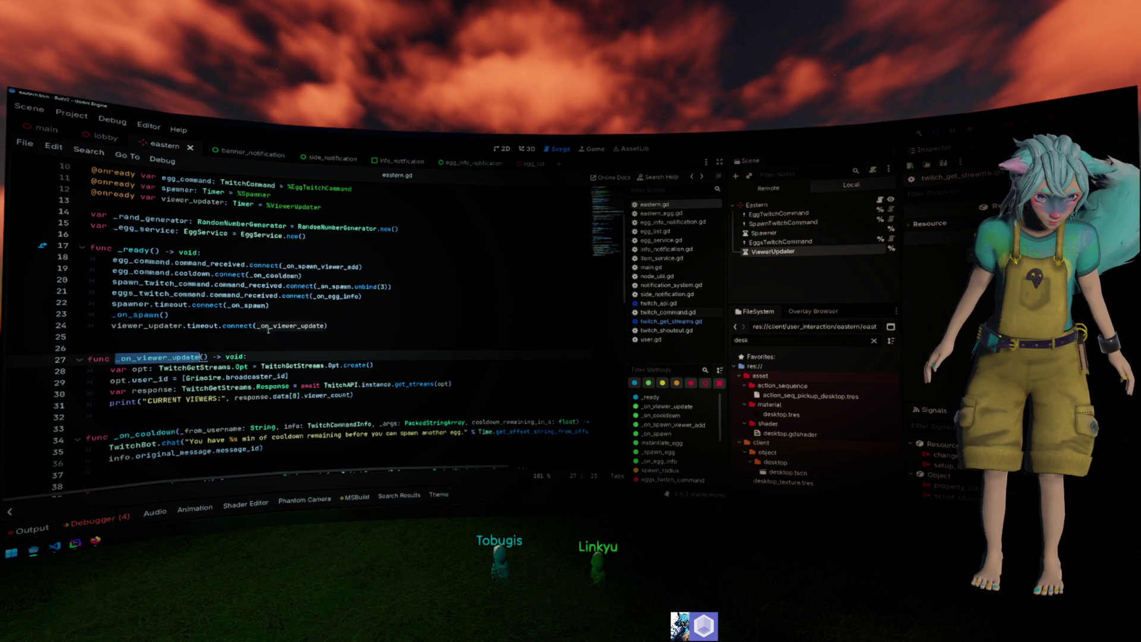
# Add a _on_viewer_update() call at the end of _ready.
pyautogui.hotkey('ctrl', 'c')
pyautogui.click(331, 326)
pyautogui.press('Return')
pyautogui.hotkey('ctrl', 'v')
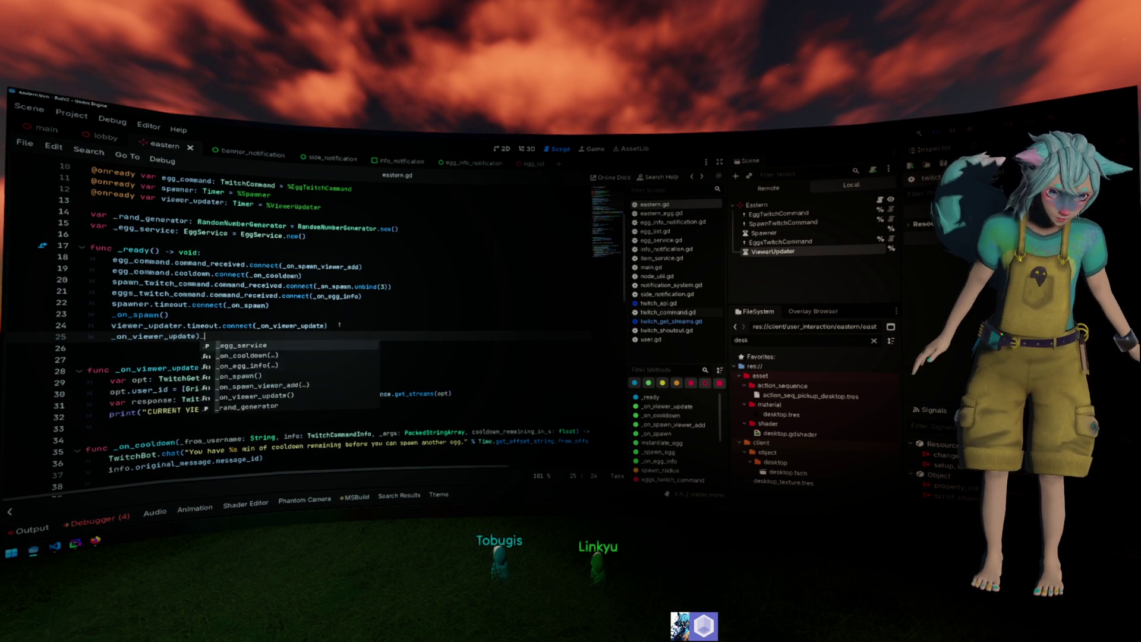
pyautogui.write('()')
pyautogui.click(361, 295)
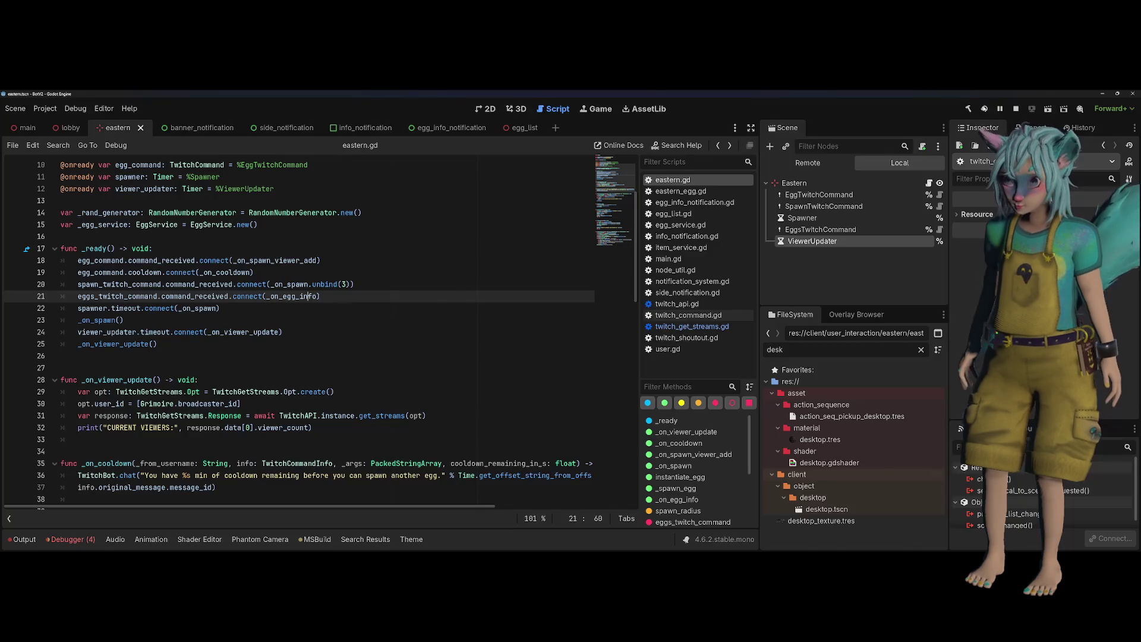
# Run the game and confirm the Output shows CURRENT VIEWERS: 9.
pyautogui.press('F5')
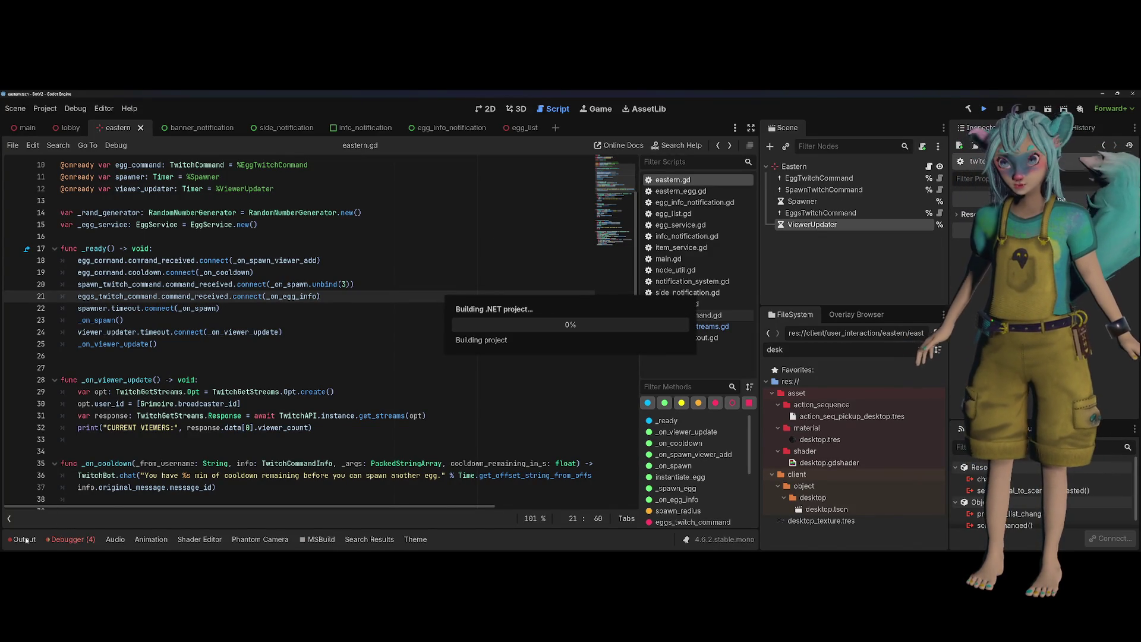
pyautogui.click(26, 539)
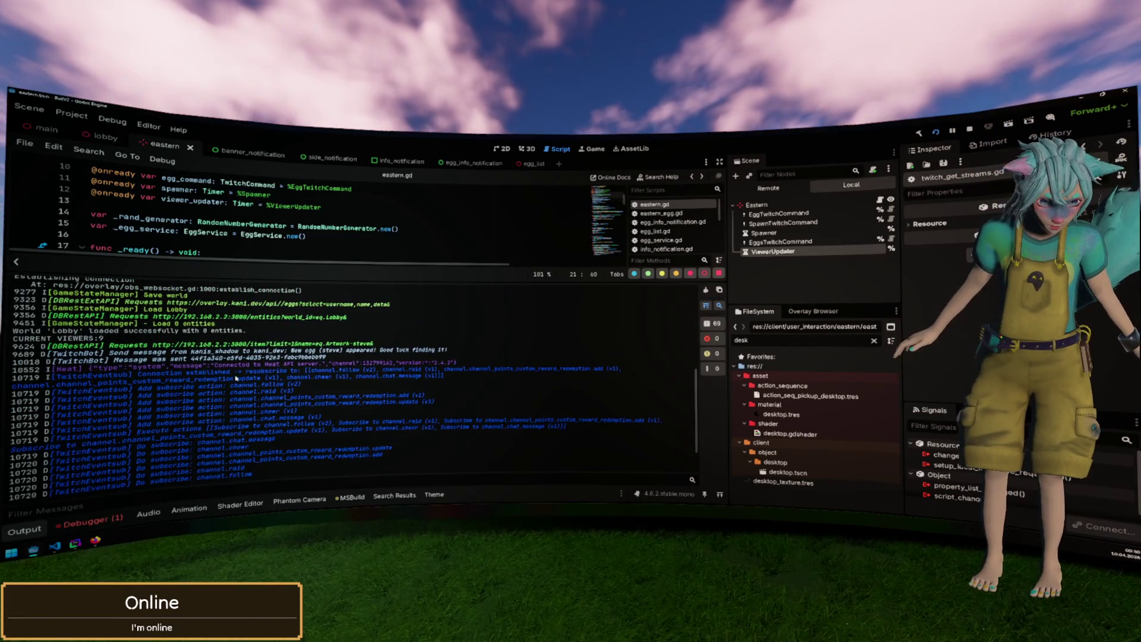
pyautogui.moveTo(114, 340); pyautogui.dragTo(58, 338)
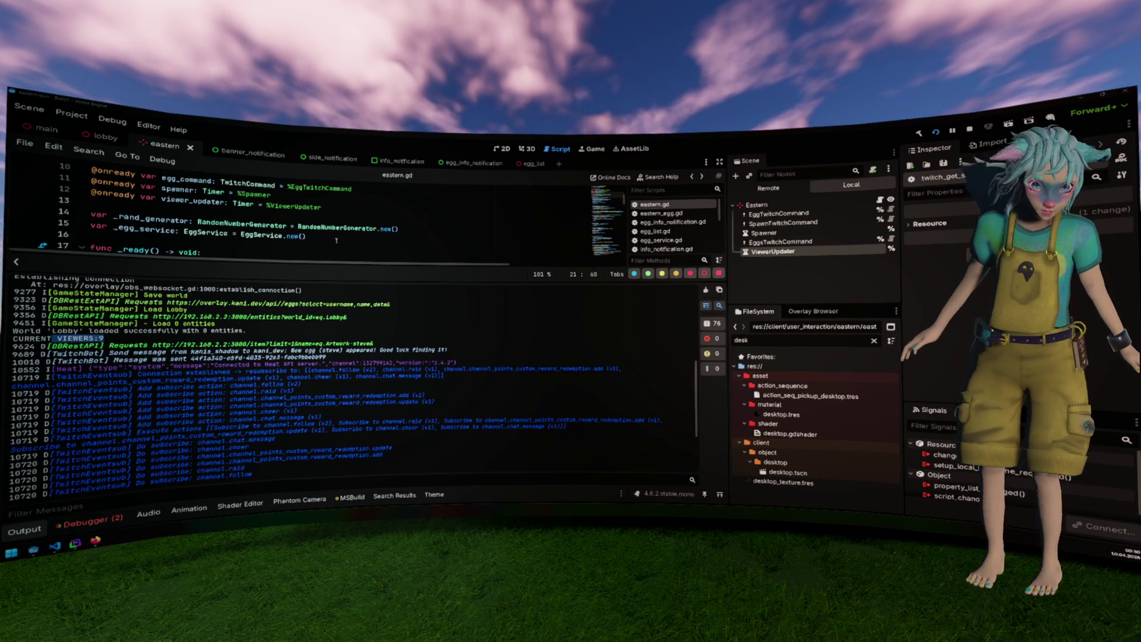
pyautogui.click(30, 533)
pyautogui.click(276, 359)
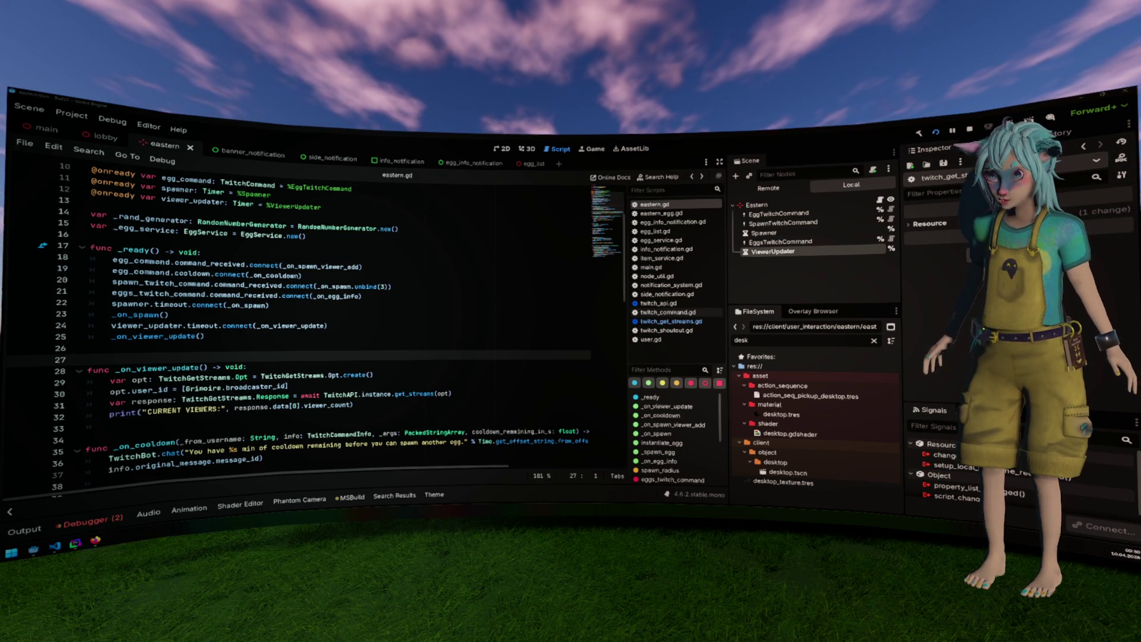
pyautogui.click(358, 321)
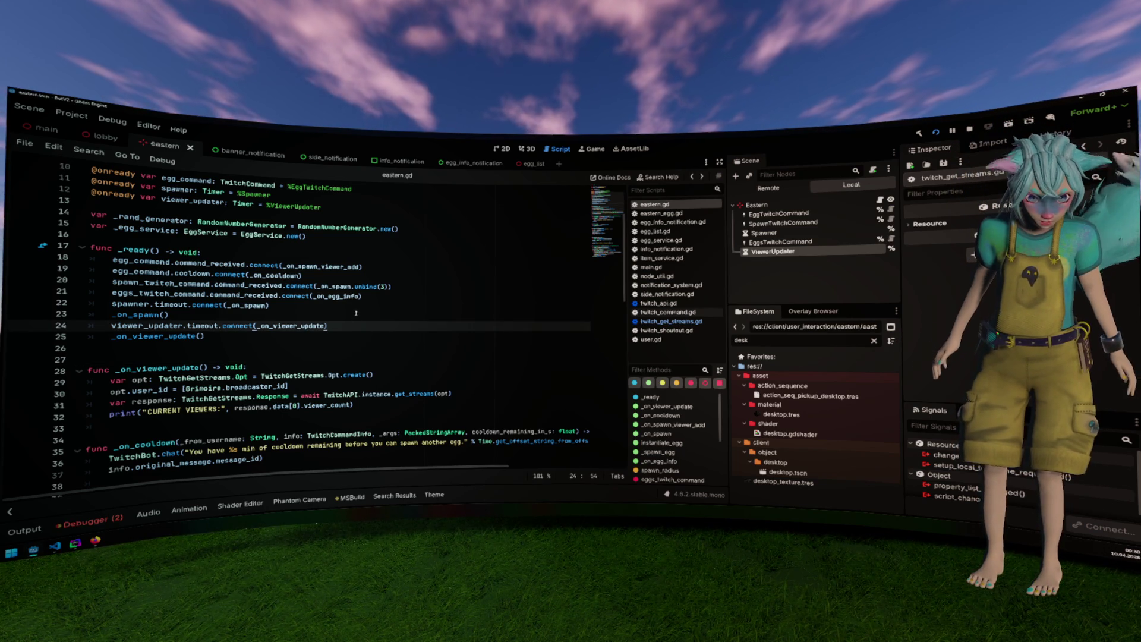
pyautogui.click(355, 313)
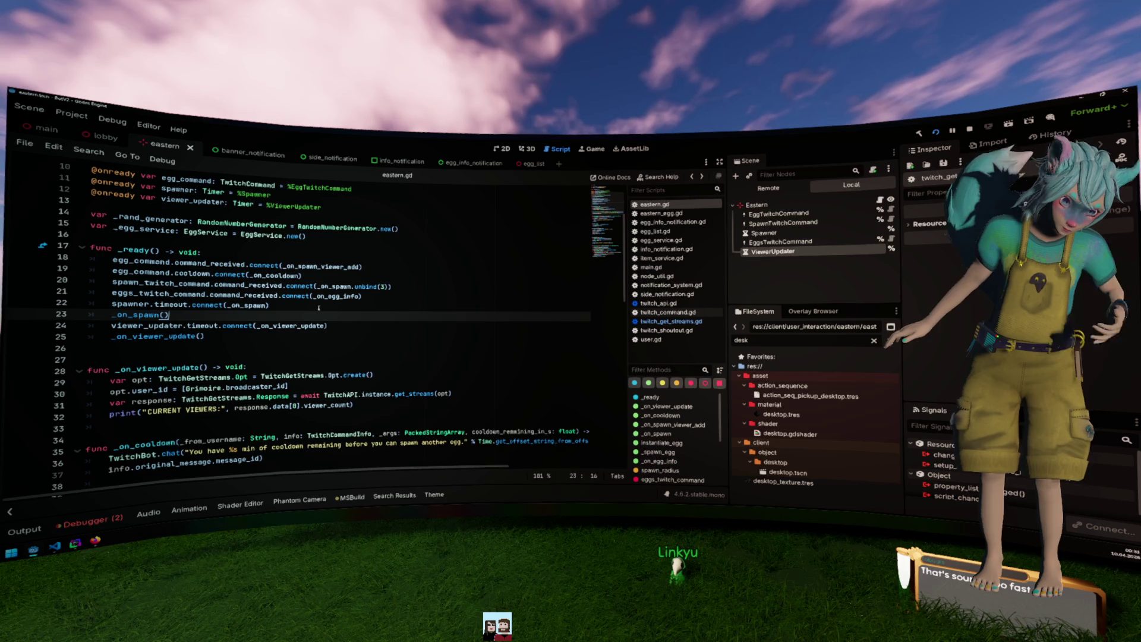
# Briefly delete the startup _on_viewer_update() call, restore it, and save eastern.gd.
pyautogui.press('Down')
pyautogui.press('Down')
pyautogui.press('End')
pyautogui.hotkey('shift', 'Home')
pyautogui.press('BackSpace')
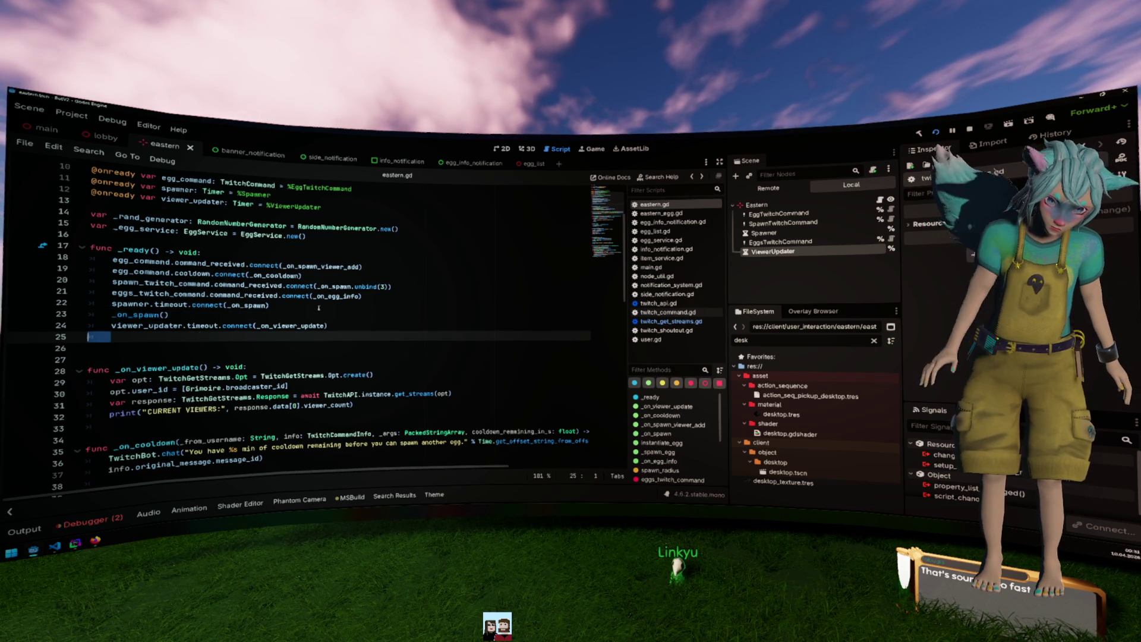
pyautogui.hotkey('ctrl', 'z')
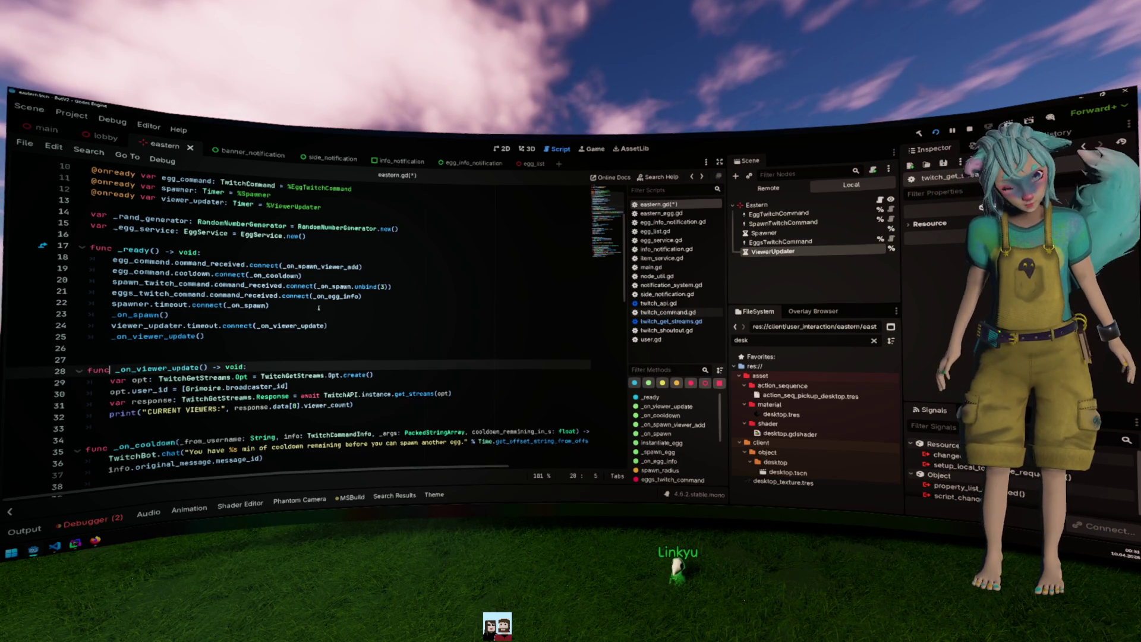
pyautogui.press('Down')
pyautogui.press('Down')
pyautogui.press('Down')
pyautogui.press('End')
pyautogui.hotkey('ctrl', 's')
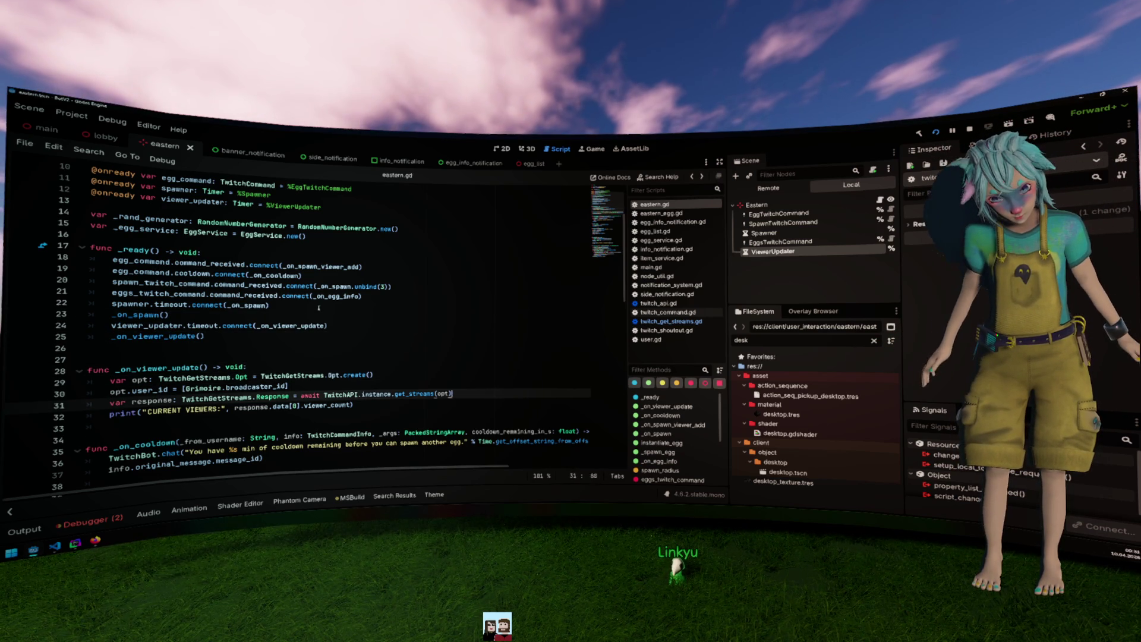
# Move response.data[0].viewer_count out of print into a new viewer_count: int variable.
pyautogui.press('Return')
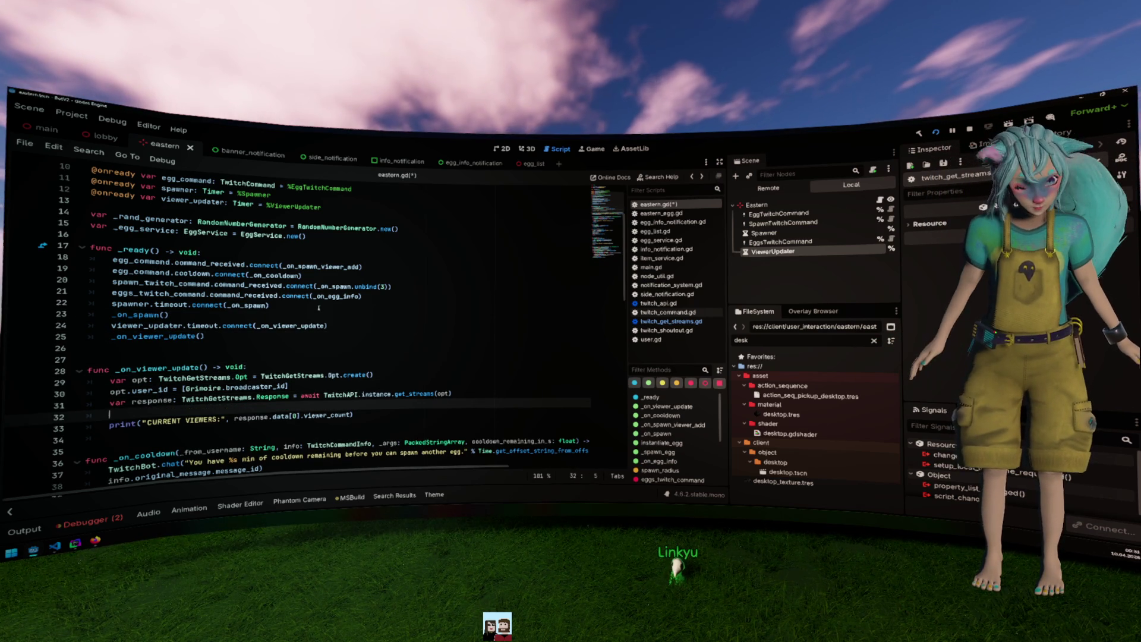
pyautogui.press('Down')
pyautogui.press('End')
pyautogui.hotkey('ctrl', 'shift', 'Left')
pyautogui.hotkey('ctrl', 'shift', 'Left')
pyautogui.hotkey('ctrl', 'shift', 'Left')
pyautogui.hotkey('ctrl', 'shift', 'Left')
pyautogui.hotkey('ctrl', 'shift', 'Left')
pyautogui.hotkey('ctrl', 'x')
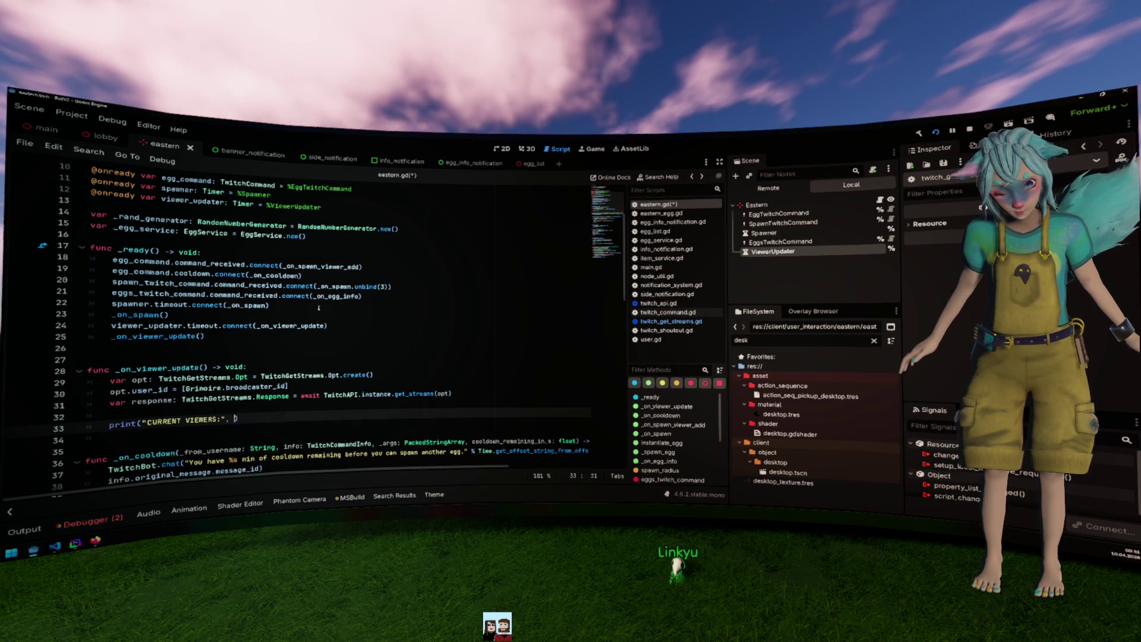
pyautogui.press('Up')
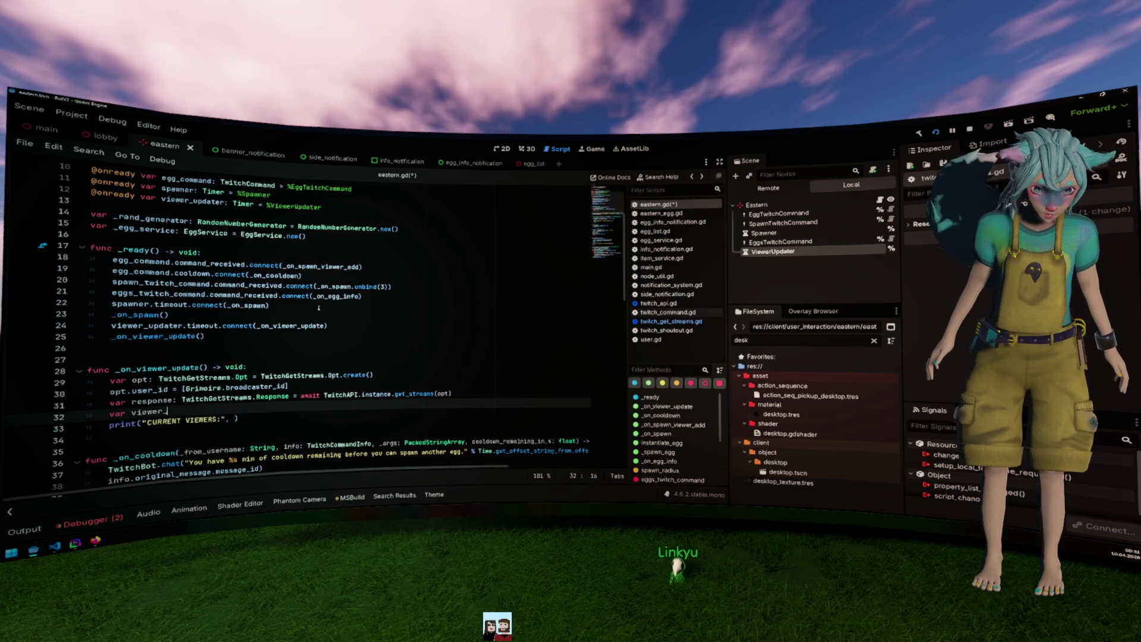
pyautogui.write('=')
pyautogui.hotkey('ctrl', 'v')
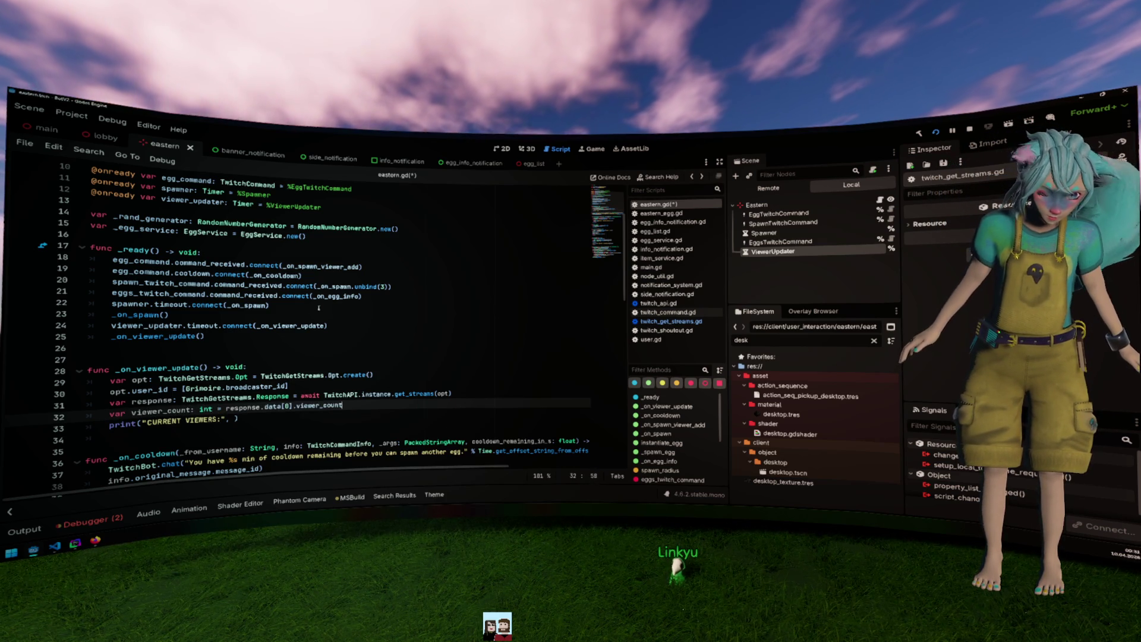
pyautogui.press('Return')
pyautogui.press('Up')
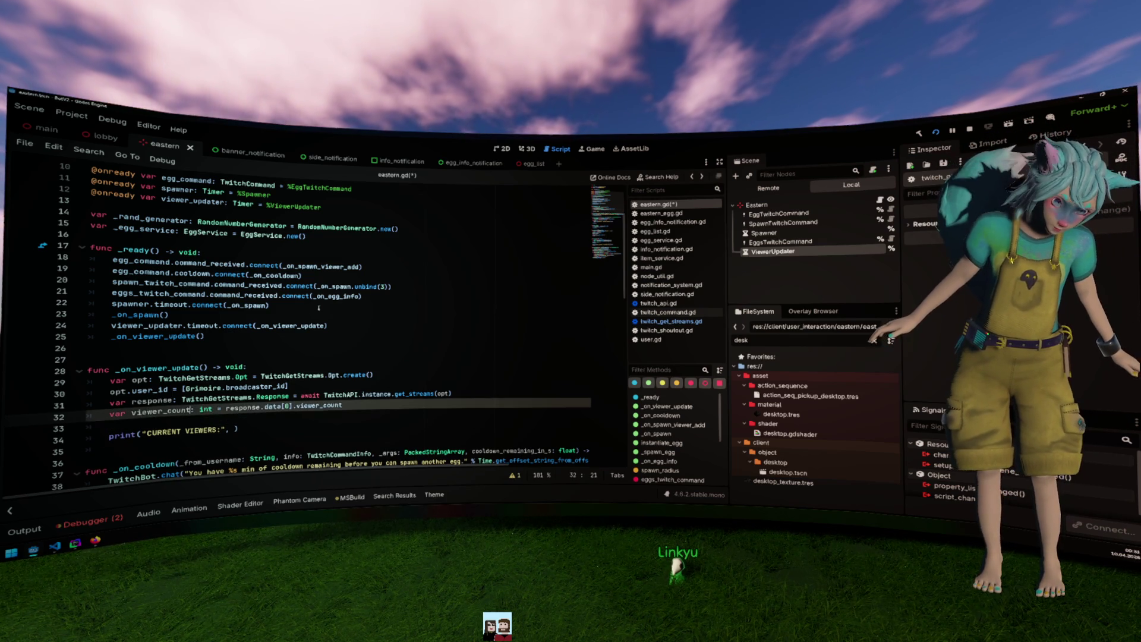
# Begin the speed_up float declaration computed from viewer_count on the next line.
pyautogui.press('Down')
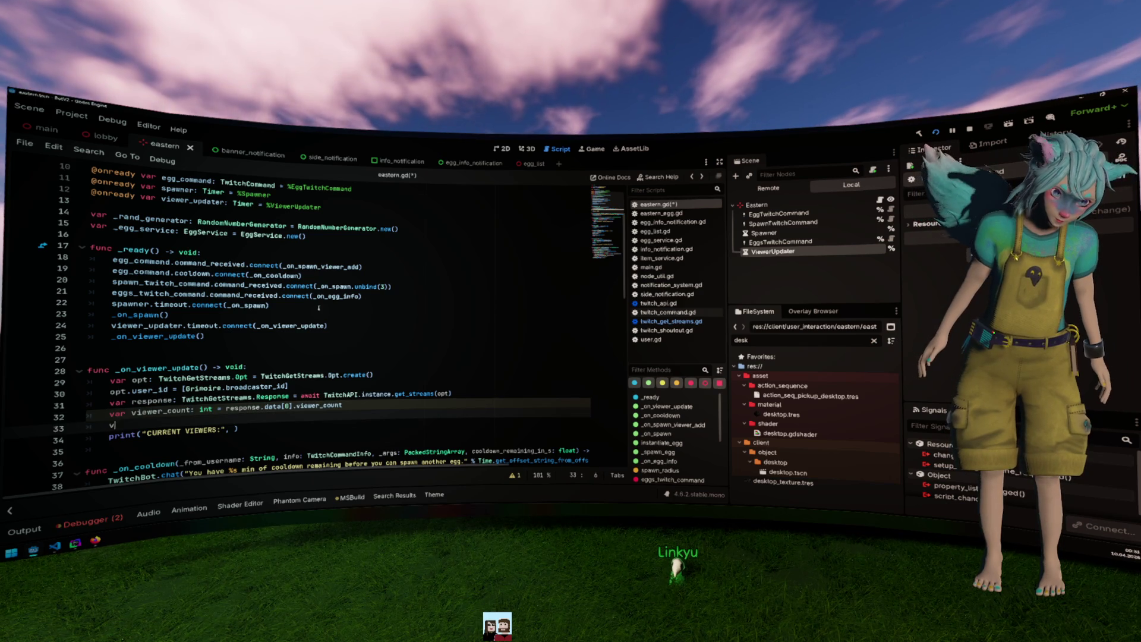
pyautogui.write('var spee')
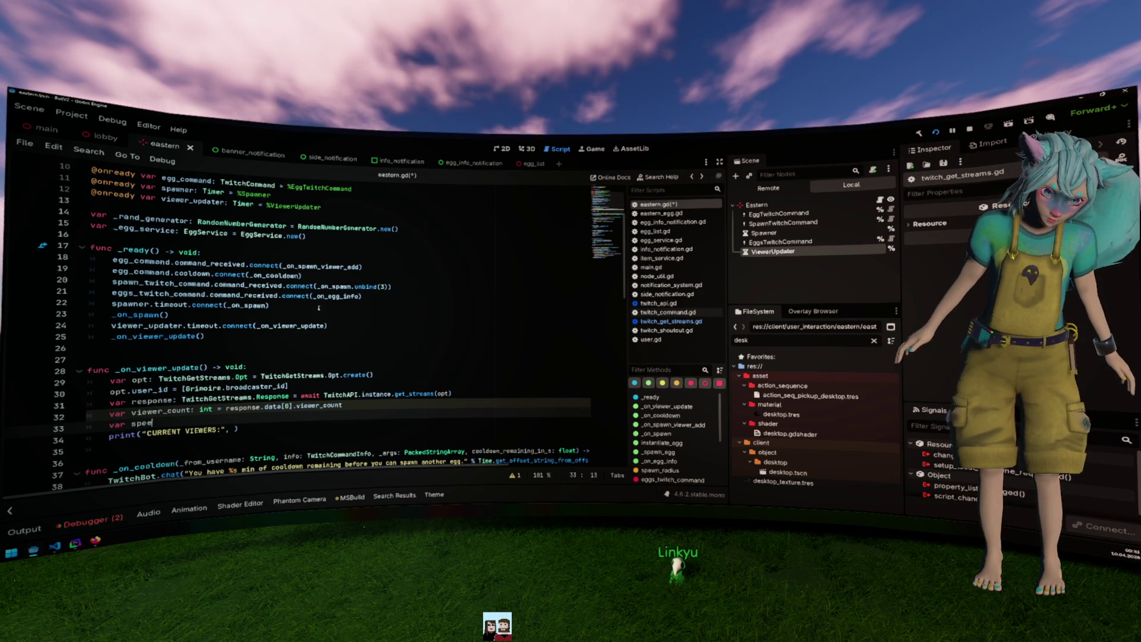
pyautogui.write('d_up')
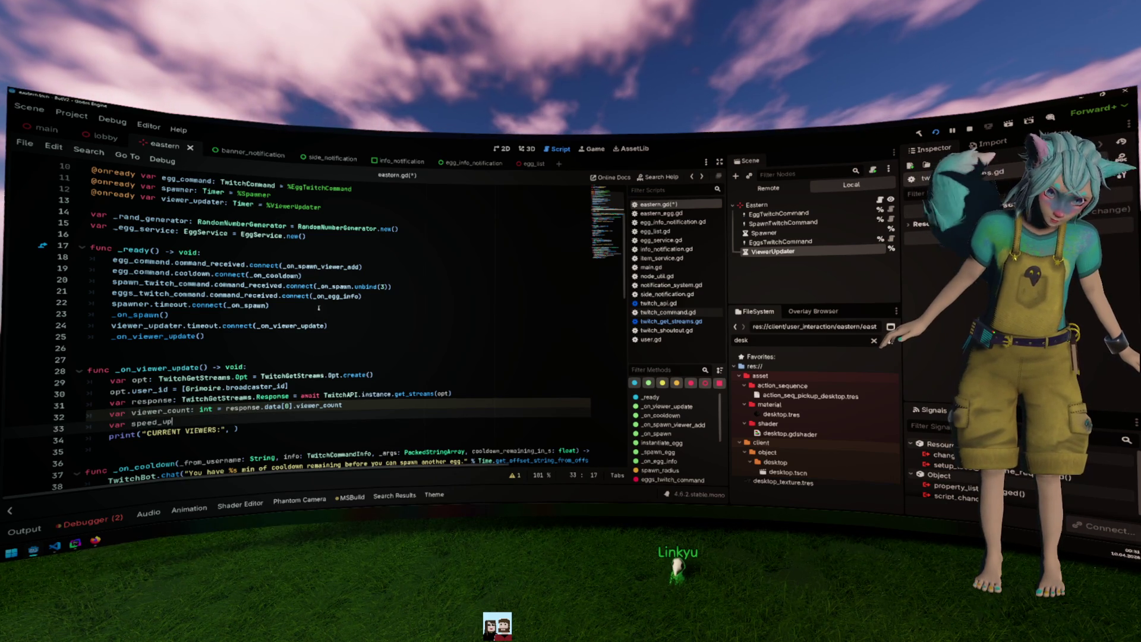
pyautogui.write(': in')
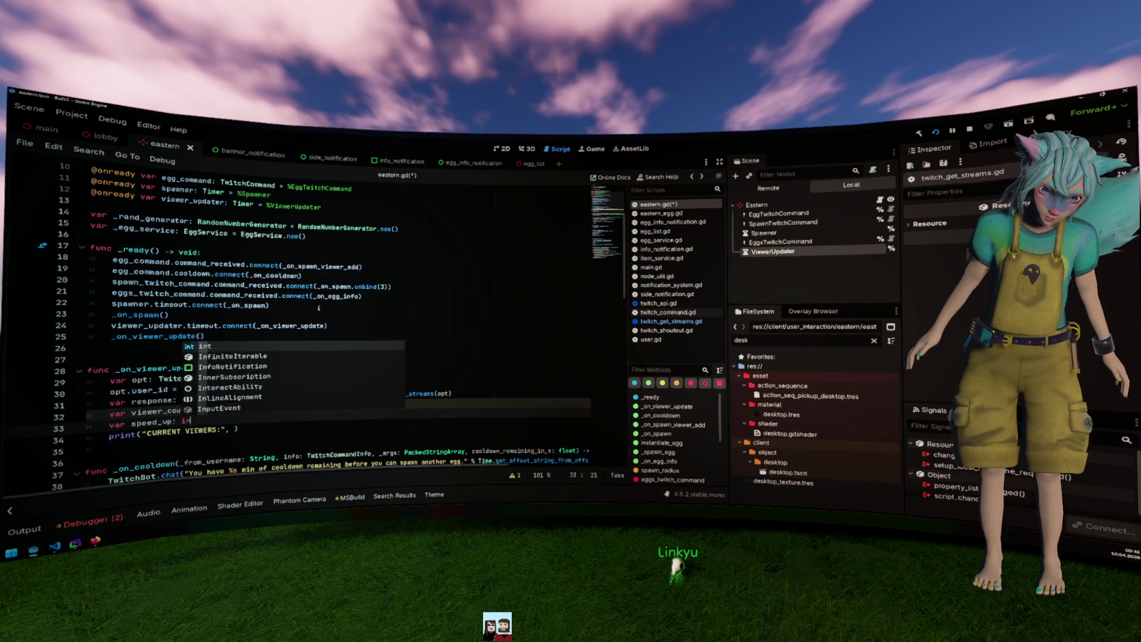
pyautogui.press('BackSpace')
pyautogui.press('BackSpace')
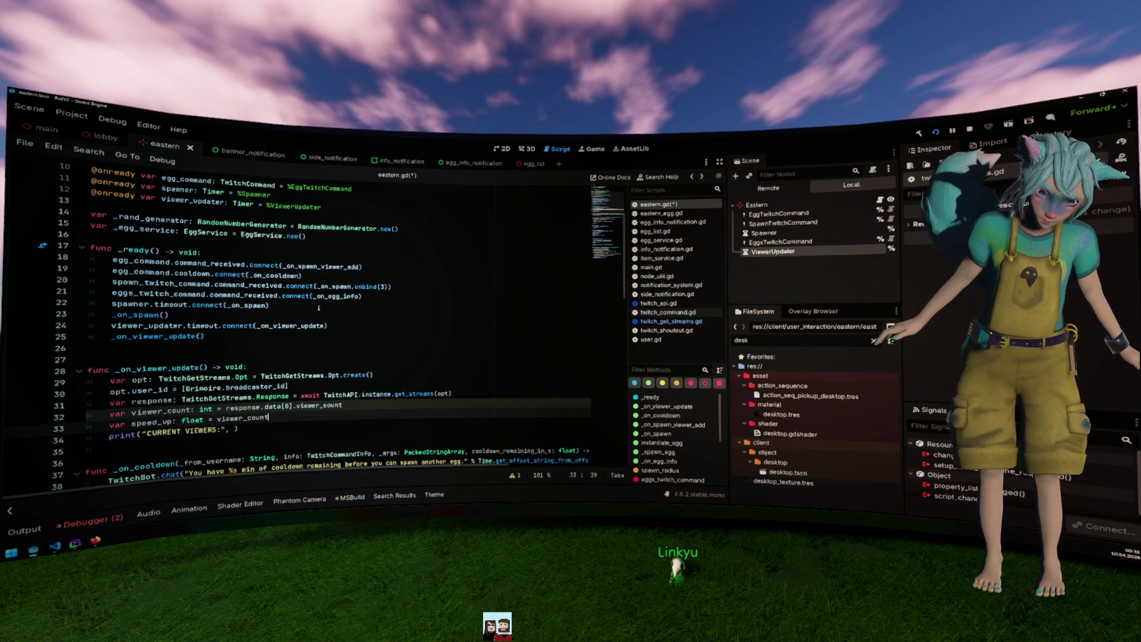
pyautogui.write('viewer_count')
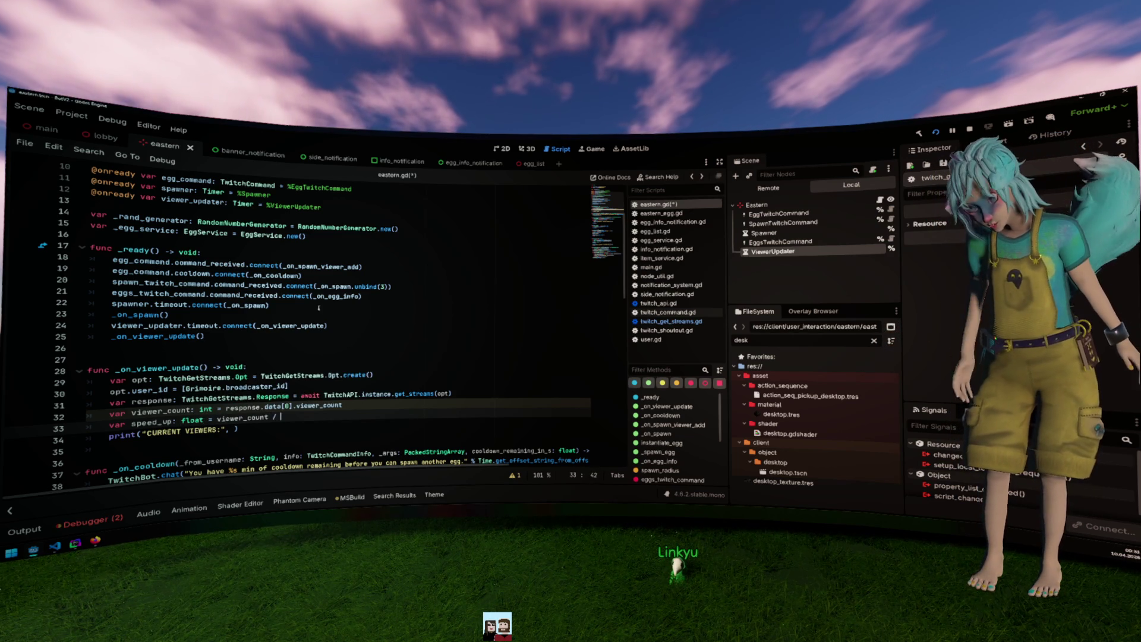
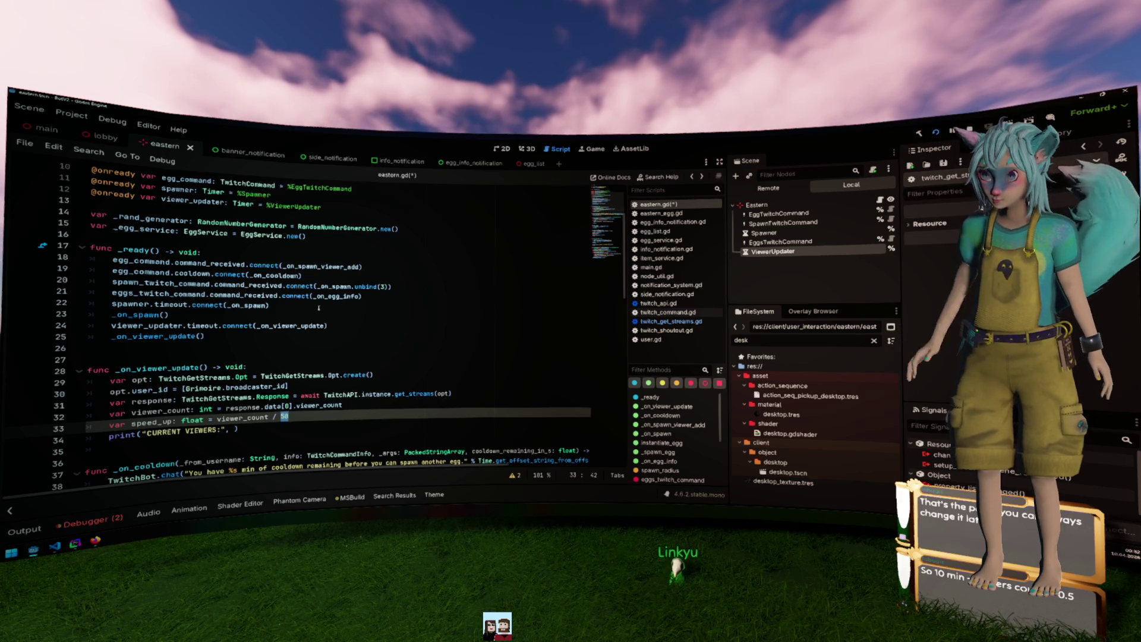
# Change the speed_up divisor on line 33 from 50 to .5 and add a blank line below it.
pyautogui.write('.5')
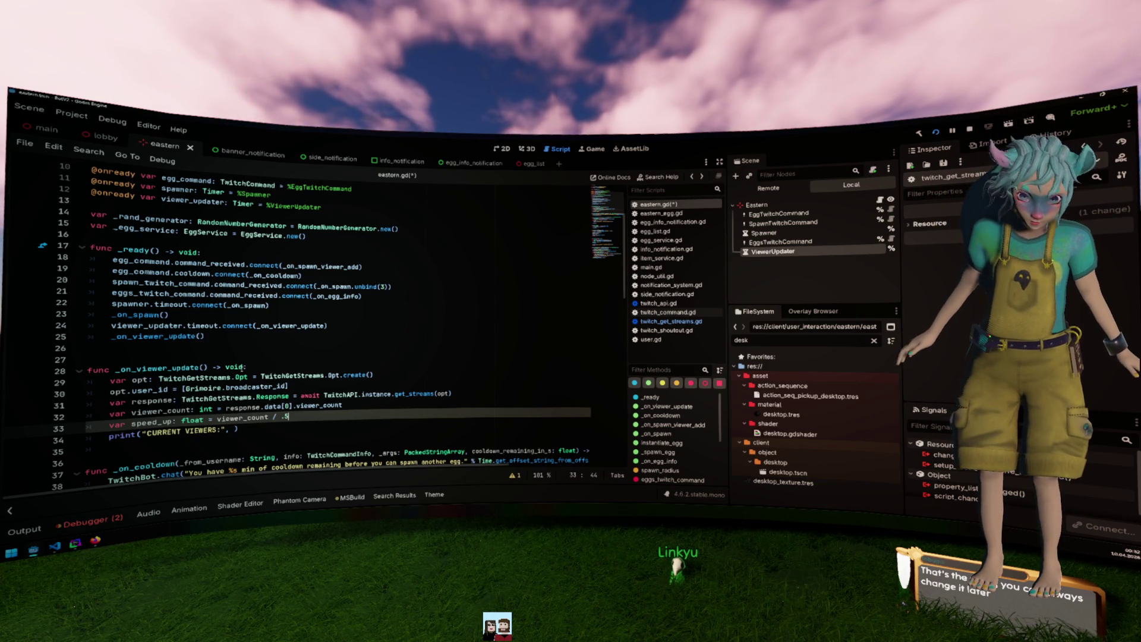
pyautogui.press('Return')
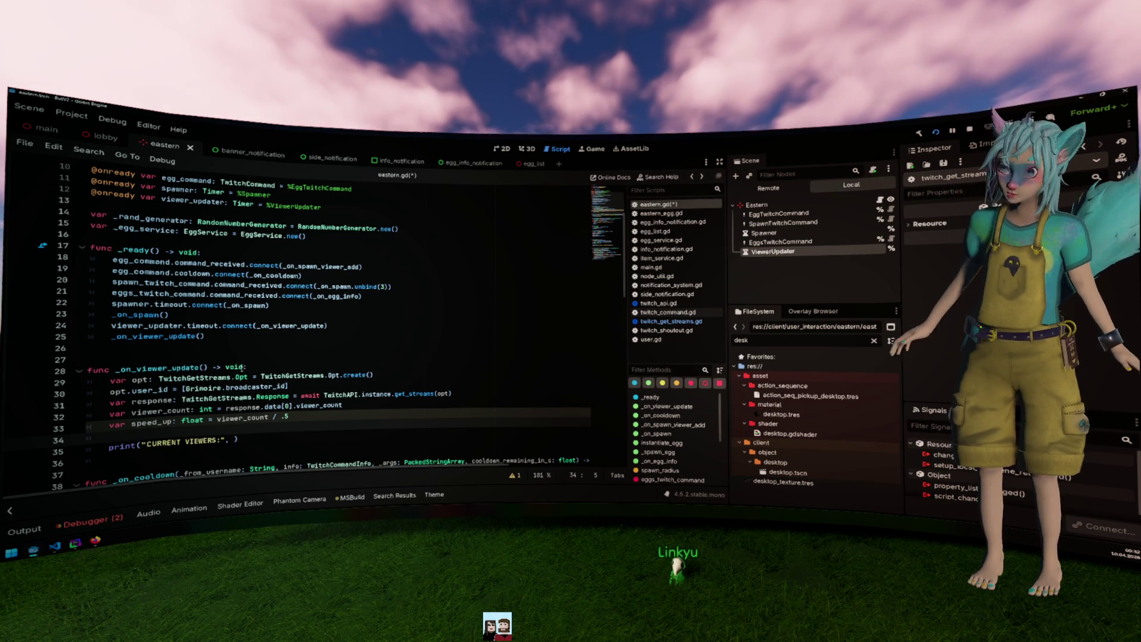
pyautogui.click(215, 418)
# Put 10 at the start of the speed_up formula and declare const _10_MIN = 10 above it.
pyautogui.write('10')
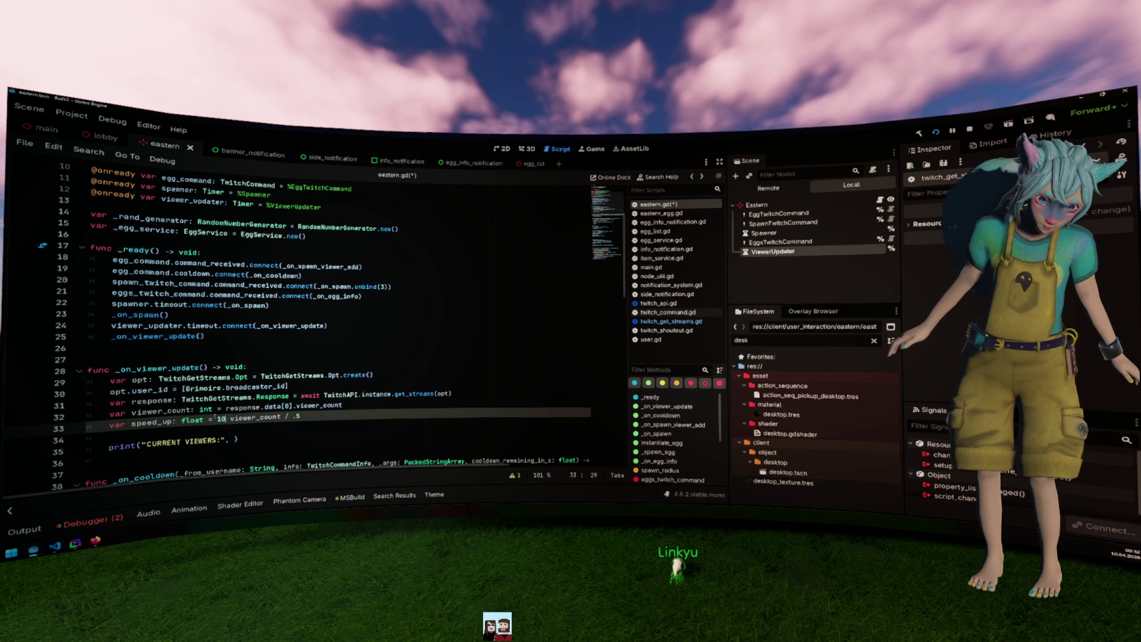
pyautogui.press('Up')
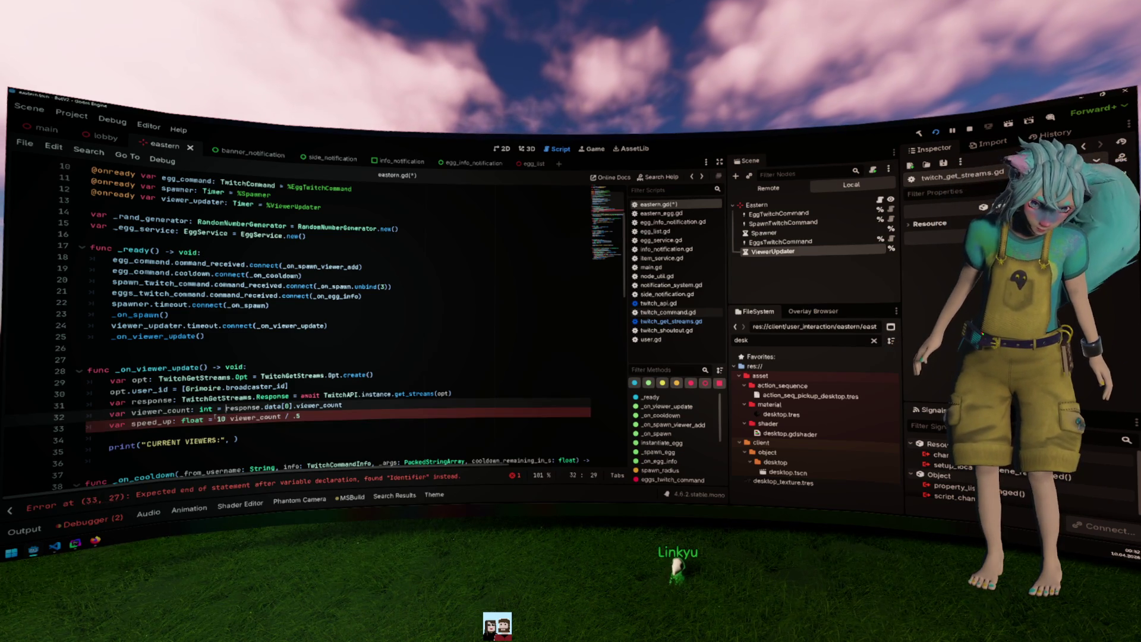
pyautogui.press('End')
pyautogui.press('Return')
pyautogui.write('const')
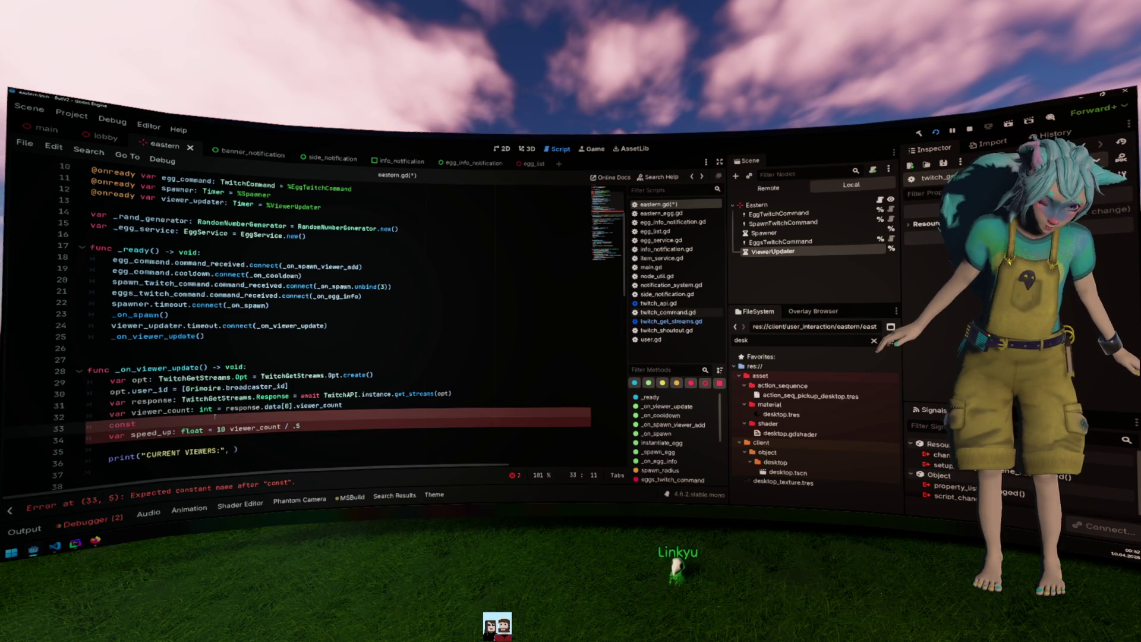
pyautogui.write('min')
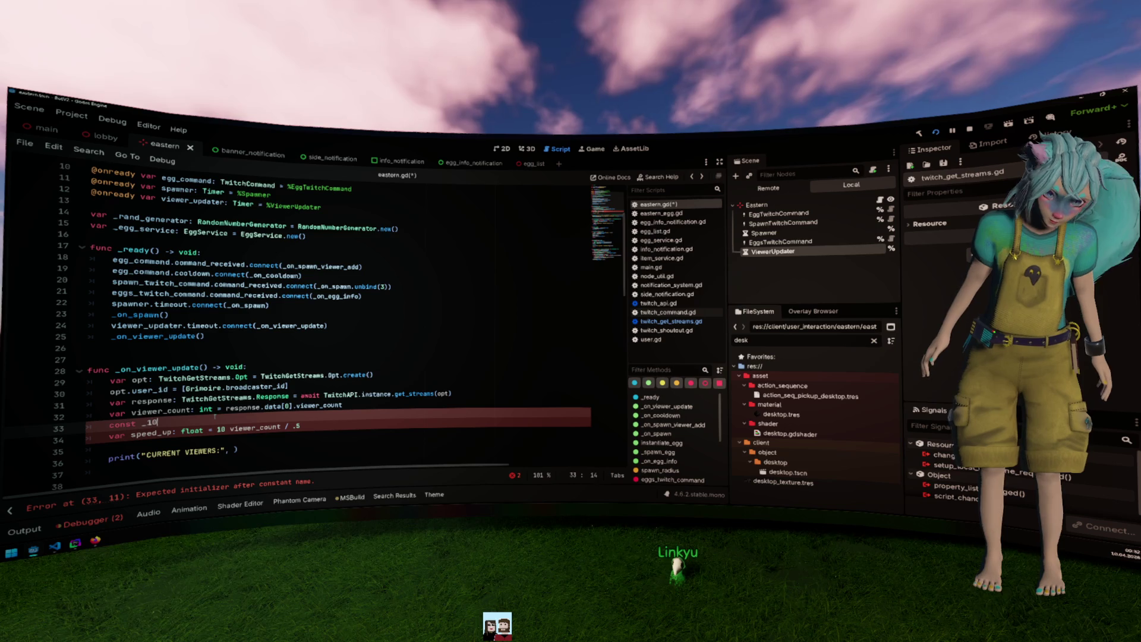
pyautogui.write(' = 10')
# Rewrite the speed_up formula as _10_MIN - viewer_count / 2.
pyautogui.press('Down')
pyautogui.press('Left')
pyautogui.press('Left')
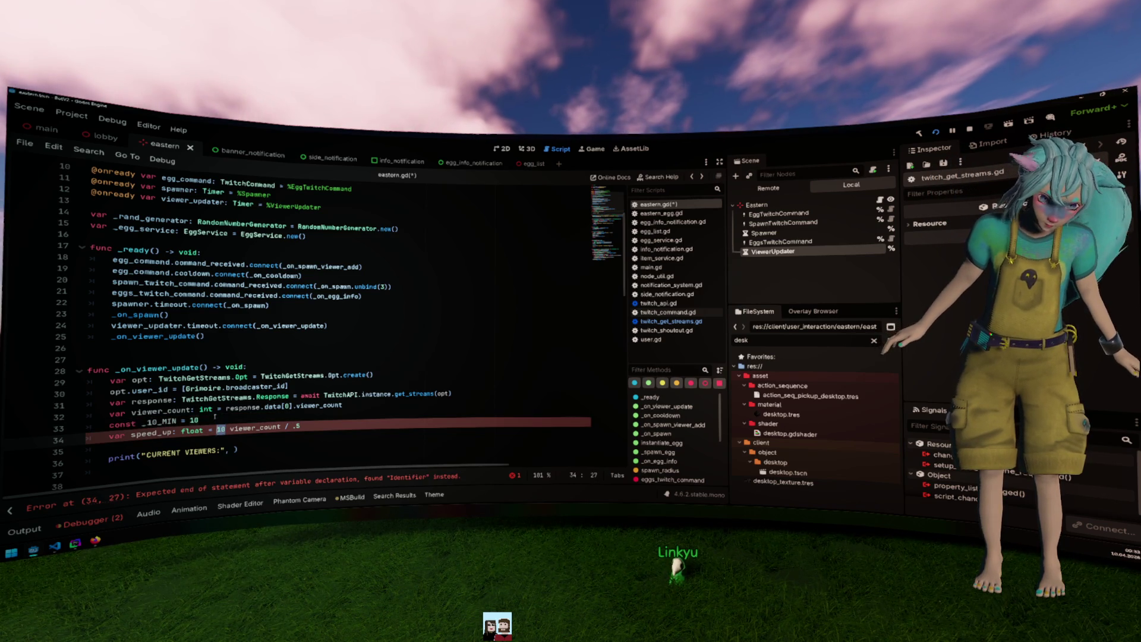
pyautogui.write('_')
pyautogui.press('Right')
pyautogui.press('Right')
pyautogui.press('Return')
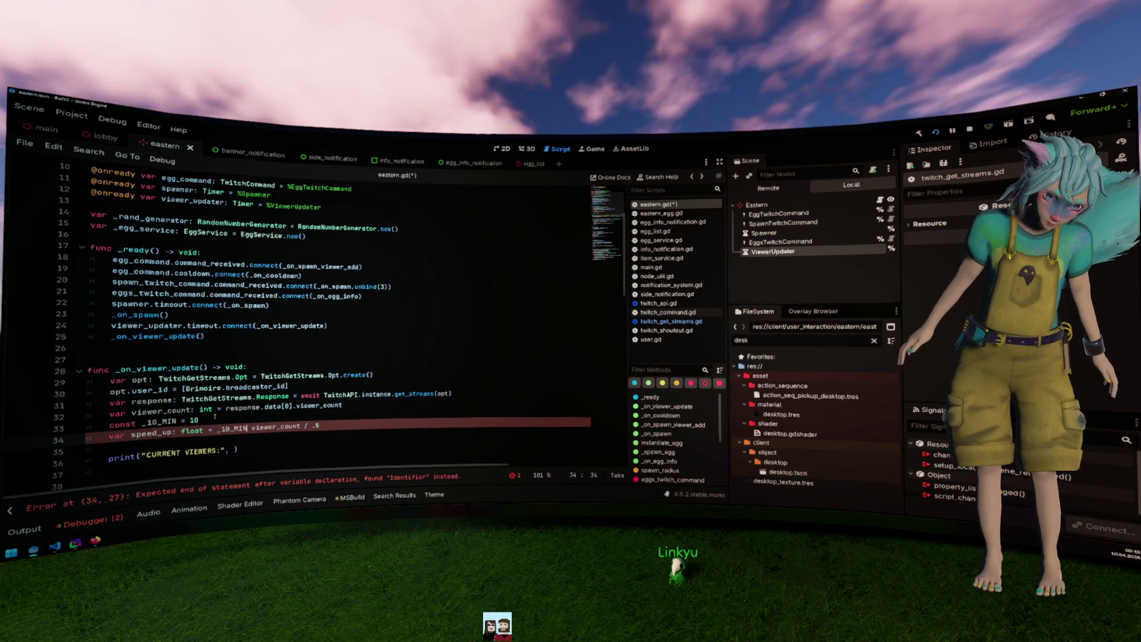
pyautogui.write('-')
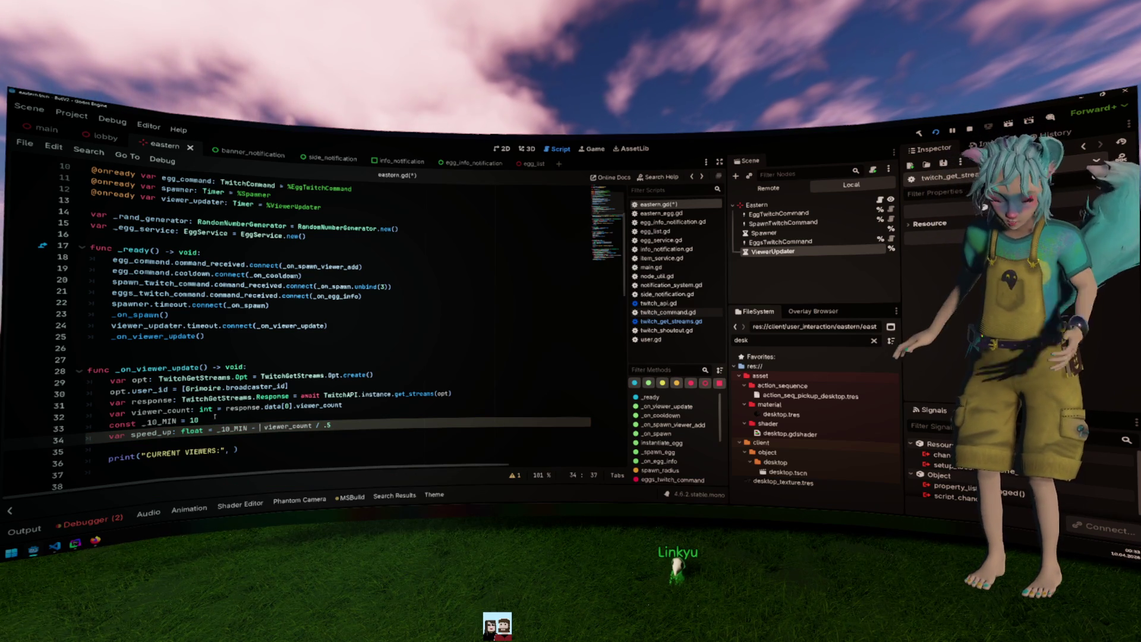
pyautogui.press('Delete')
pyautogui.hotkey('ctrl', 'shift', 'Right')
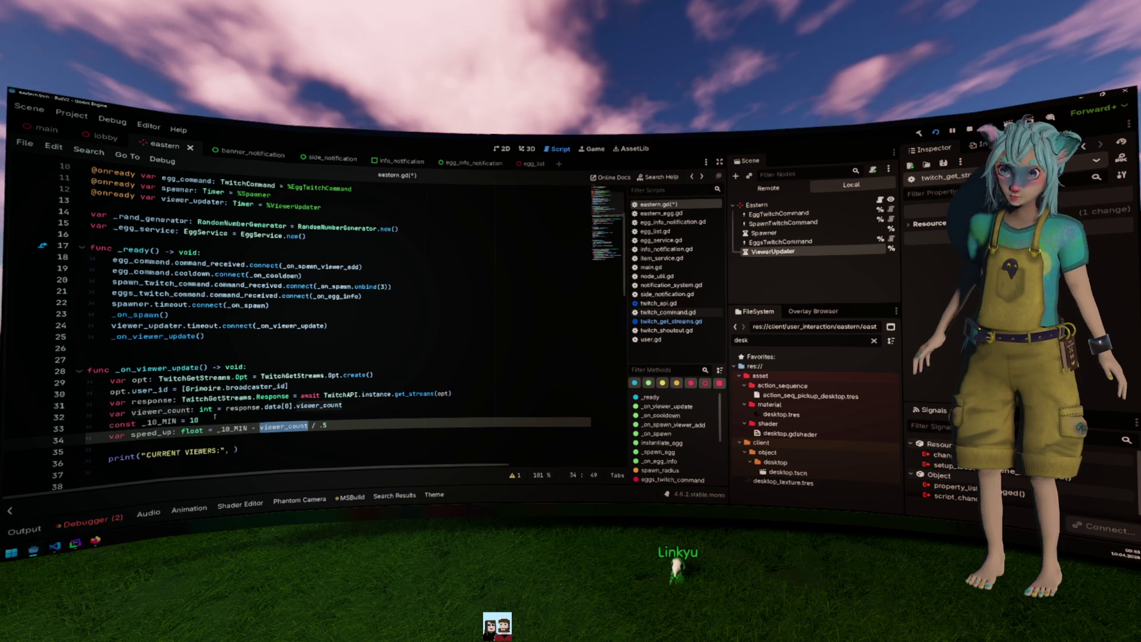
pyautogui.press('Right')
pyautogui.press('Right')
pyautogui.press('Right')
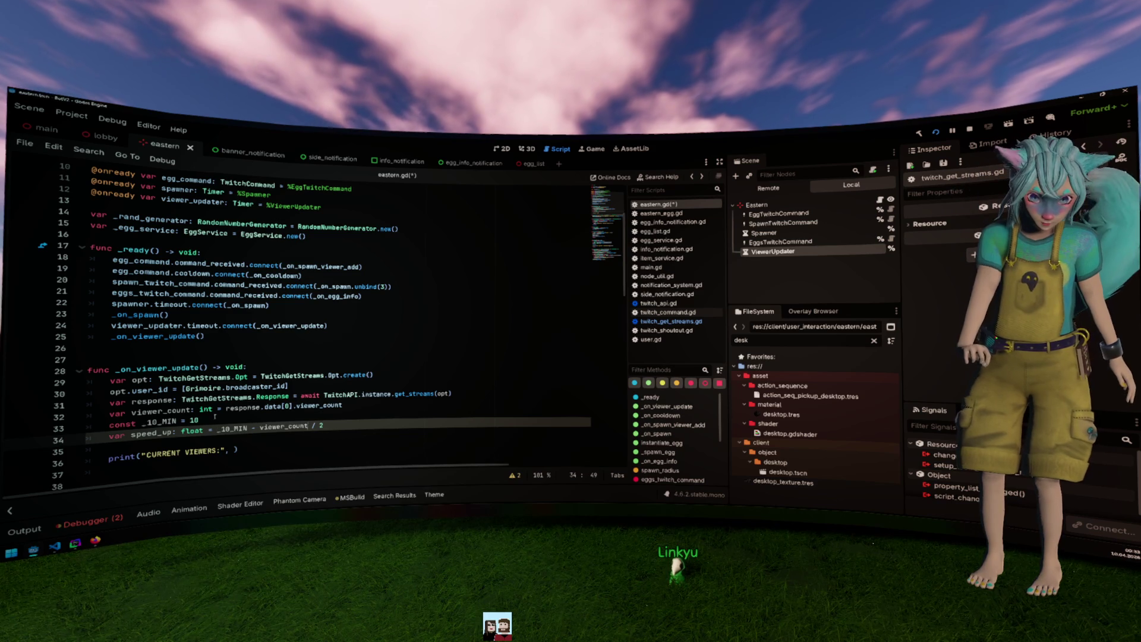
pyautogui.hotkey('ctrl', 'shift', 'Left')
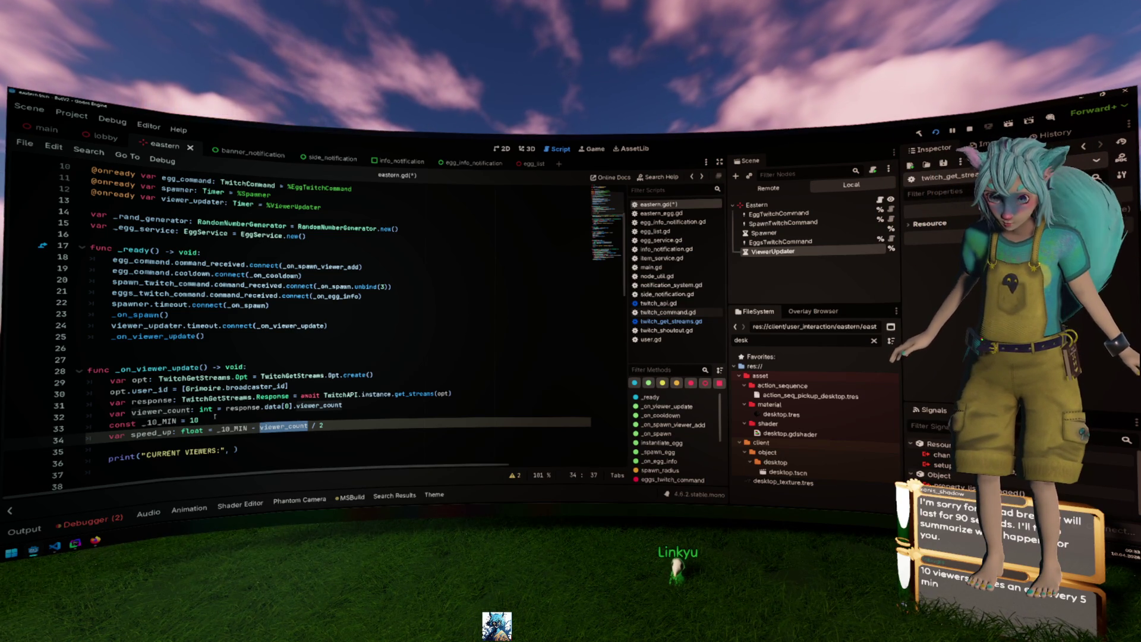
# Add const _3_MIN = 3 and set spawner.wait_time from egg_spawn_wait_time = min(_10_MIN - viewer_count / 2, _3_MIN).
pyautogui.write('const _3_MIN = 3 var egg_spawn_wait_time: float = min(_10_MIN - viewer_count / 2, _3_MIN) spawner.wait_time = egg_spawn_wait_time')
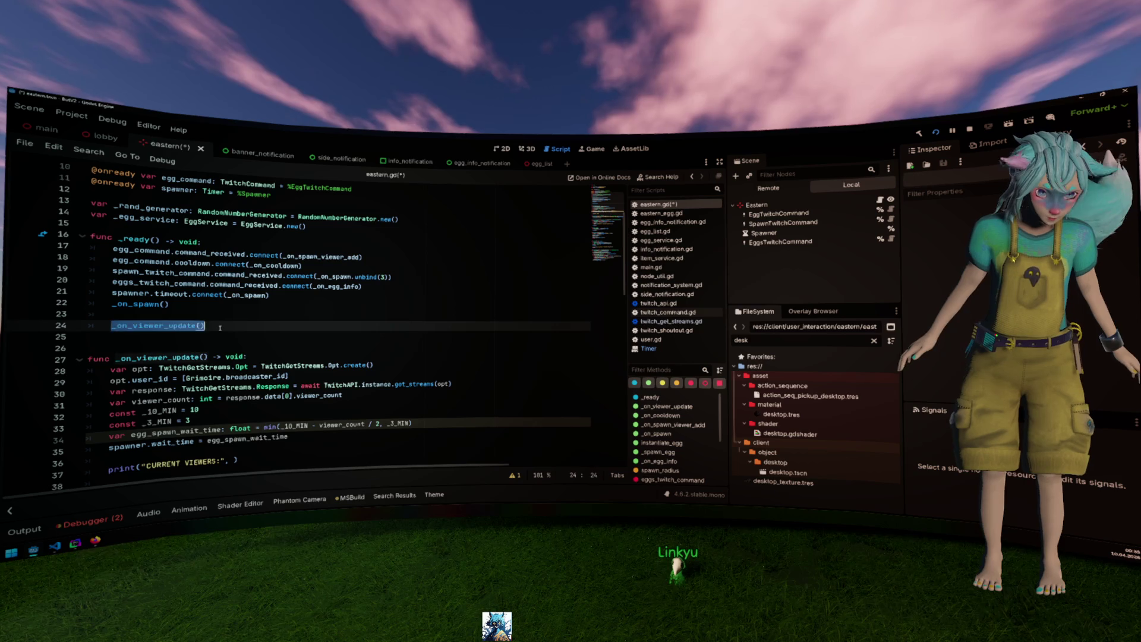
# Delete the _on_viewer_update() call in _ready and rename that function _update_spawn_interval.
pyautogui.hotkey('ctrl', 'shift', 'k')
pyautogui.hotkey('ctrl', 'shift', 'k')
pyautogui.press('Down')
pyautogui.press('Down')
pyautogui.press('Down')
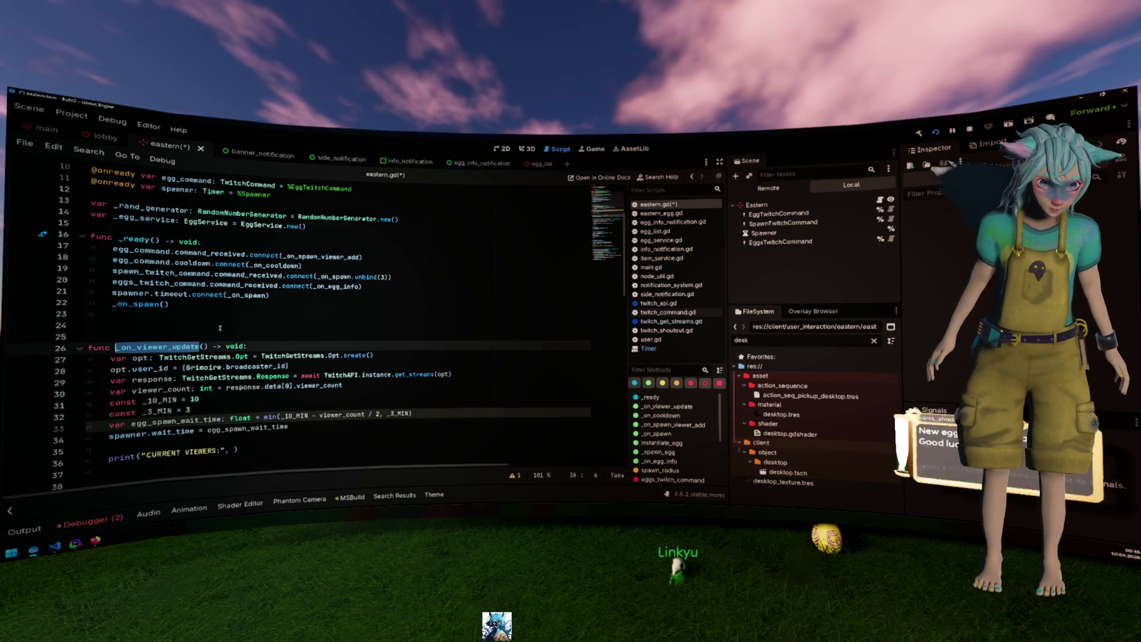
pyautogui.write('_update_e')
pyautogui.press('BackSpace')
pyautogui.write('spawn_i')
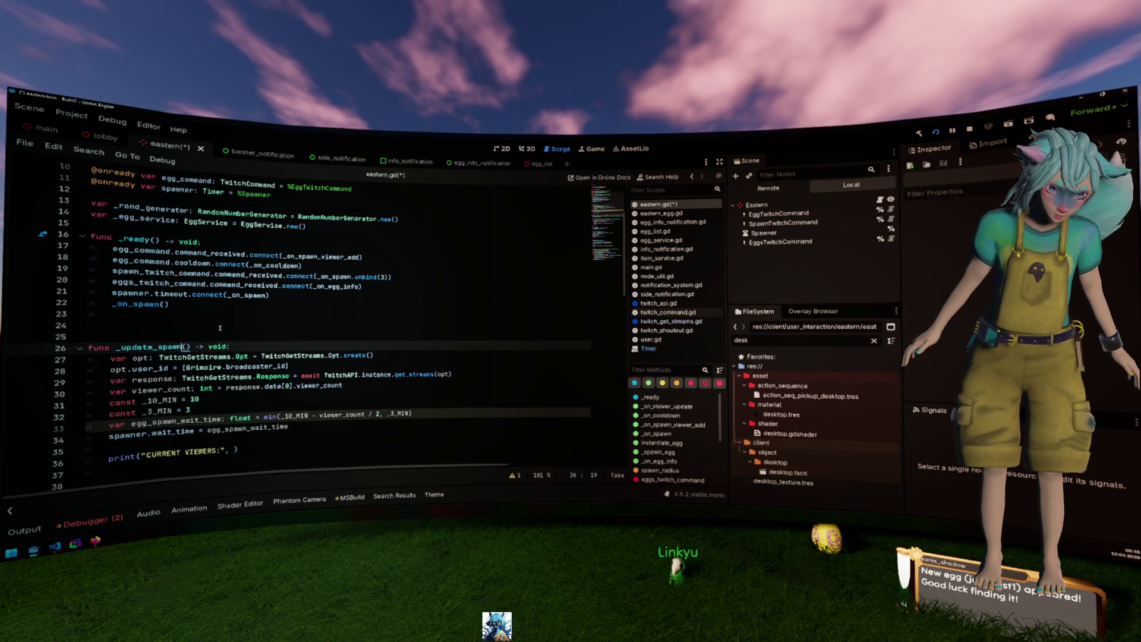
pyautogui.write('nterval')
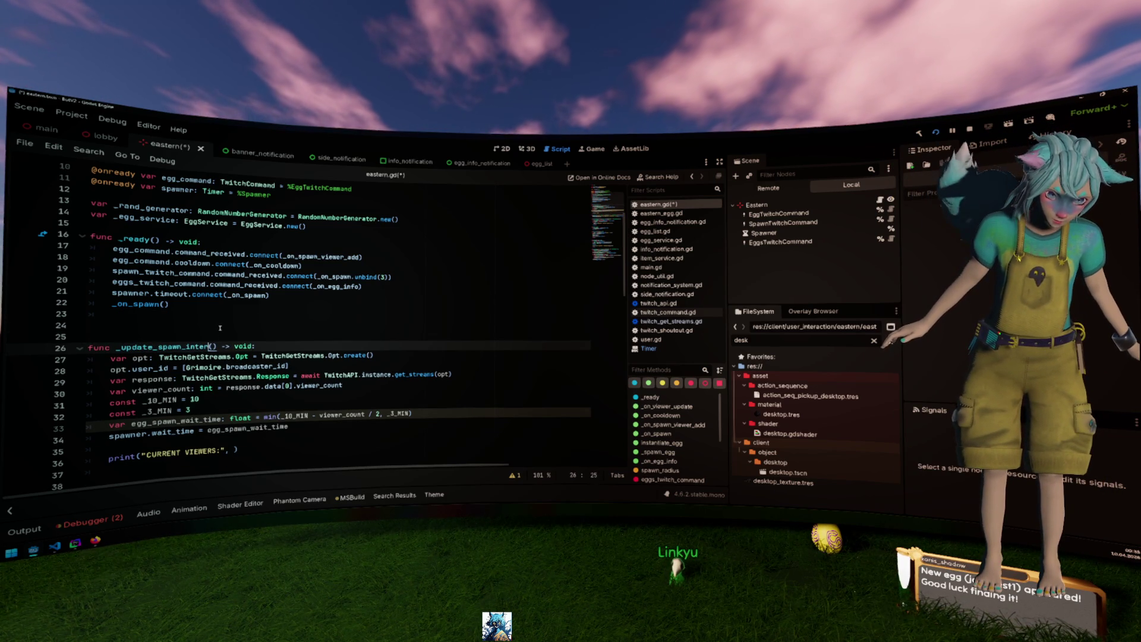
pyautogui.hotkey('ctrl', 'shift', 'Left')
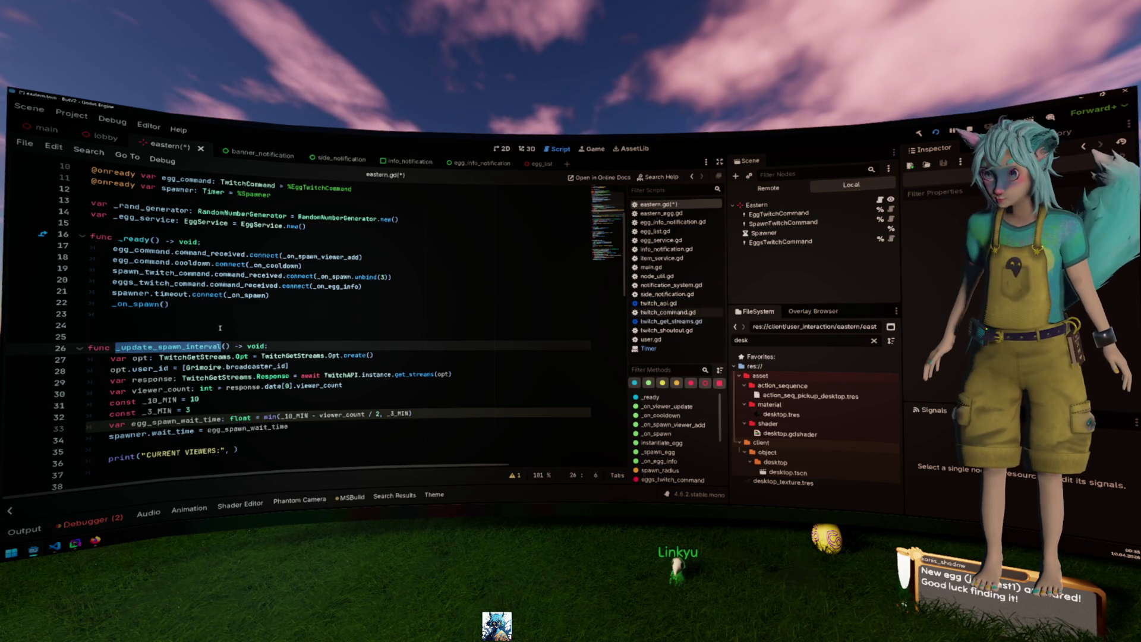
# Leave a single blank line above the _update_spawn_interval function.
pyautogui.click(190, 336)
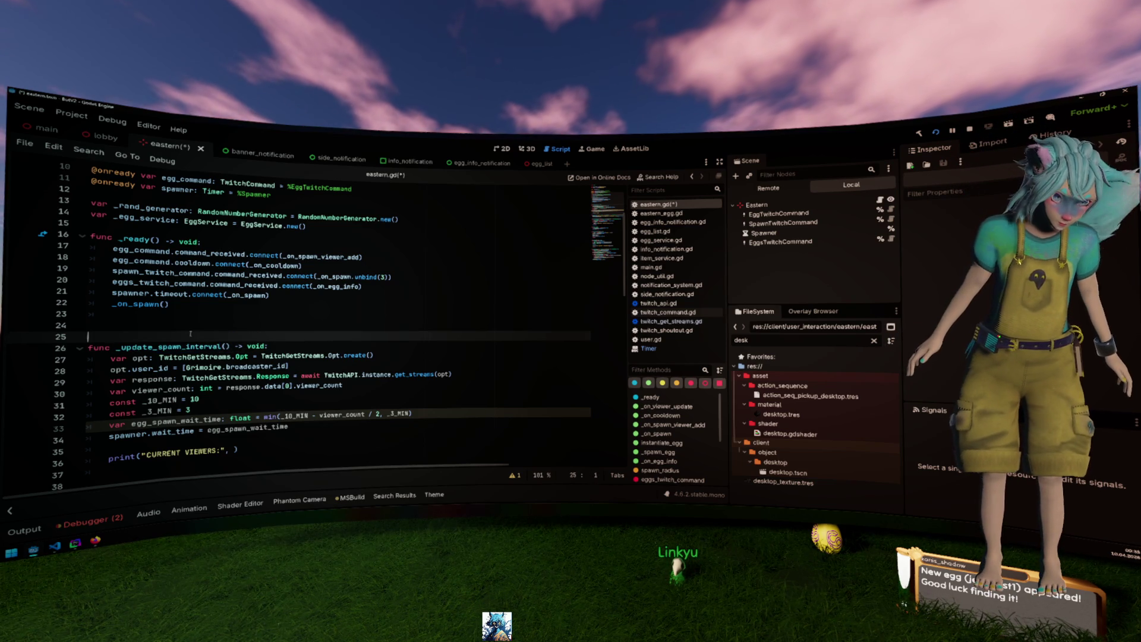
pyautogui.press('BackSpace')
pyautogui.press('BackSpace')
pyautogui.press('BackSpace')
pyautogui.press('Return')
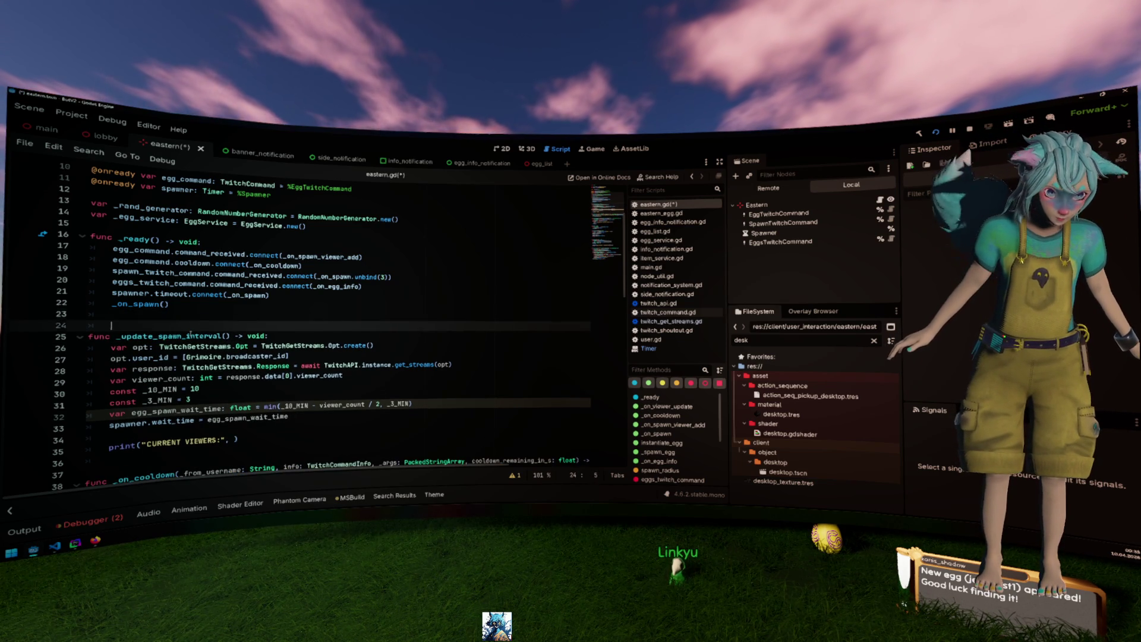
pyautogui.scroll(-10, 196, 343)
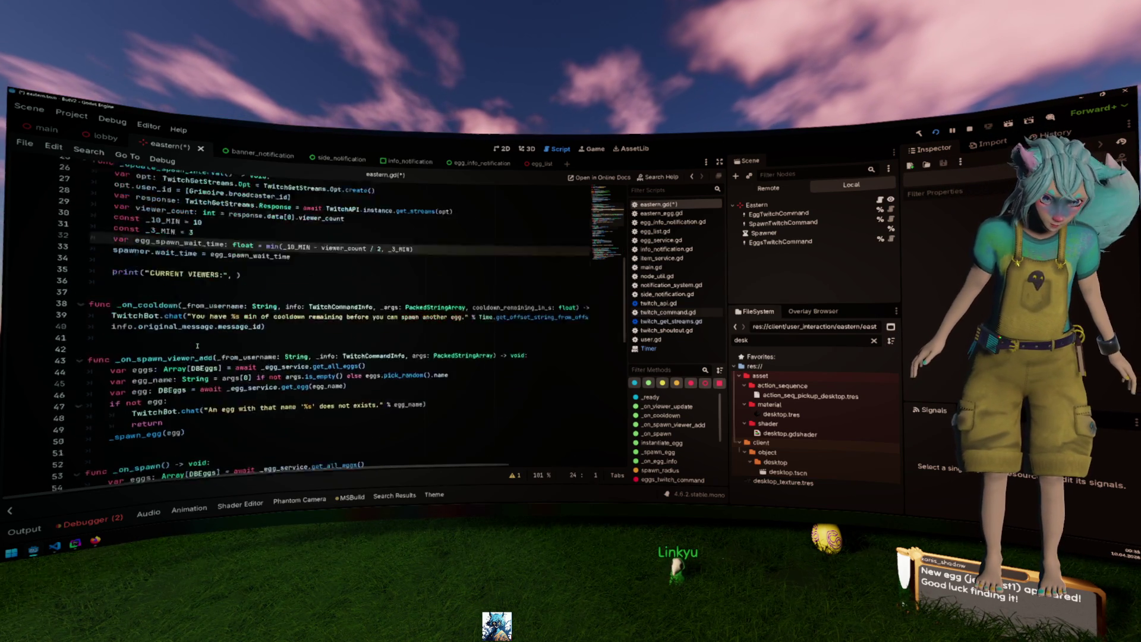
# Add an _update_spawn_interval() call right after _spawn_egg(egg) in _on_spawn.
pyautogui.click(196, 347)
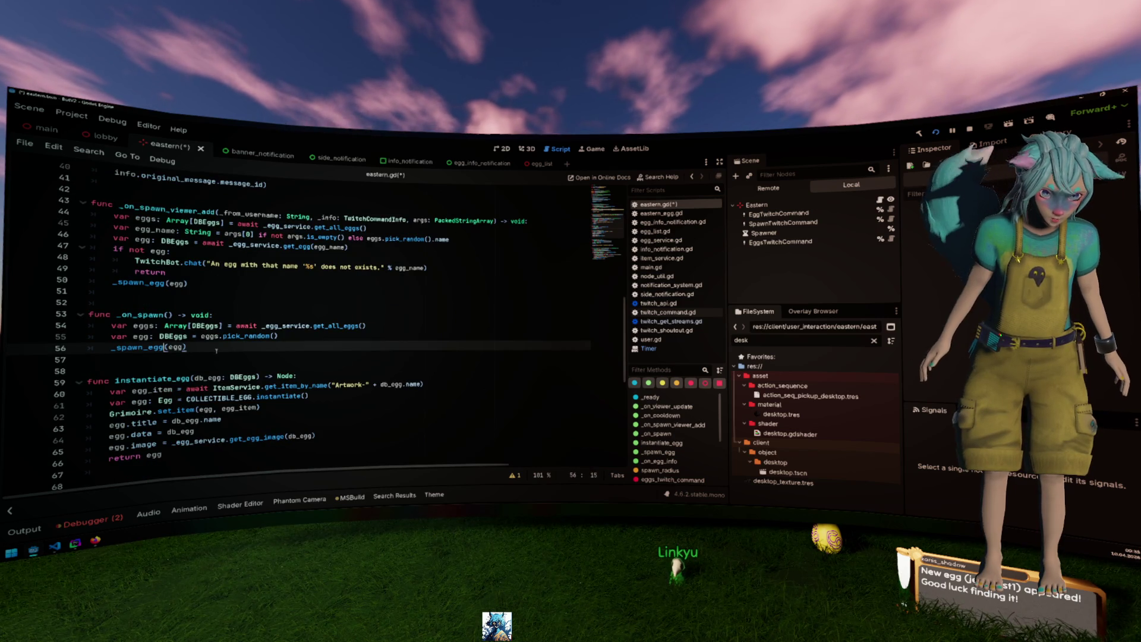
pyautogui.press('Return')
pyautogui.write('_update_spawn_interval(')
pyautogui.press('Escape')
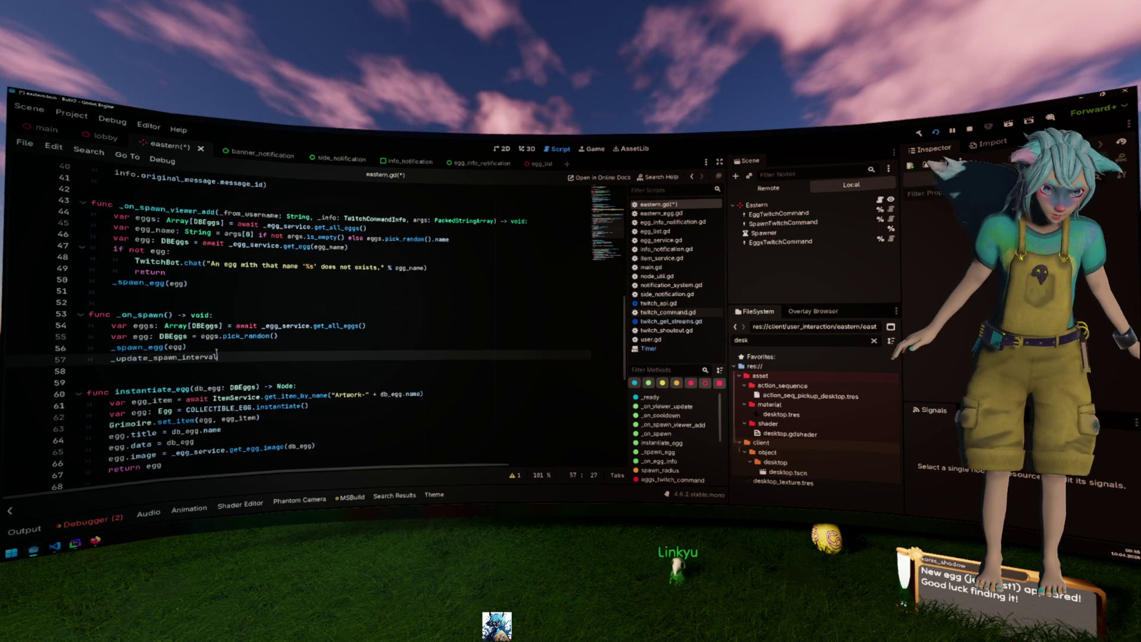
pyautogui.click(216, 352)
pyautogui.scroll(6, 216, 352)
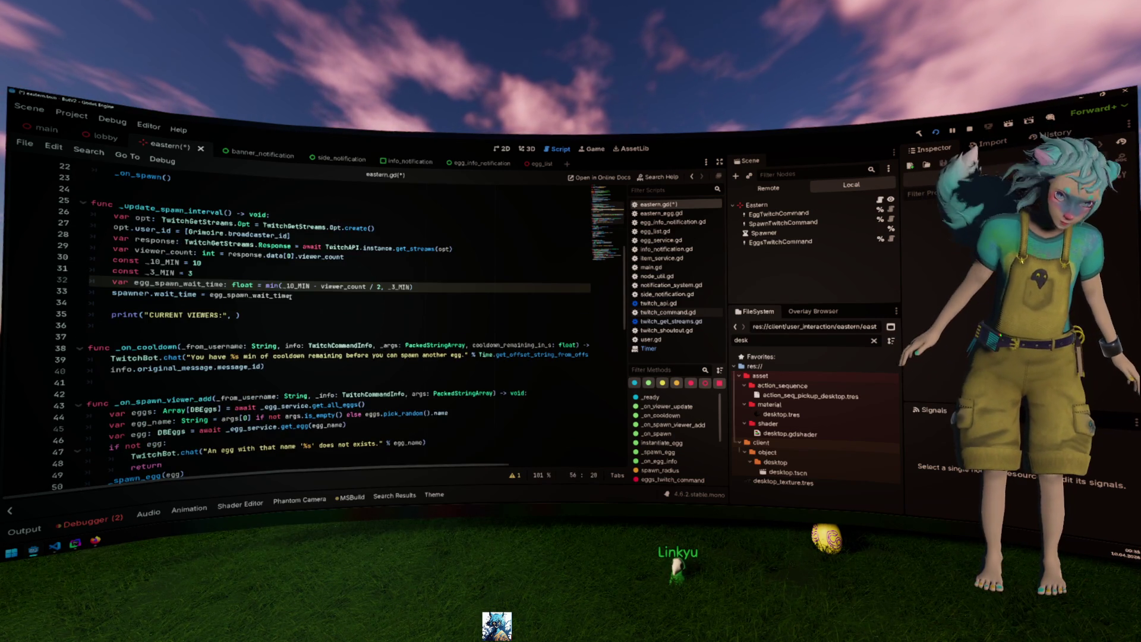
pyautogui.click(351, 258)
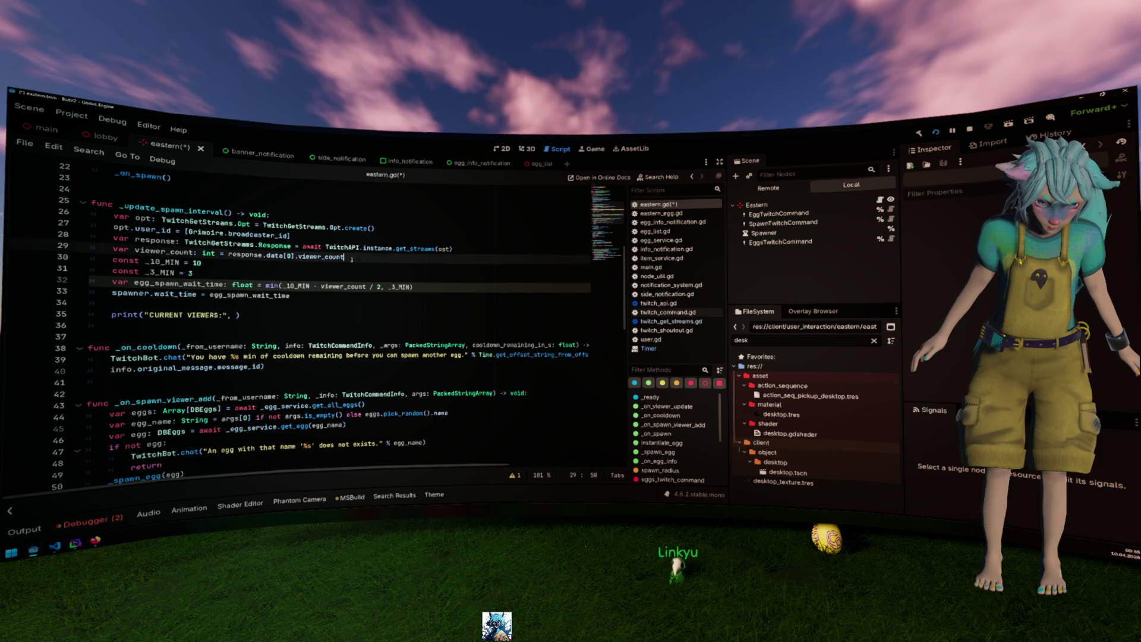
pyautogui.click(396, 275)
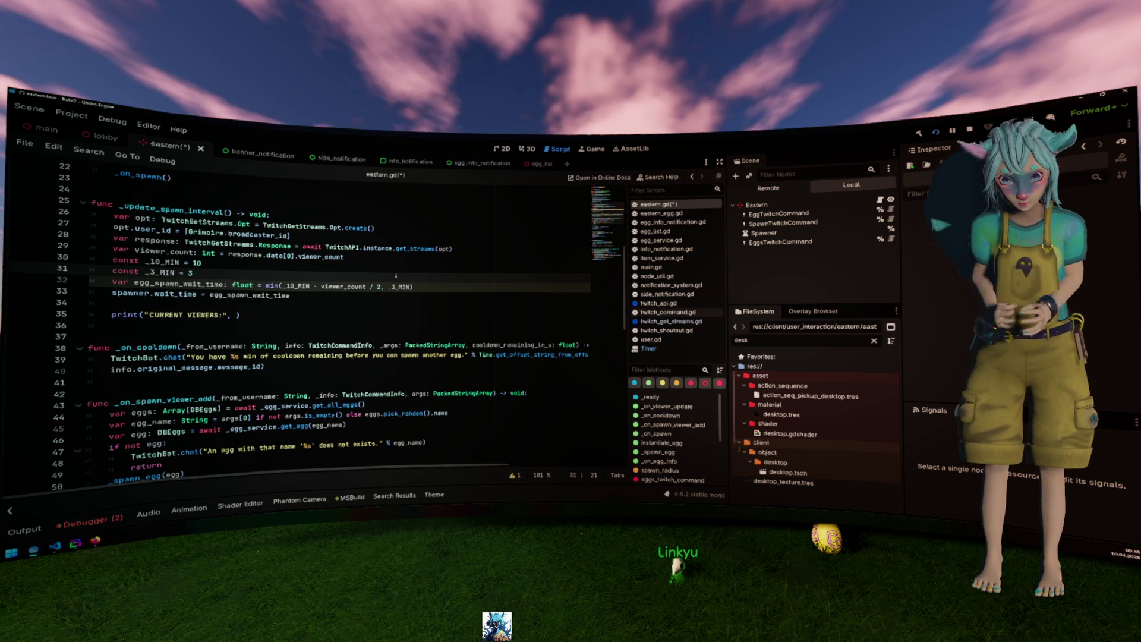
# Change the wait-time formula to use viewer_count * 0.5, then save eastern.gd.
pyautogui.click(397, 286)
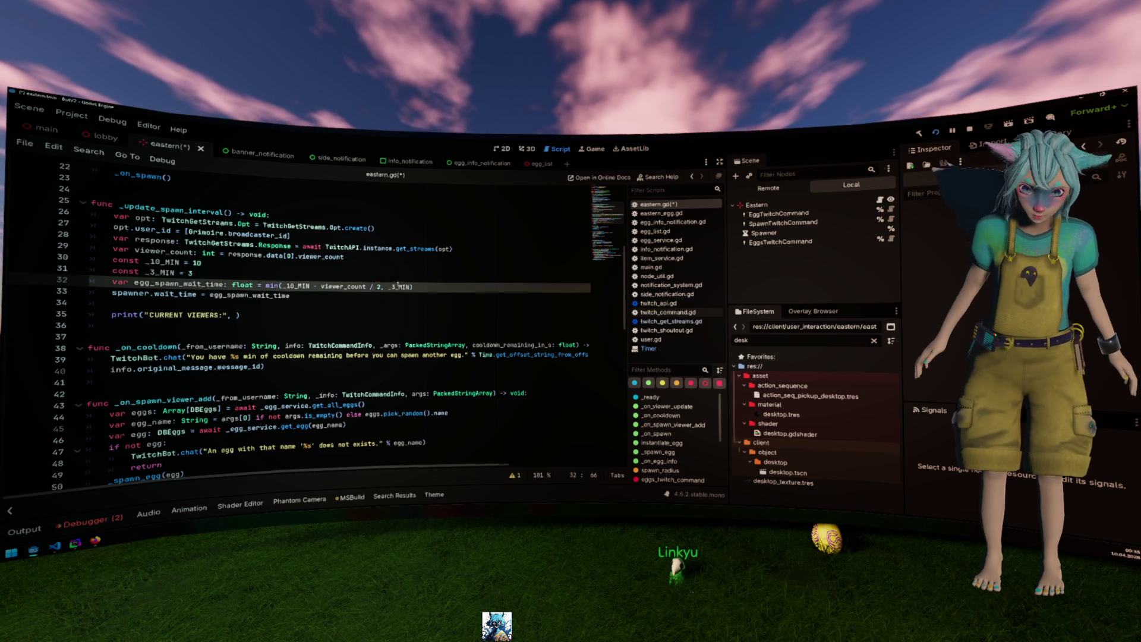
pyautogui.press('BackSpace')
pyautogui.press('BackSpace')
pyautogui.press('BackSpace')
pyautogui.write('* 8')
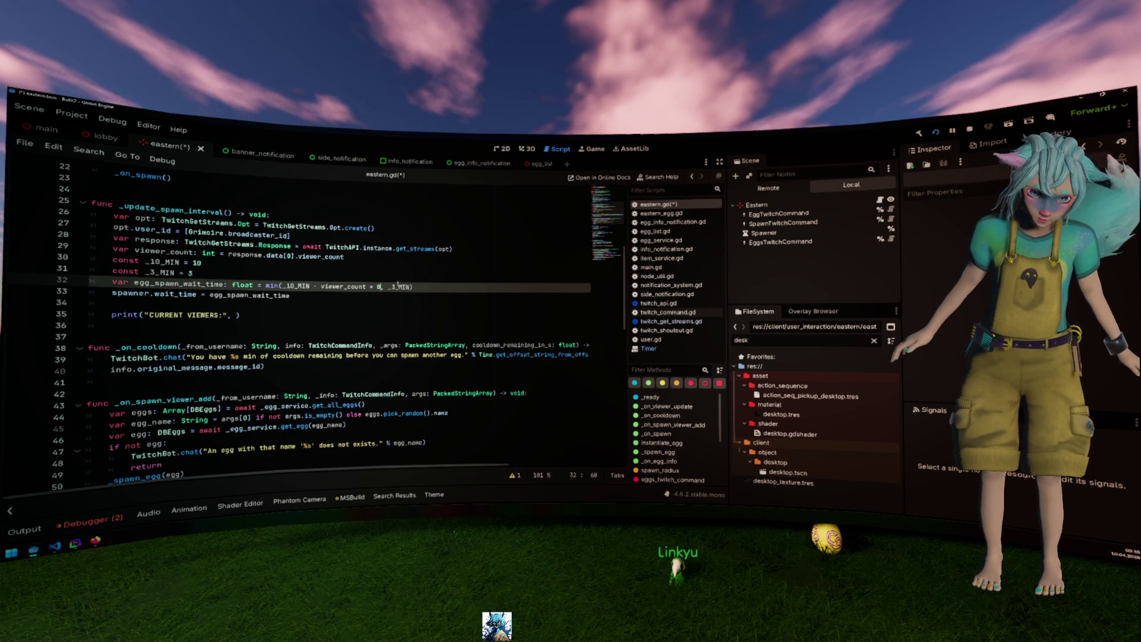
pyautogui.write('.5')
pyautogui.press('Up')
pyautogui.hotkey('ctrl', 's')
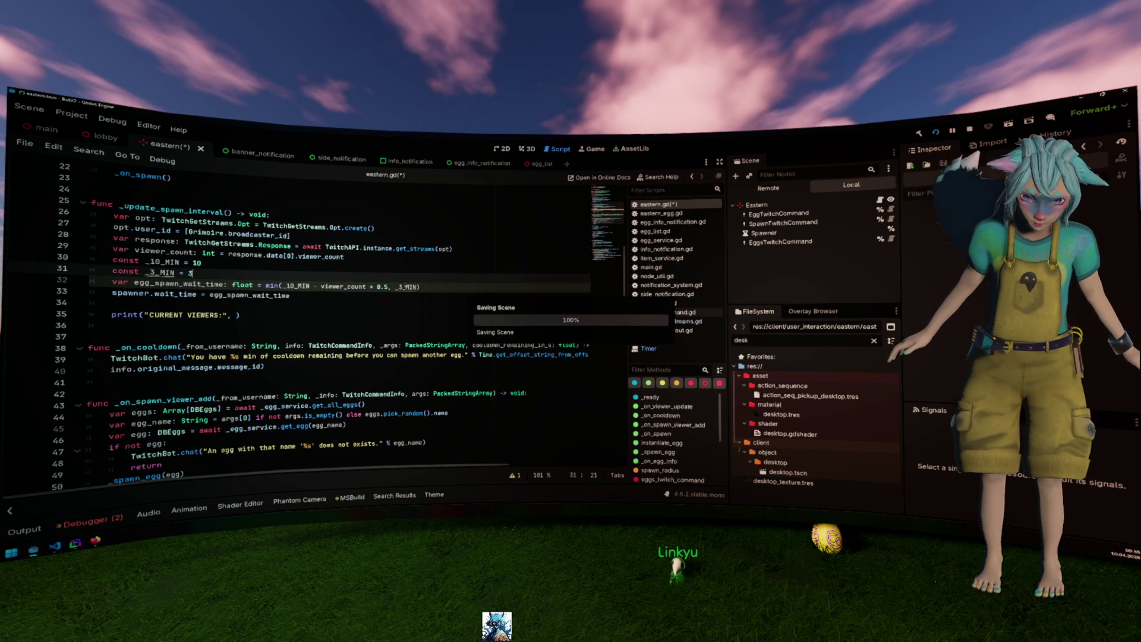
pyautogui.press('Up')
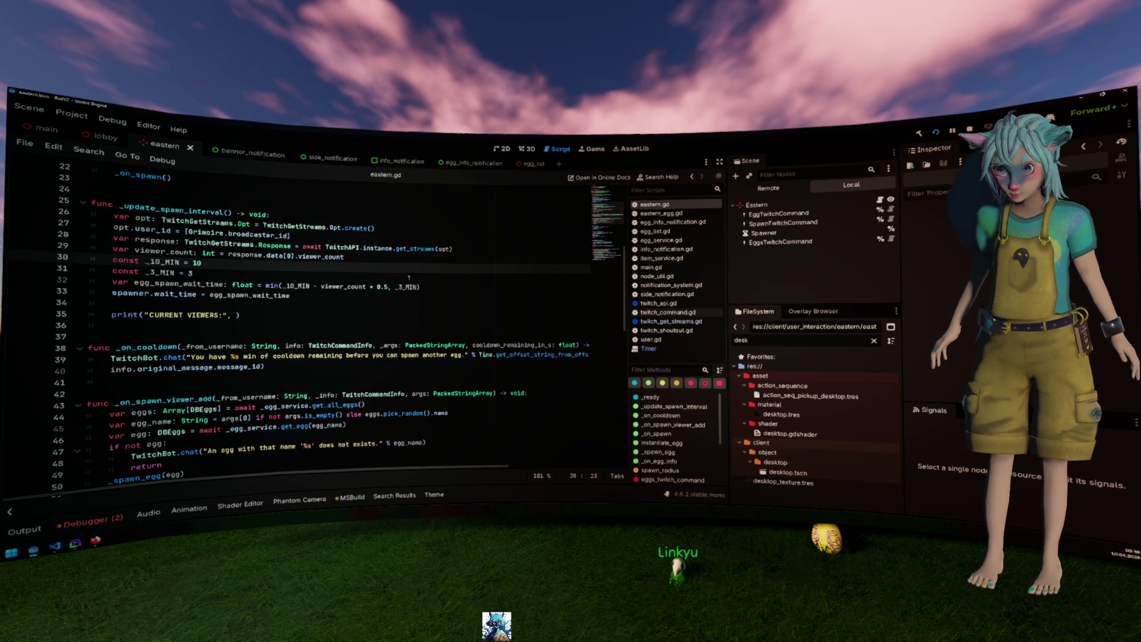
pyautogui.moveTo(113, 303); pyautogui.dragTo(323, 317)
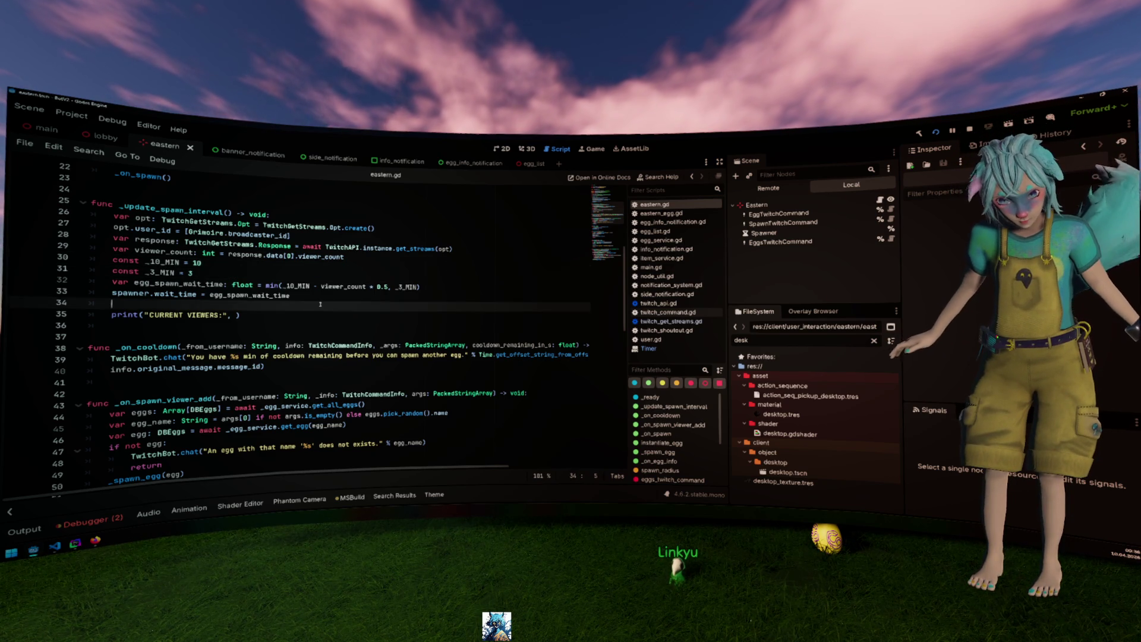
# Delete the print("CURRENT VIEWERS:", ) line, leaving an empty line after spawner.wait_time.
pyautogui.press('BackSpace')
pyautogui.press('BackSpace')
pyautogui.press('BackSpace')
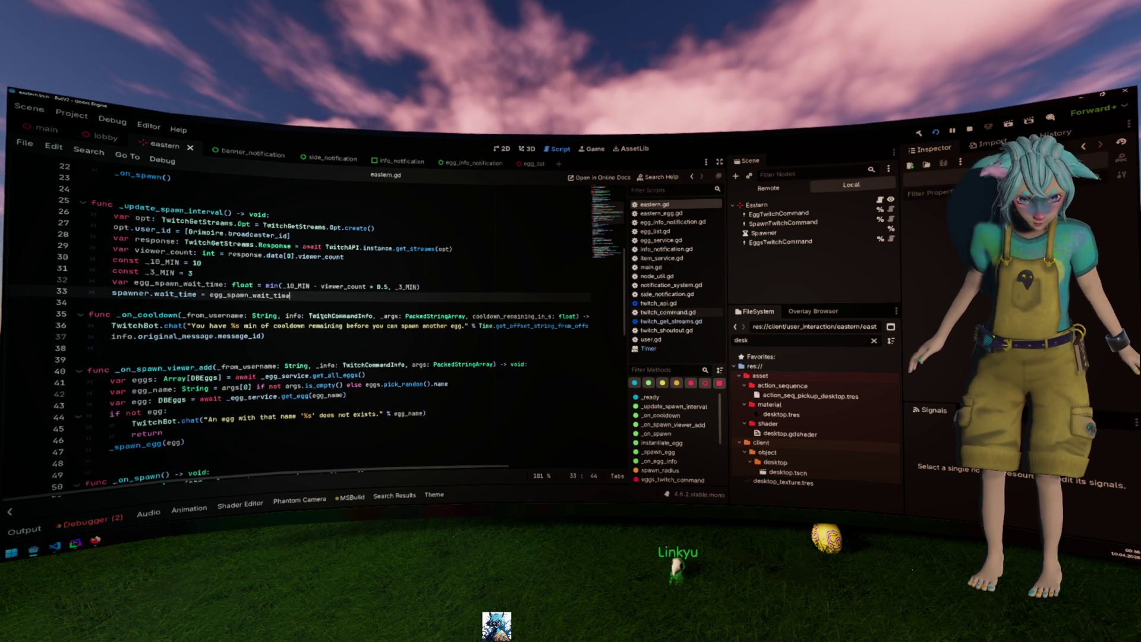
pyautogui.press('Return')
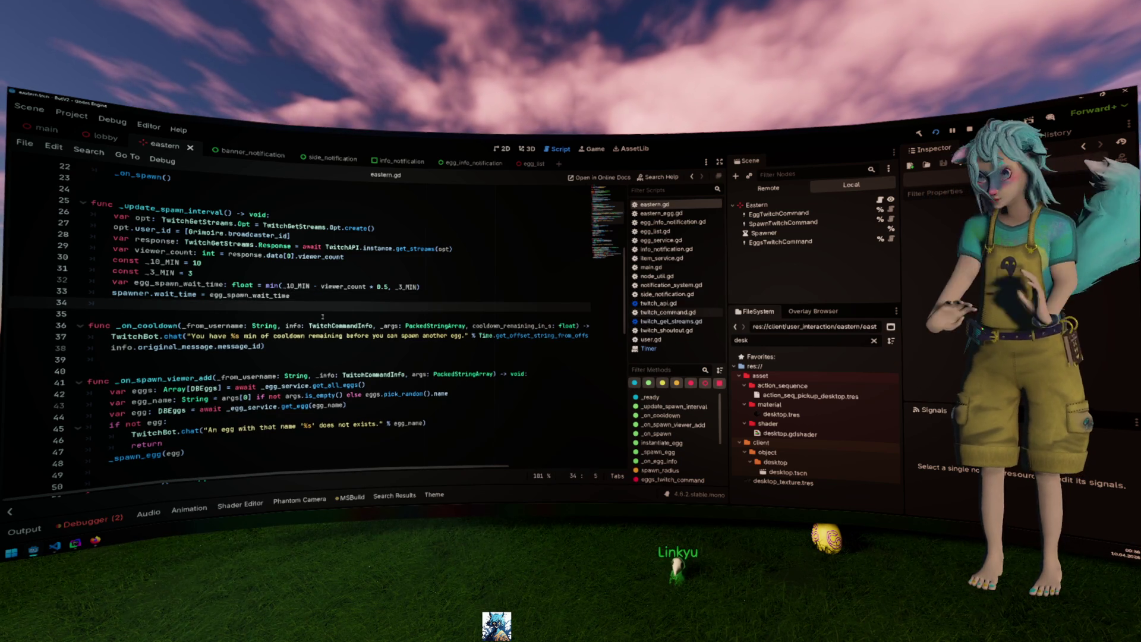
pyautogui.scroll(4, 322, 316)
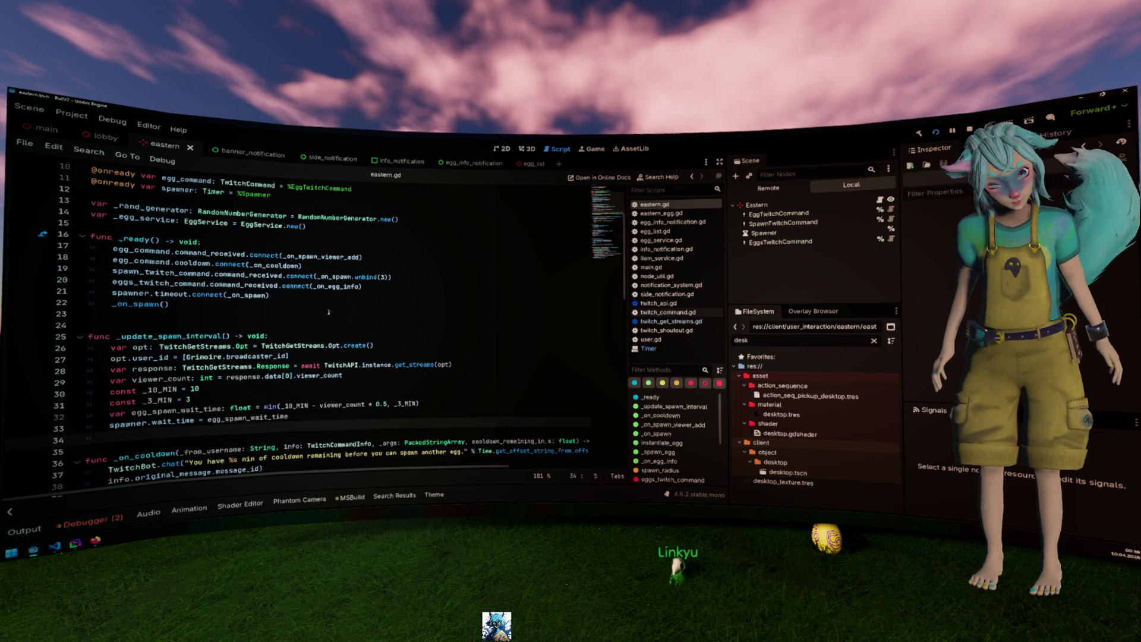
pyautogui.click(357, 406)
pyautogui.press('Down')
pyautogui.press('Return')
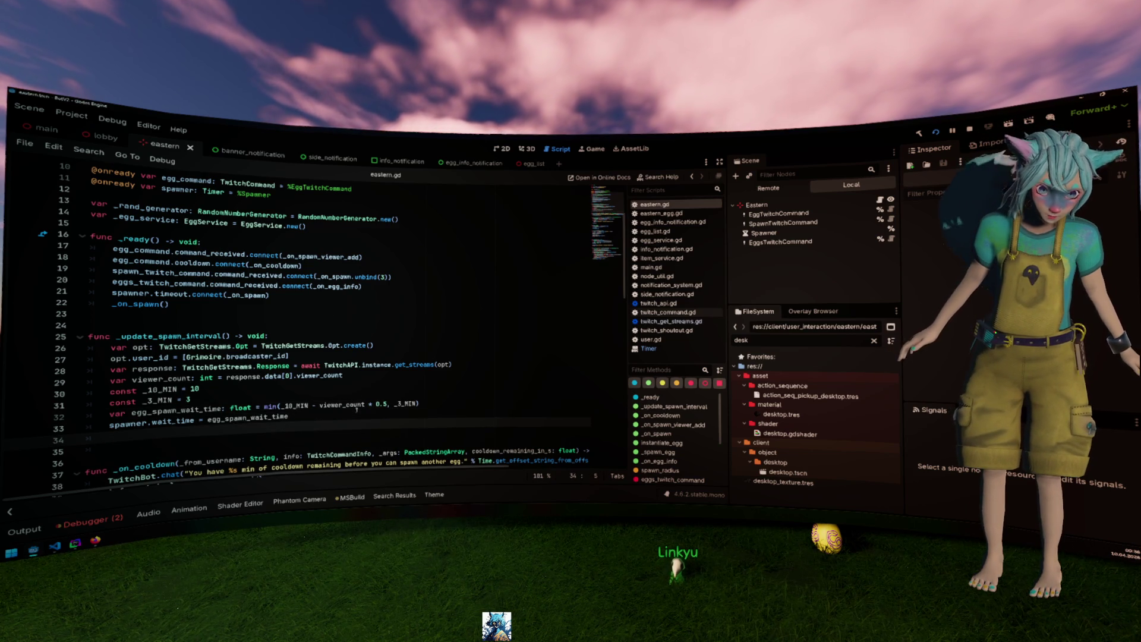
pyautogui.write('_l')
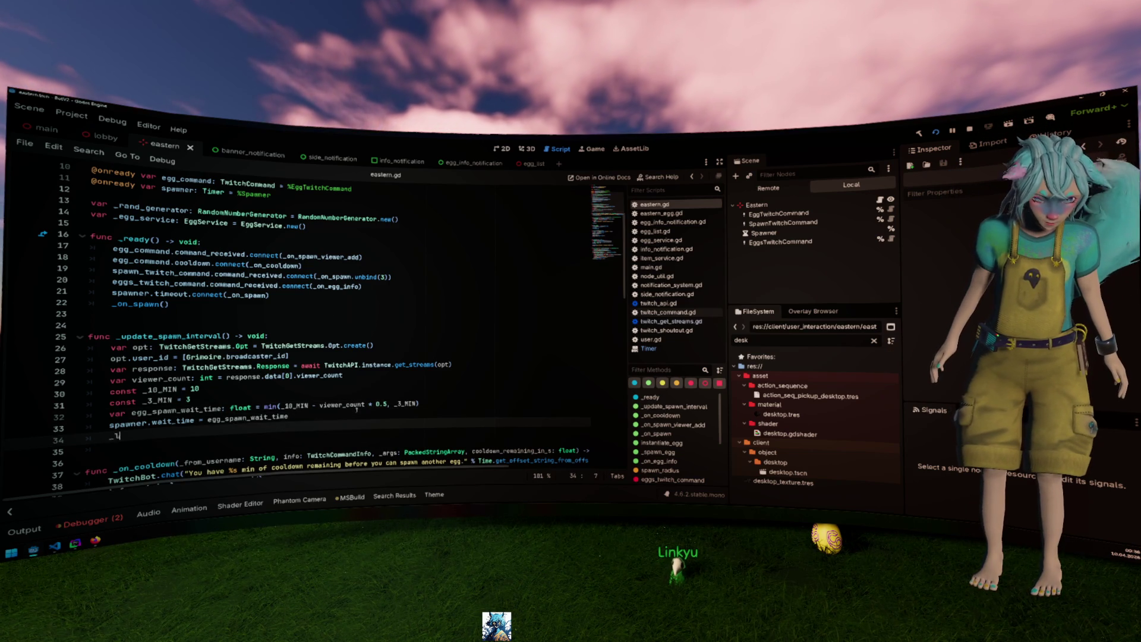
pyautogui.press('BackSpace')
pyautogui.press('BackSpace')
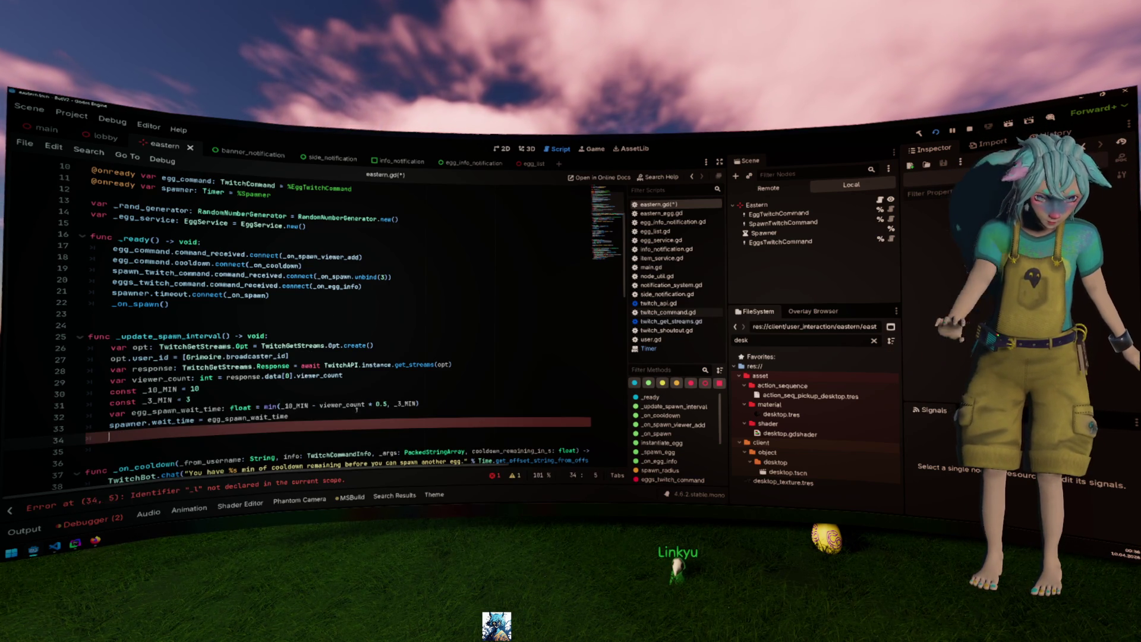
pyautogui.scroll(3, 356, 407)
pyautogui.scroll(1, 356, 411)
pyautogui.click(302, 205)
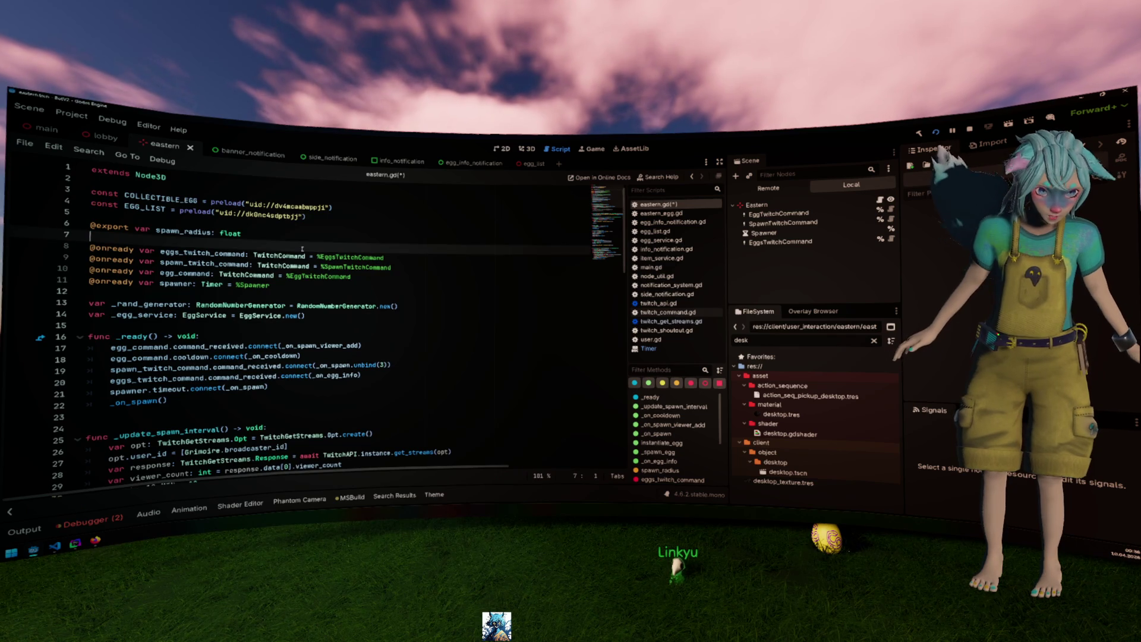
# Add const _log: TwitchLogger = TwitchLogger.new("Eastern", true, true) below the preloaded constants.
pyautogui.press('Return')
pyautogui.press('Return')
pyautogui.write('const _')
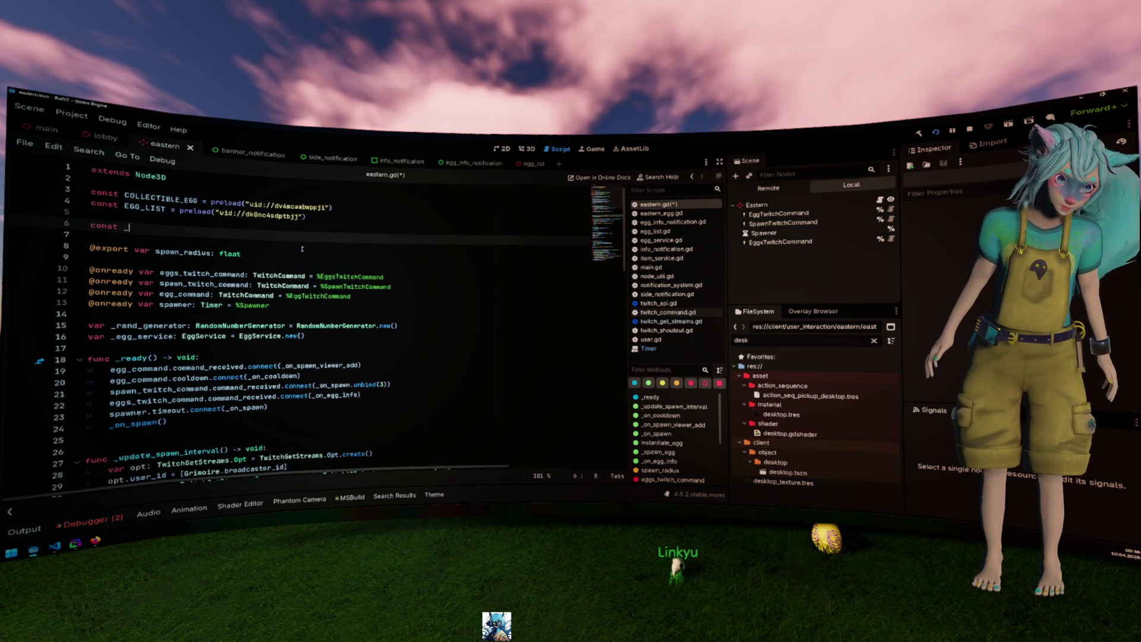
pyautogui.write('log')
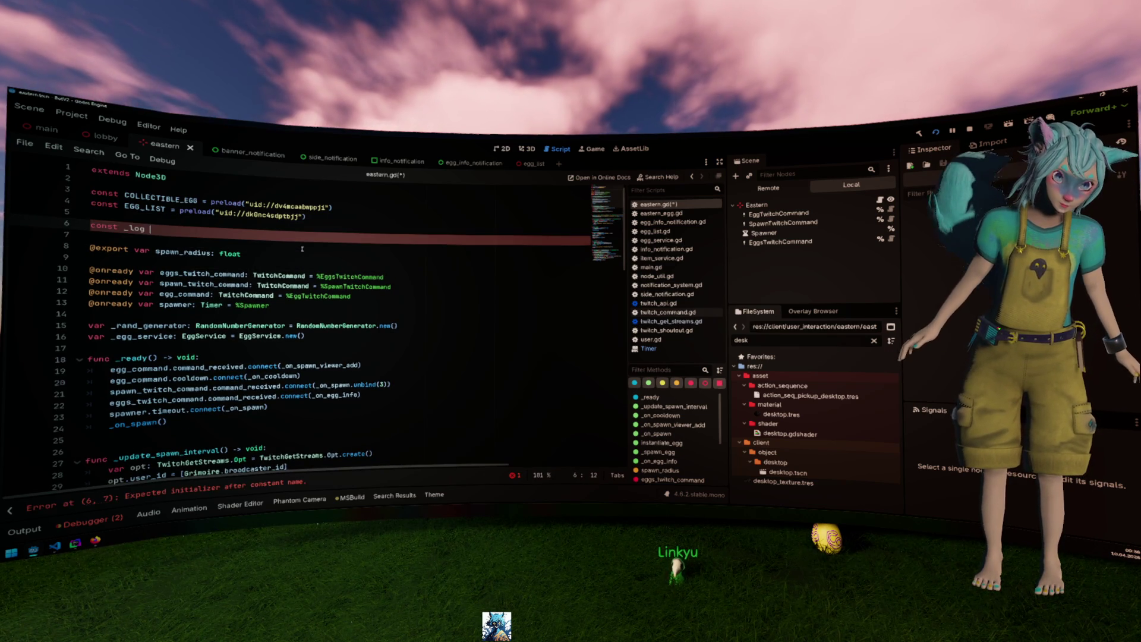
pyautogui.write(': TwitchLogger = Twi')
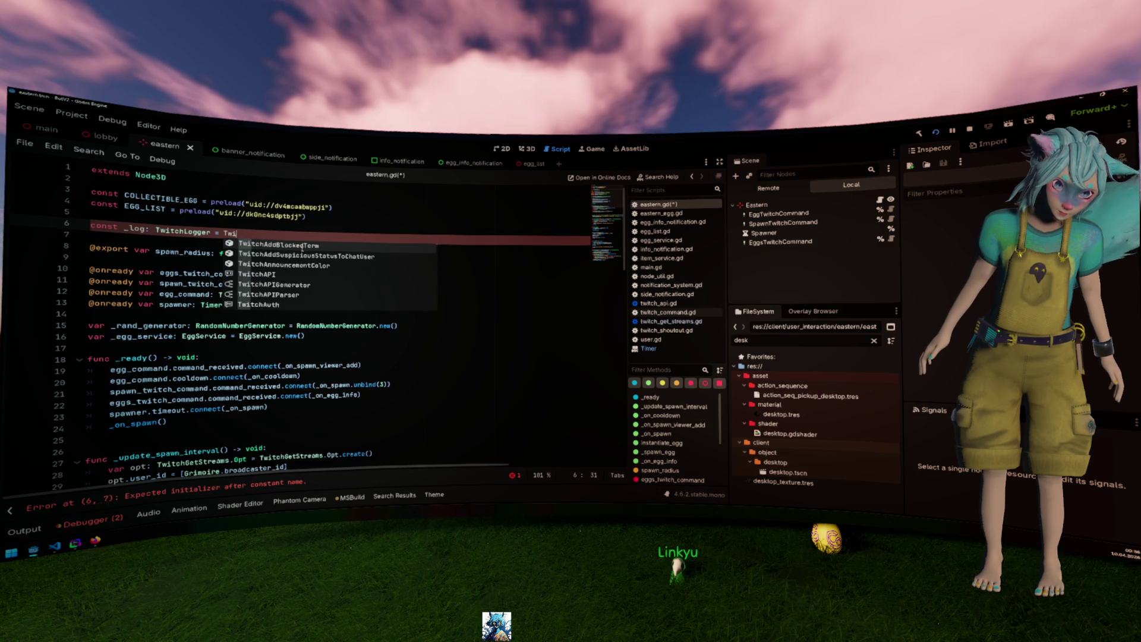
pyautogui.press('Return')
pyautogui.write('.new(')
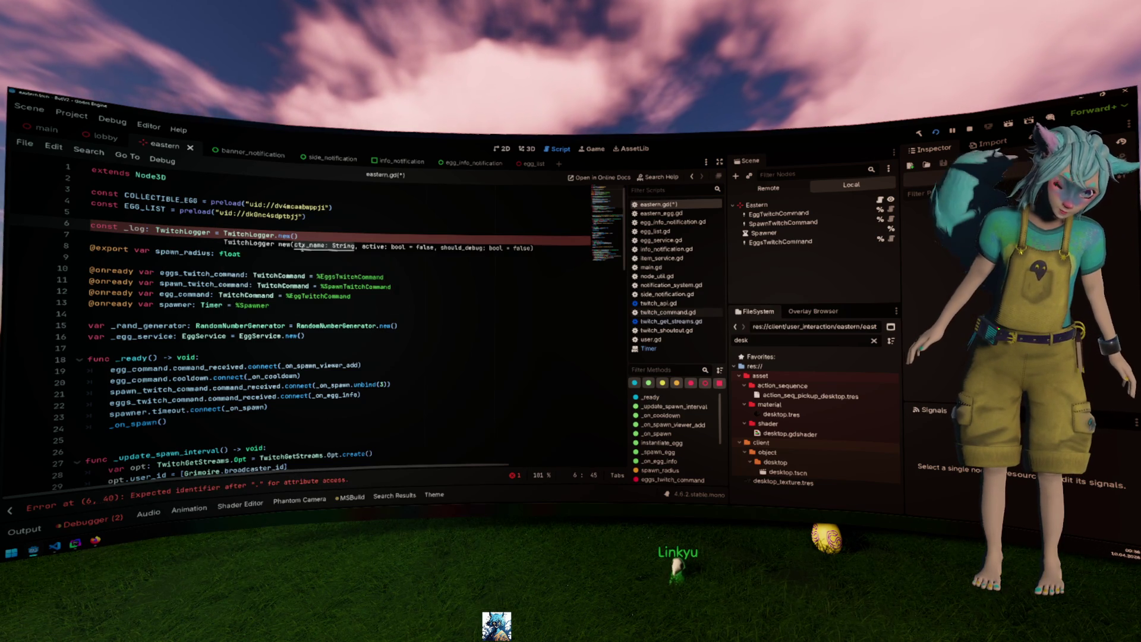
pyautogui.write('"Easter')
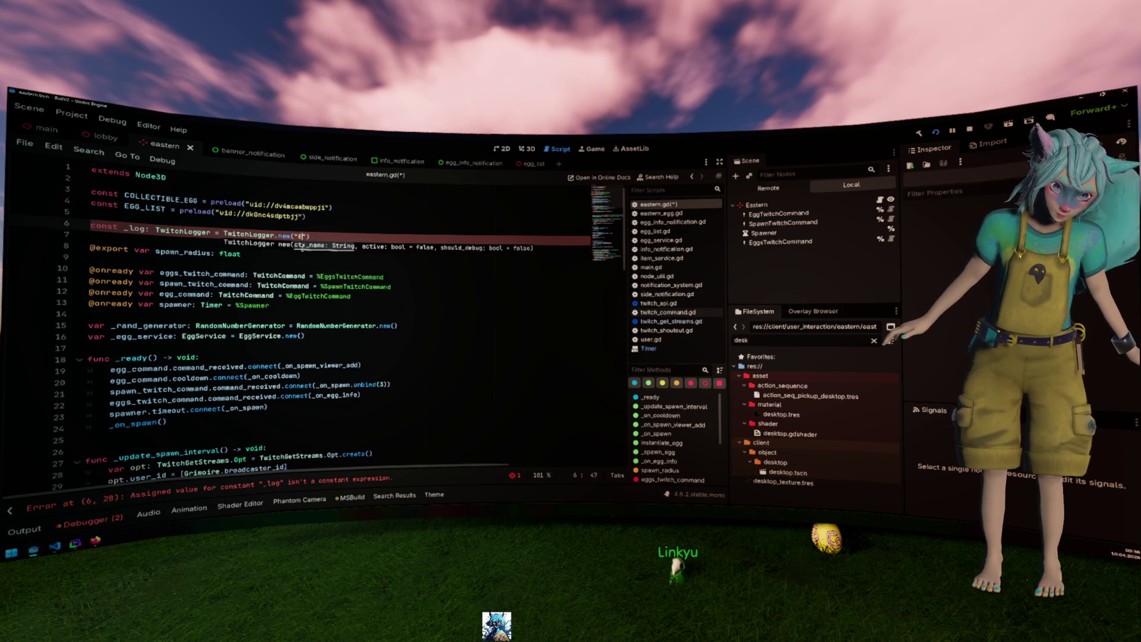
pyautogui.write('n", true,')
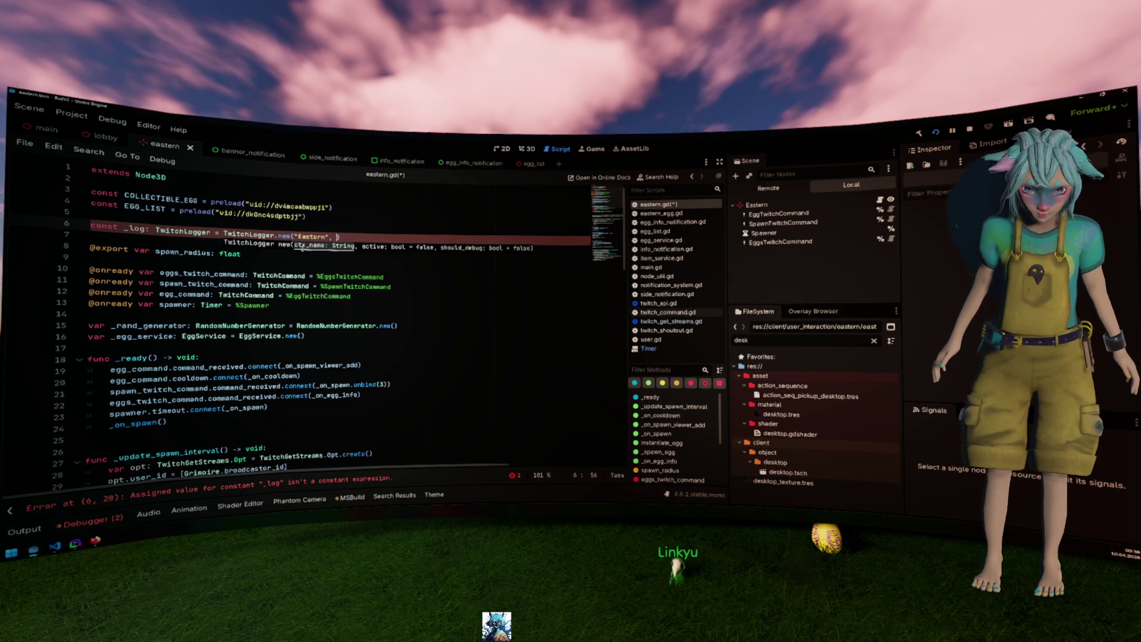
pyautogui.write(' true')
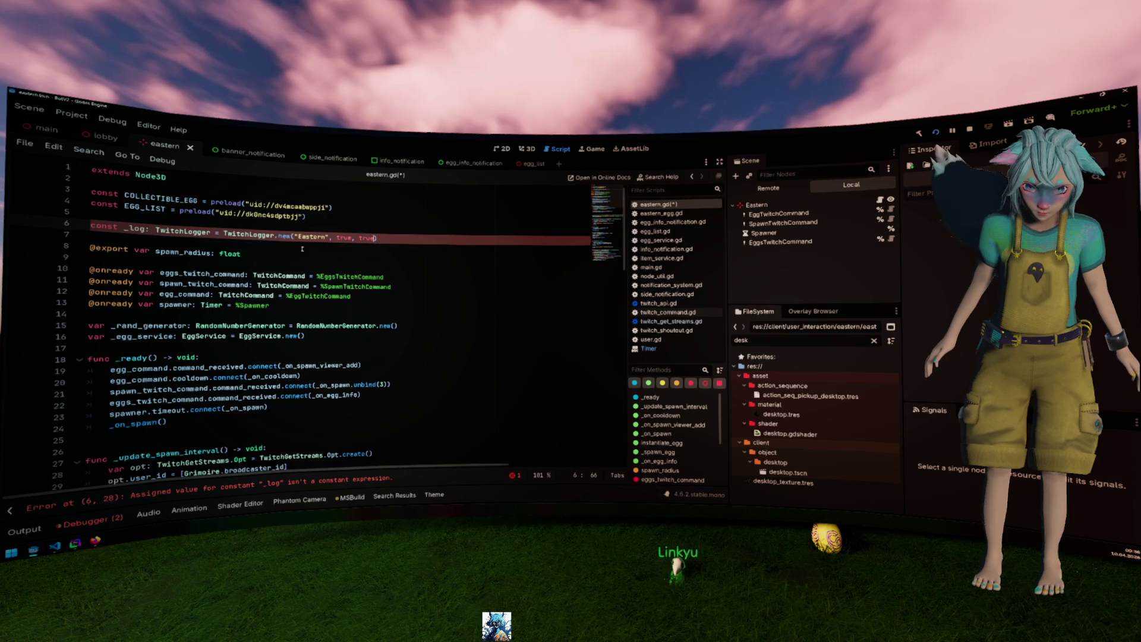
pyautogui.doubleClick(182, 231)
pyautogui.scroll(-7, 236, 317)
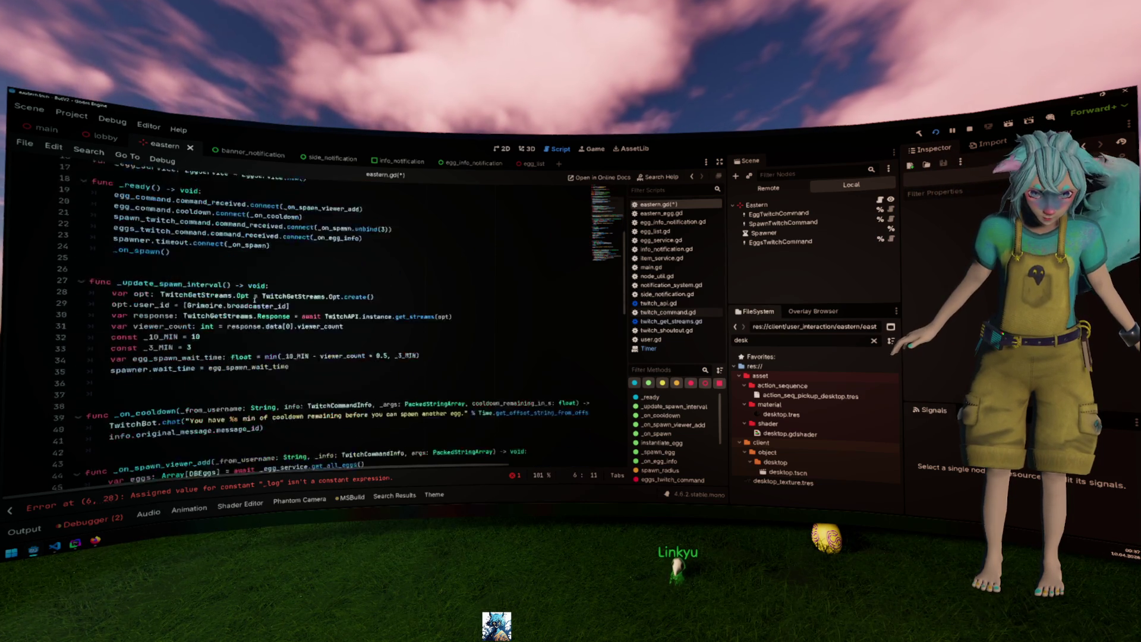
# Log "next spawn in %s seconds" with egg_spawn_wait_time after setting spawner.wait_time, and save.
pyautogui.click(237, 317)
pyautogui.press('Return')
pyautogui.write('_log.')
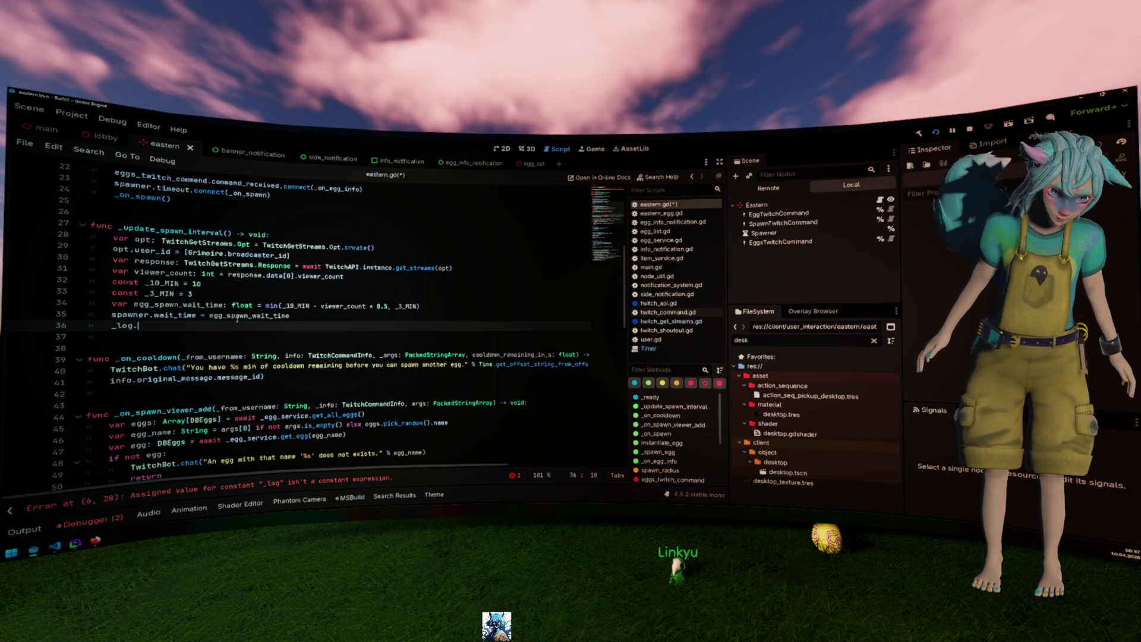
pyautogui.write('i("Updated n')
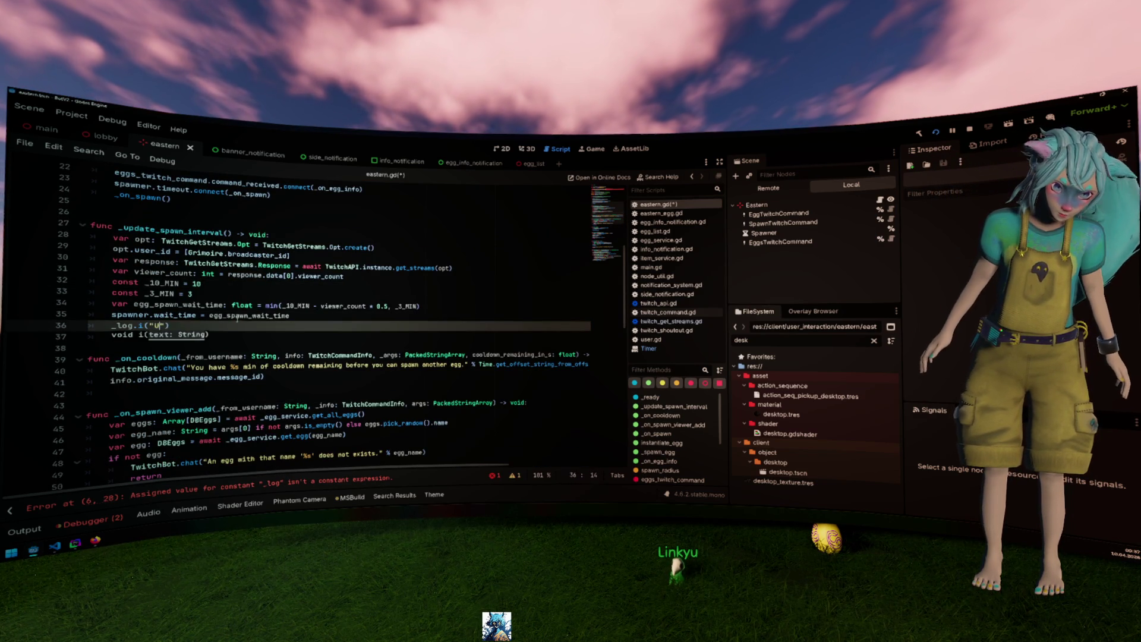
pyautogui.write('ew wait ')
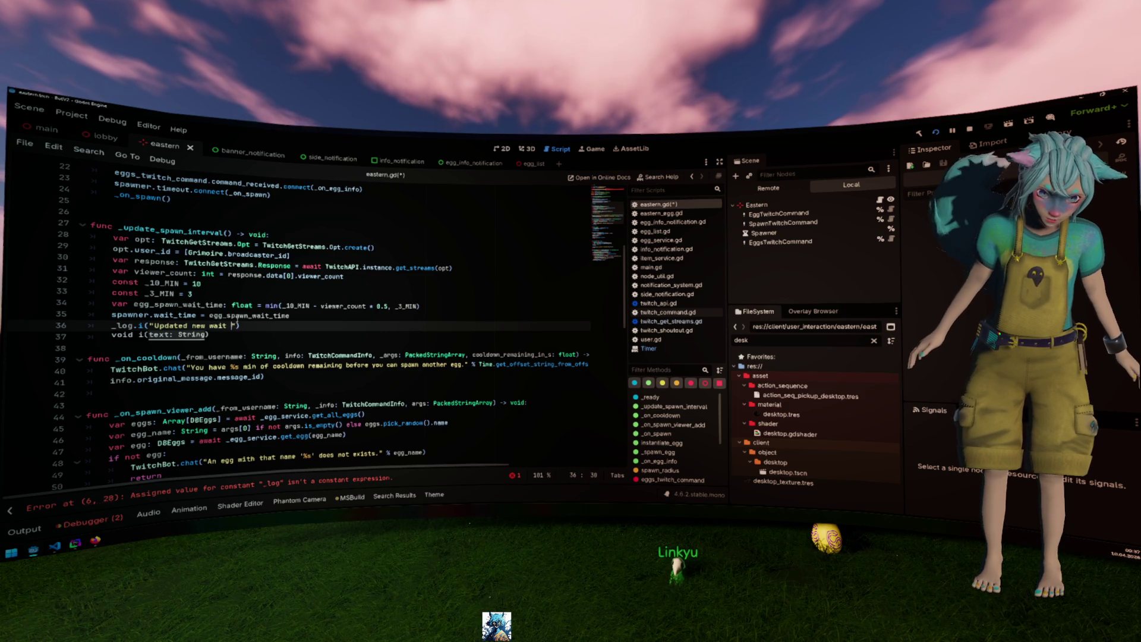
pyautogui.write('spawn')
pyautogui.hotkey('ctrl', 'shift', 'Left')
pyautogui.hotkey('ctrl', 'shift', 'Left')
pyautogui.hotkey('ctrl', 'shift', 'Left')
pyautogui.write('next spawn ')
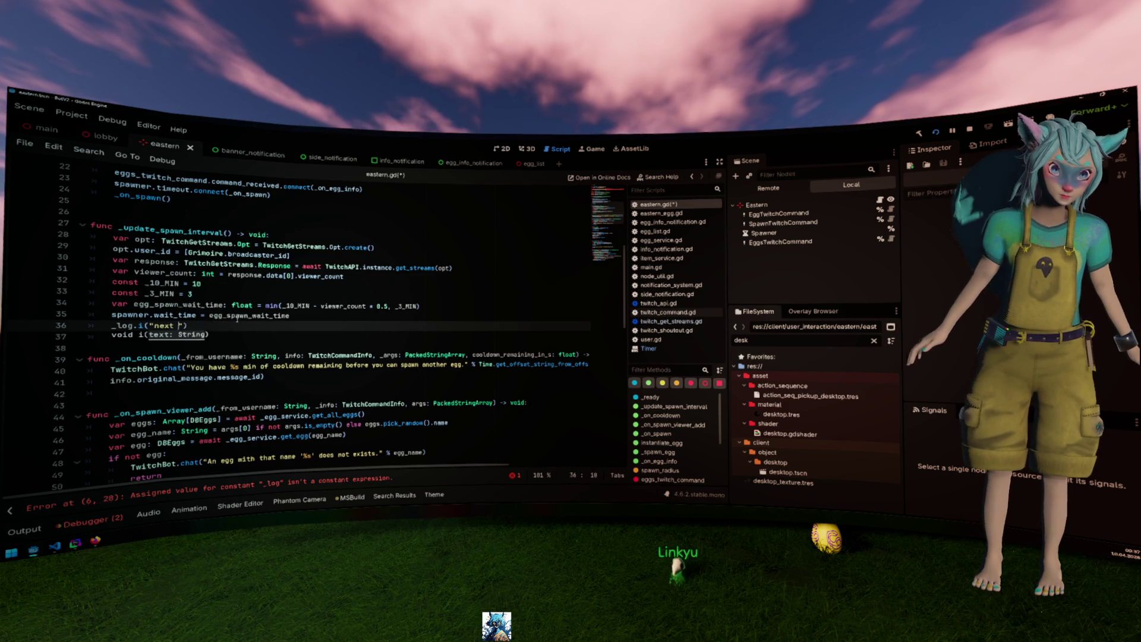
pyautogui.write('at ')
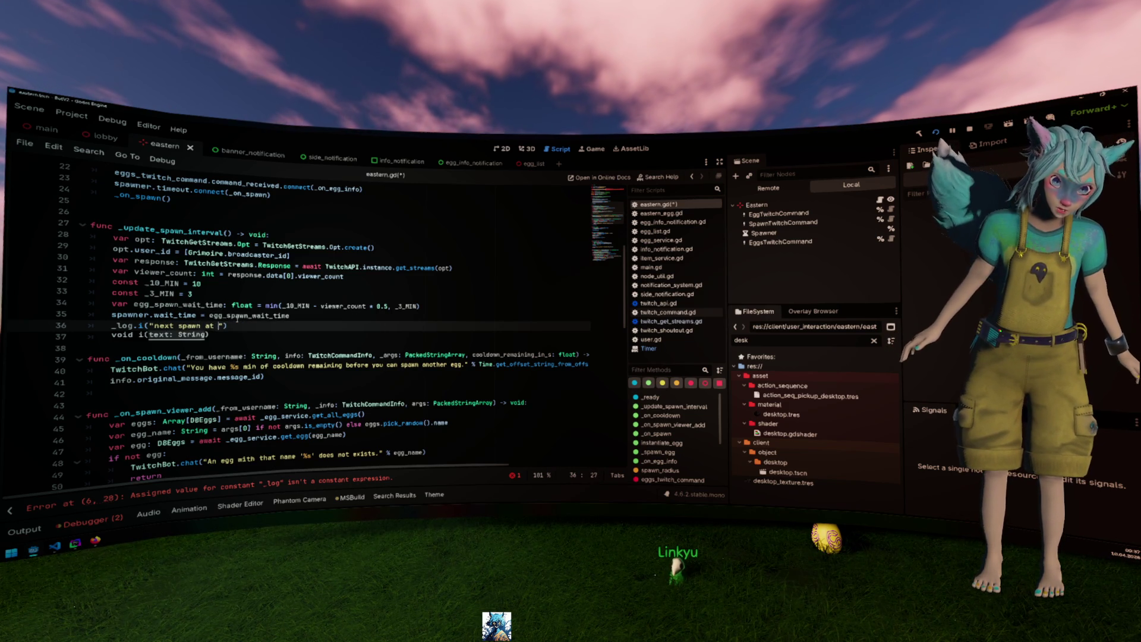
pyautogui.write('in')
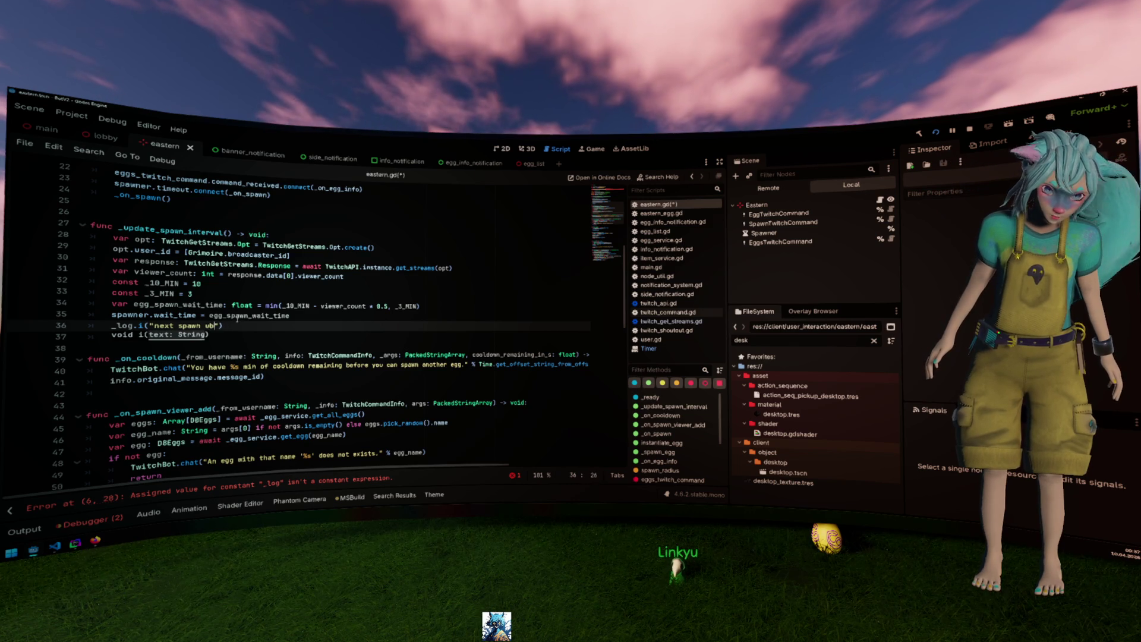
pyautogui.press('Right')
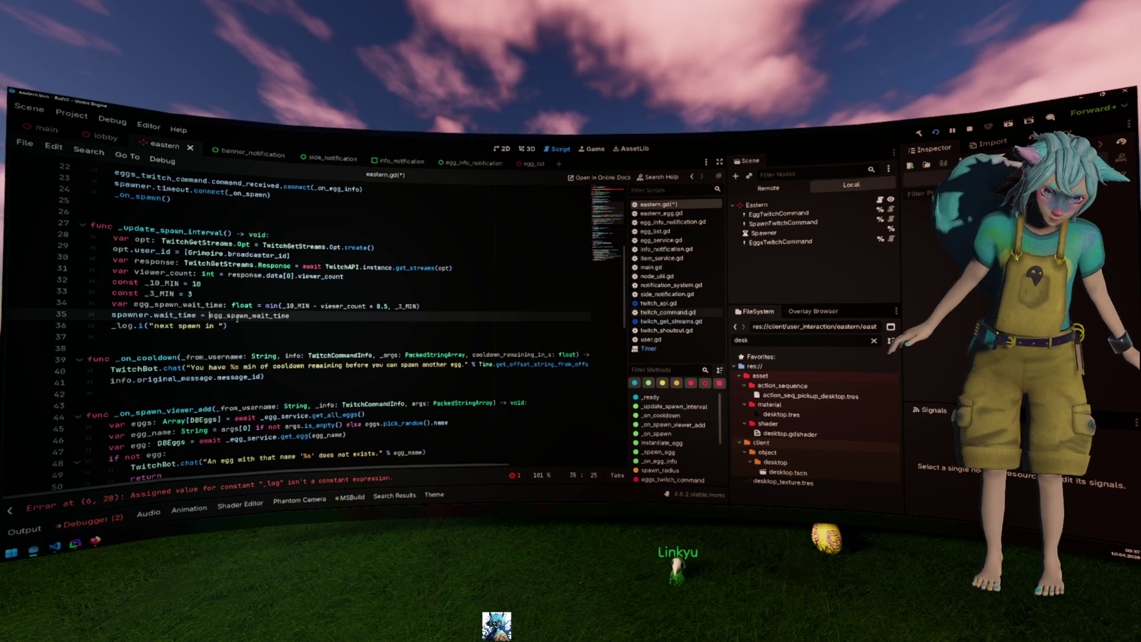
pyautogui.write('s ')
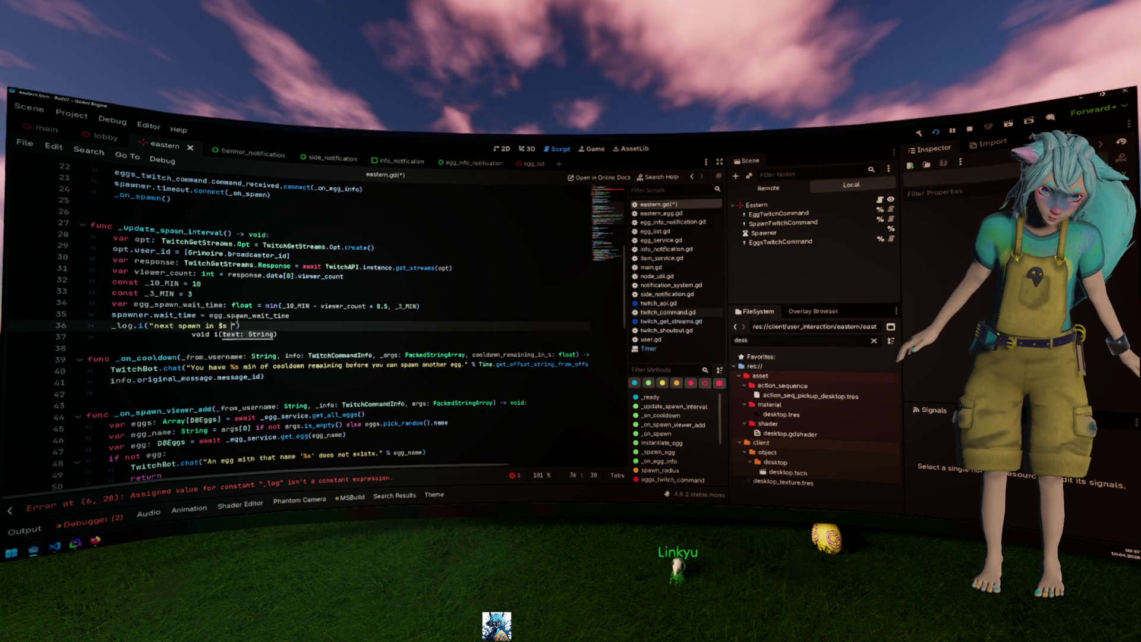
pyautogui.write(' seco')
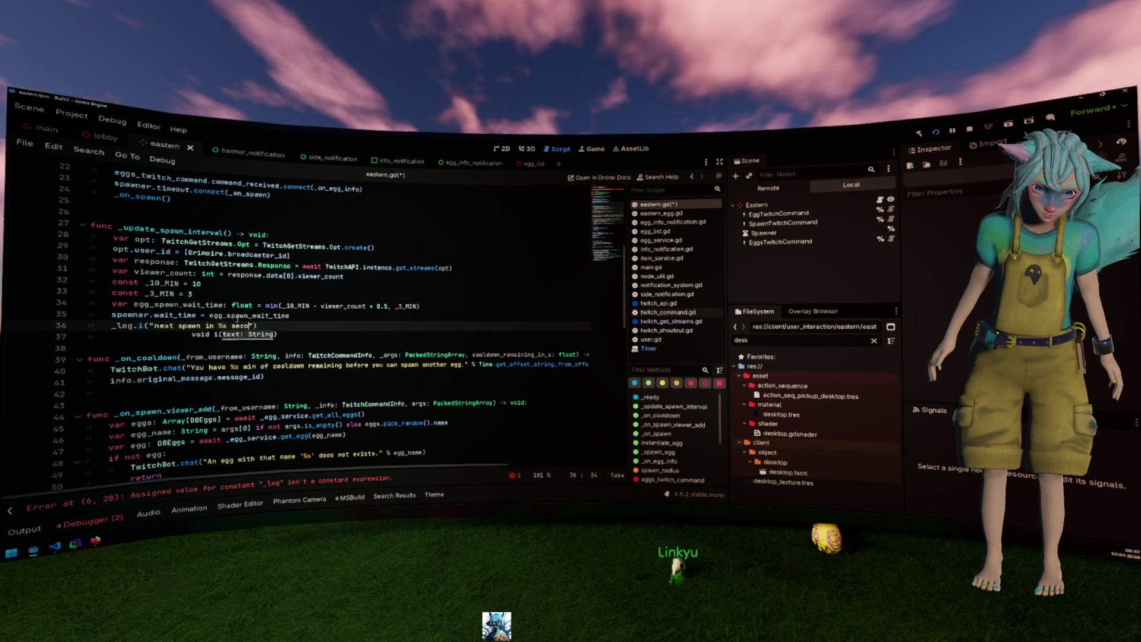
pyautogui.write(' egg_spawn_wait_time')
pyautogui.press('Up')
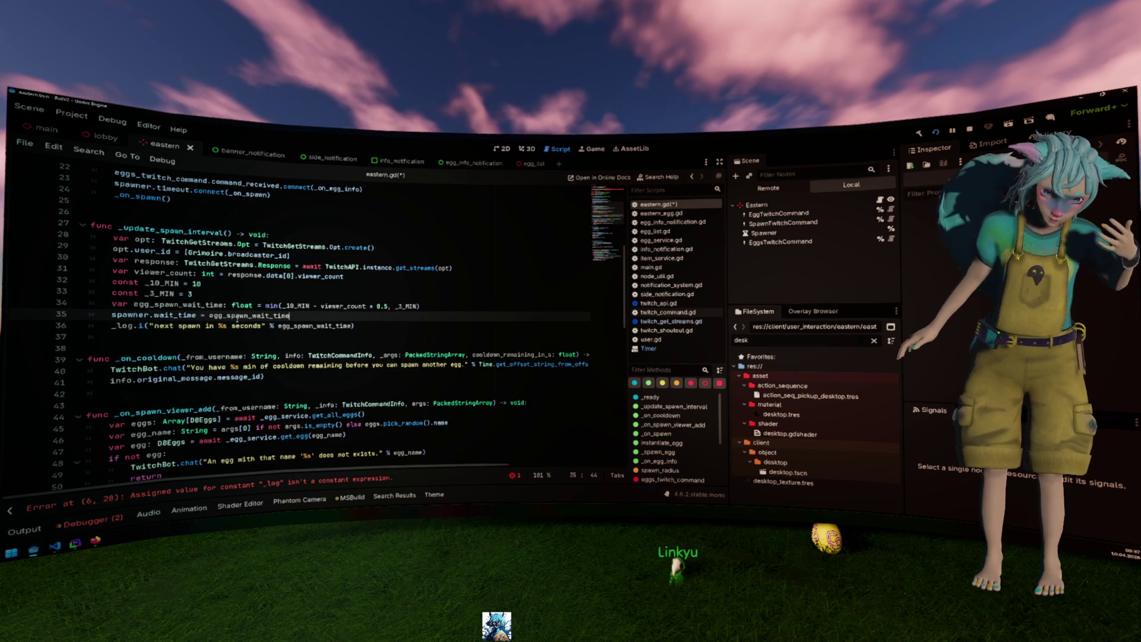
pyautogui.hotkey('ctrl', 's')
pyautogui.click(344, 306)
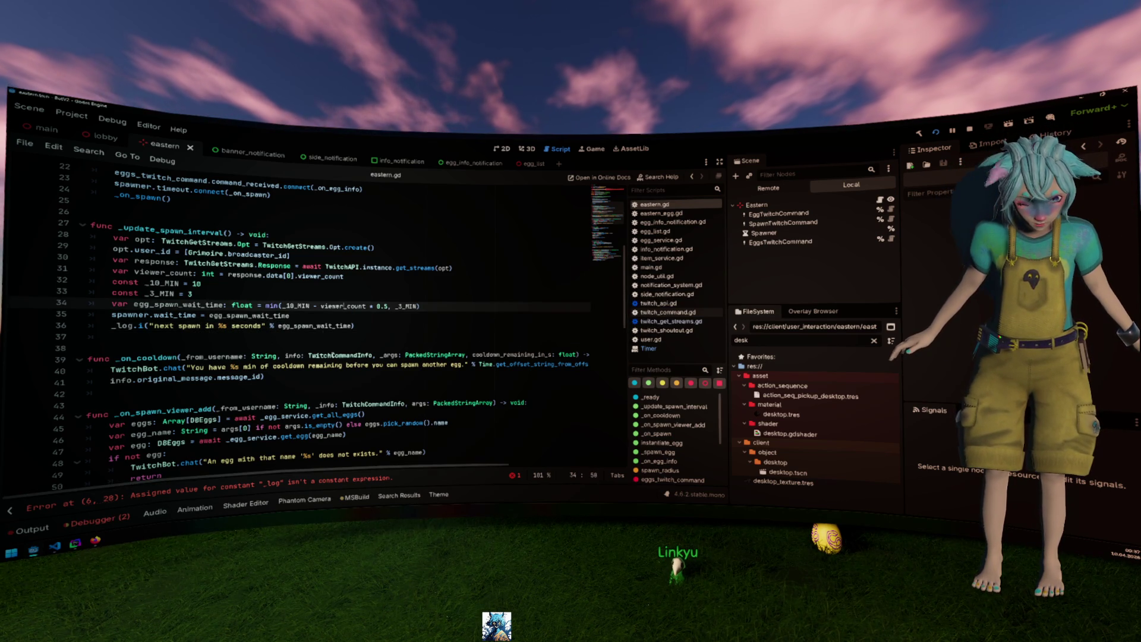
# Change the _log declaration on line 6 from const to static var and save.
pyautogui.click(77, 504)
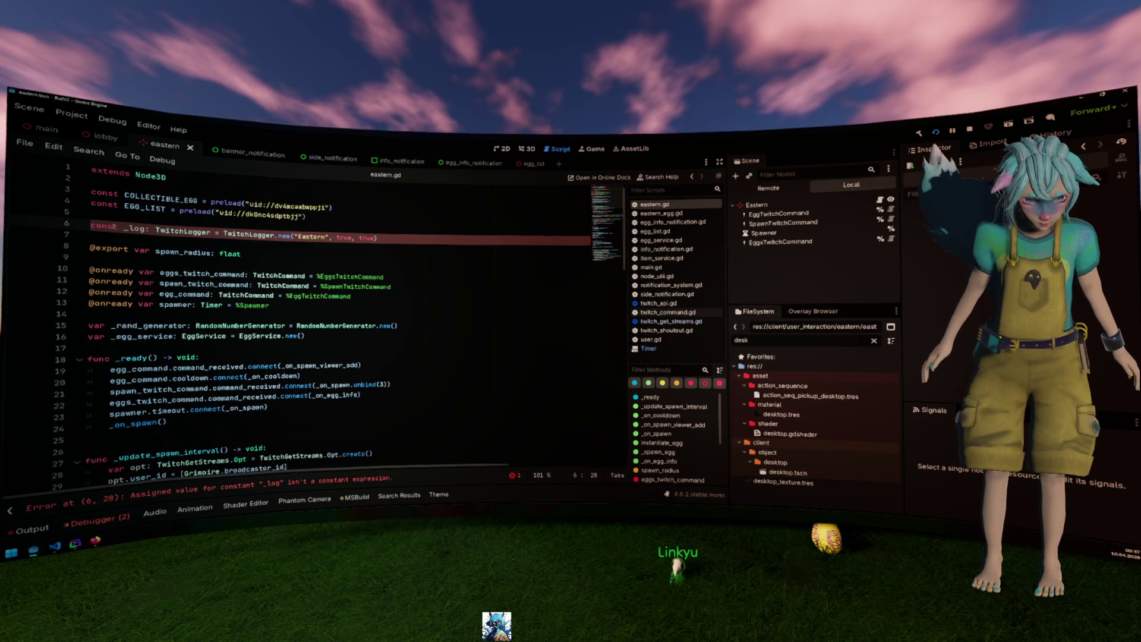
pyautogui.doubleClick(104, 226)
pyautogui.write('var')
pyautogui.click(145, 229)
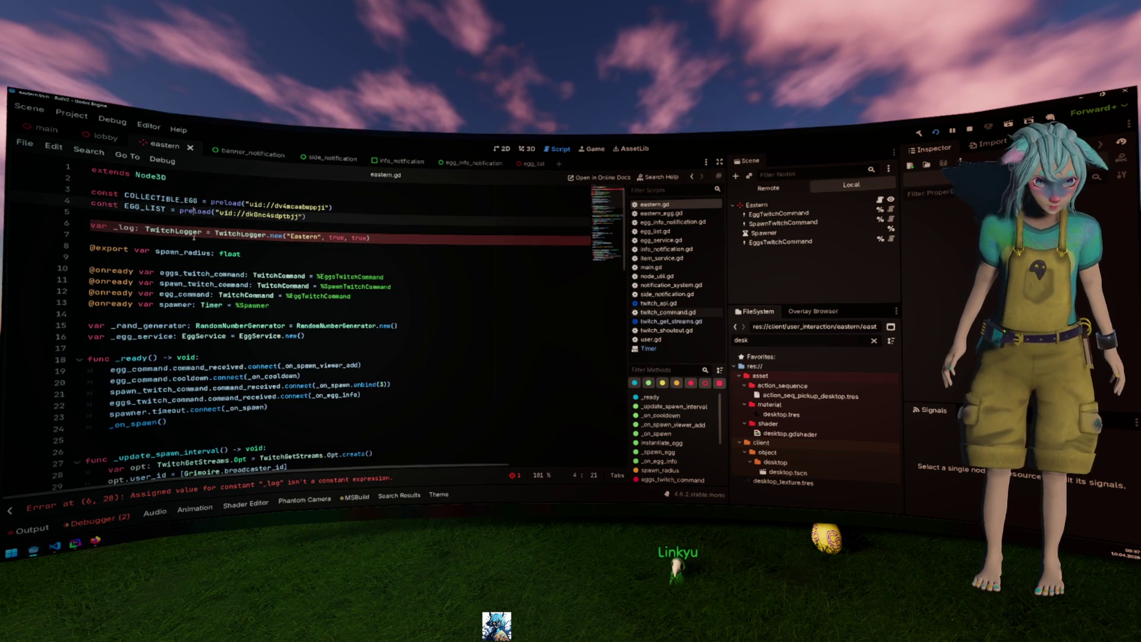
pyautogui.click(90, 226)
pyautogui.write('static')
pyautogui.click(221, 260)
pyautogui.hotkey('ctrl', 's')
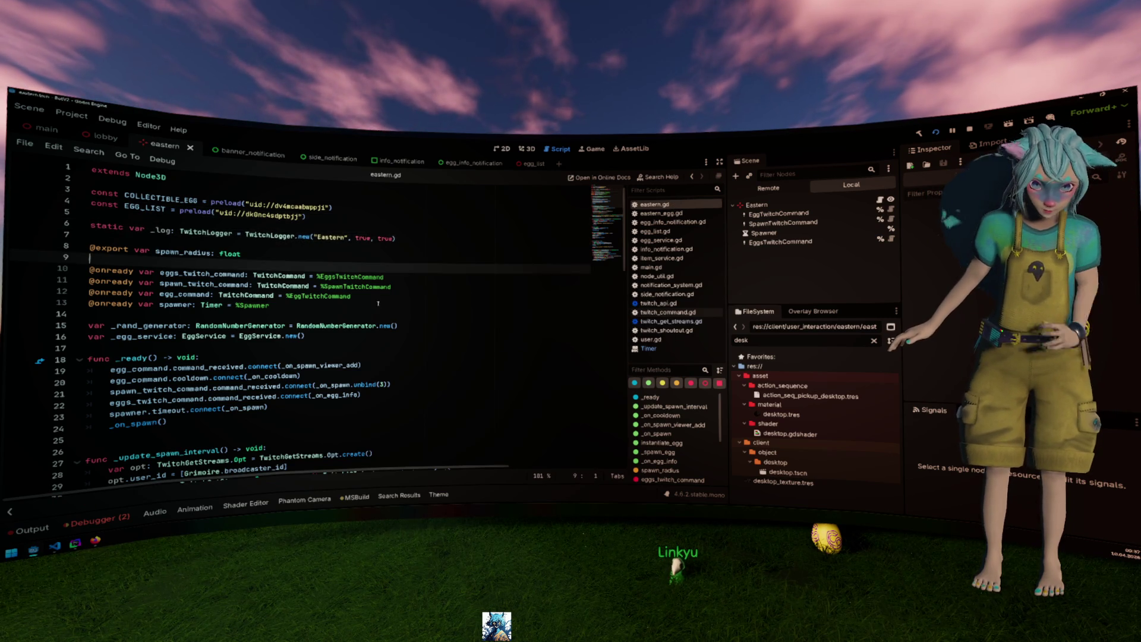
# Run the project with F5.
pyautogui.scroll(-8, 373, 297)
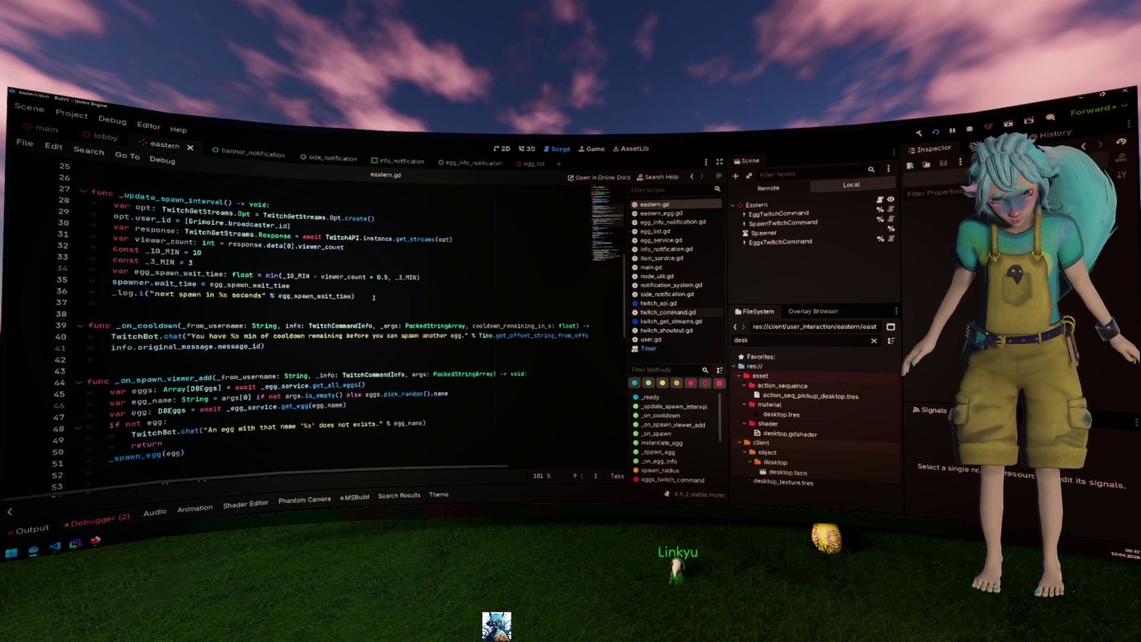
pyautogui.scroll(1, 219, 292)
pyautogui.scroll(1, 218, 291)
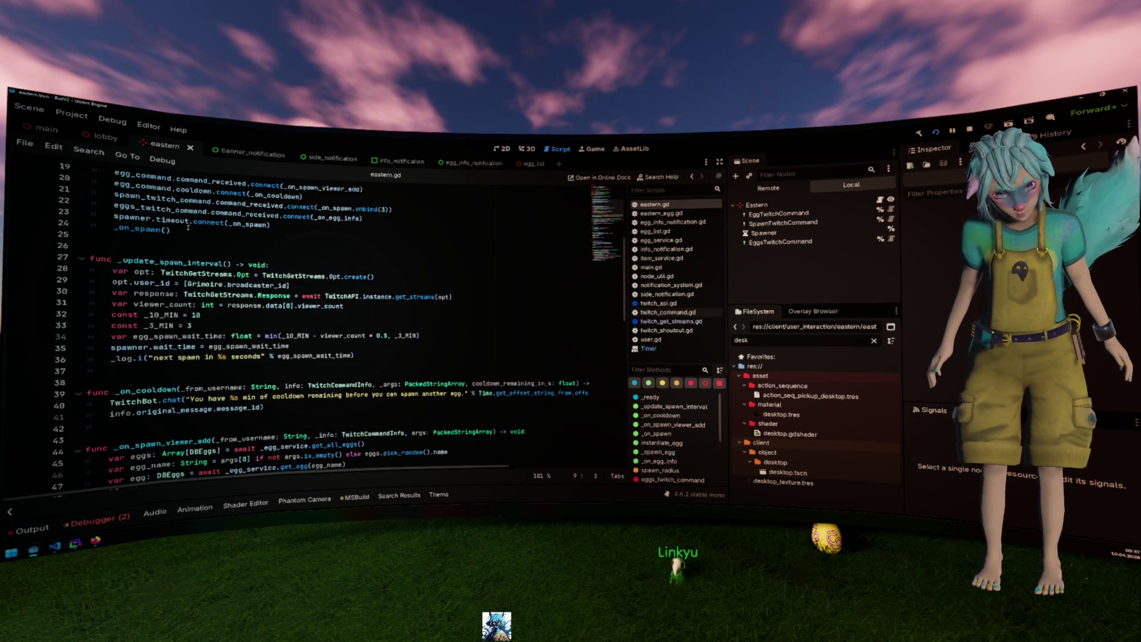
pyautogui.click(154, 230)
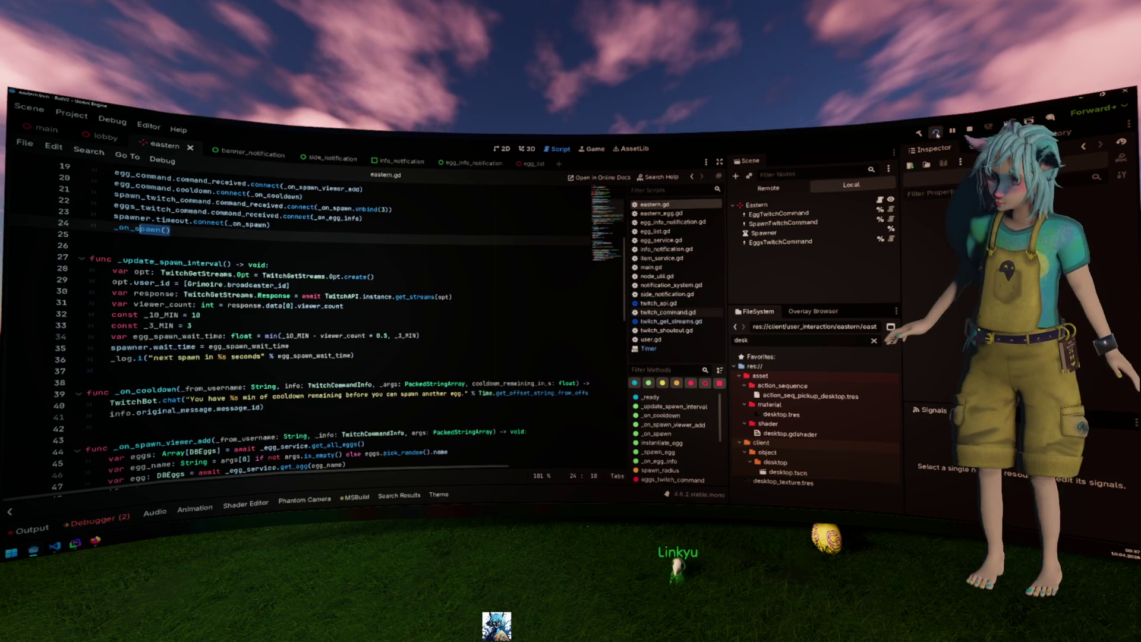
pyautogui.press('F5')
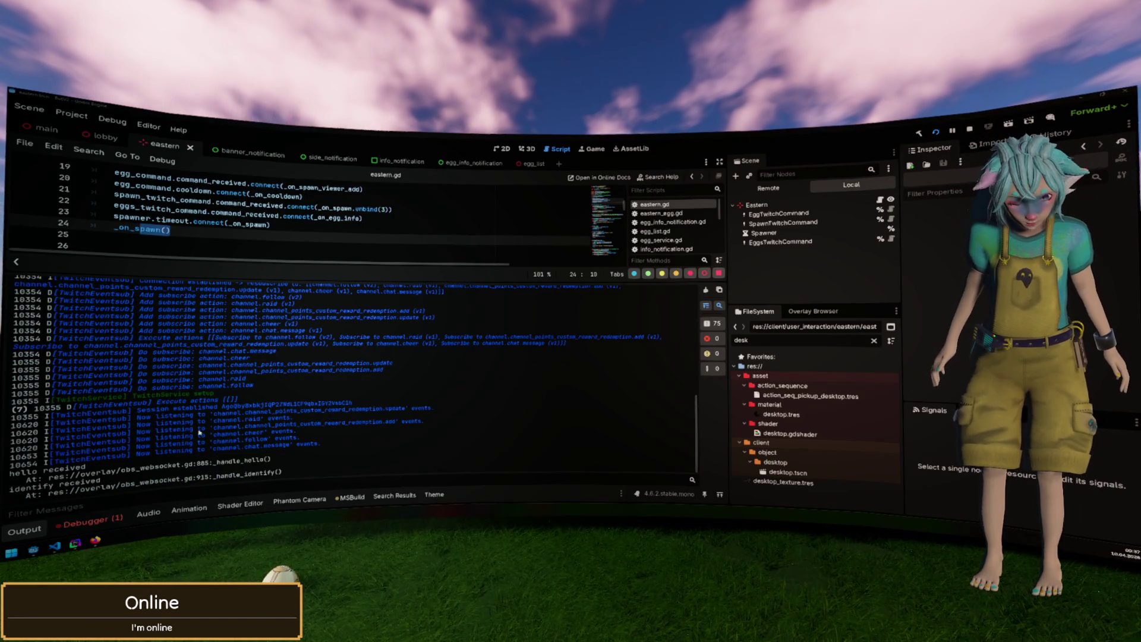
# Find the '[Eastern] next spawn in 3.0 seconds' line in the Output log and enlarge the script editor.
pyautogui.scroll(3, 200, 432)
pyautogui.scroll(1, 200, 432)
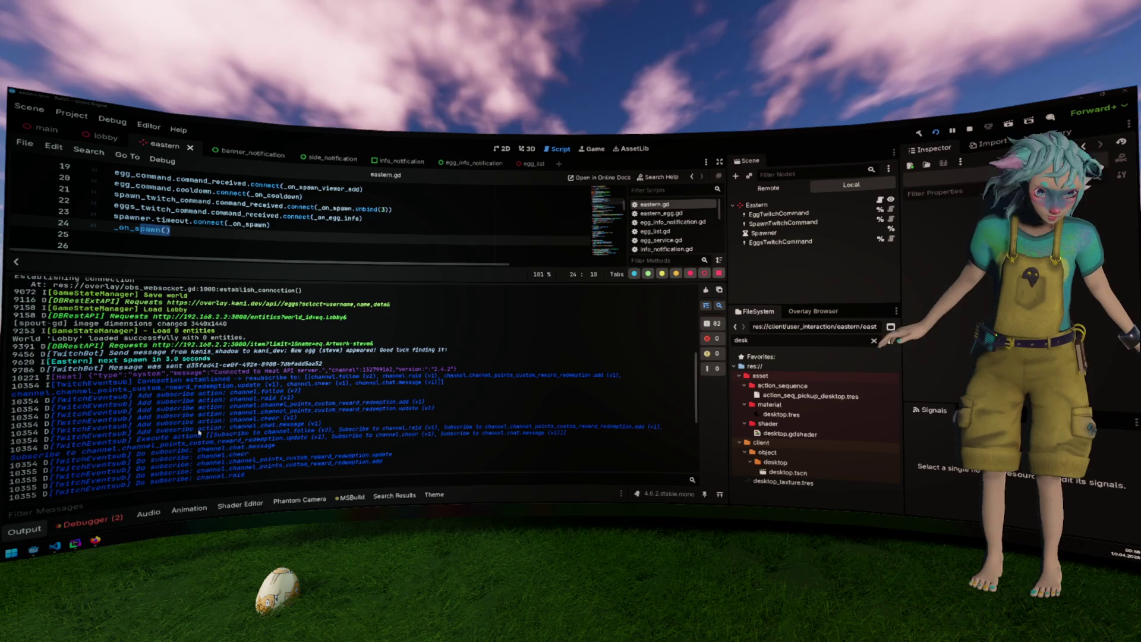
pyautogui.scroll(1, 194, 431)
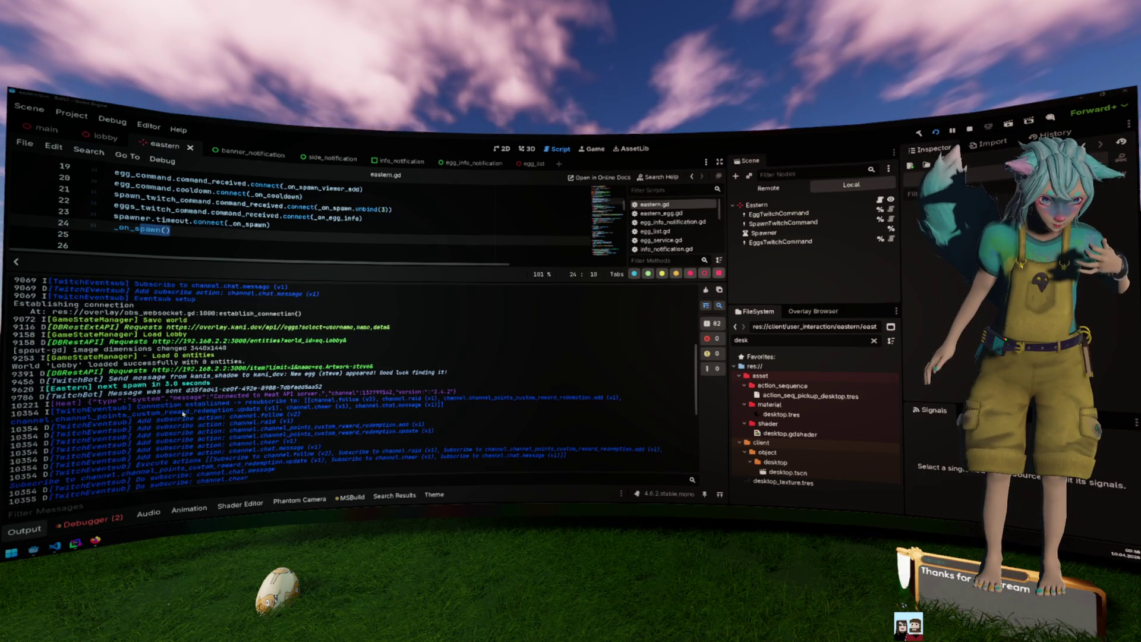
pyautogui.moveTo(99, 387); pyautogui.dragTo(209, 383)
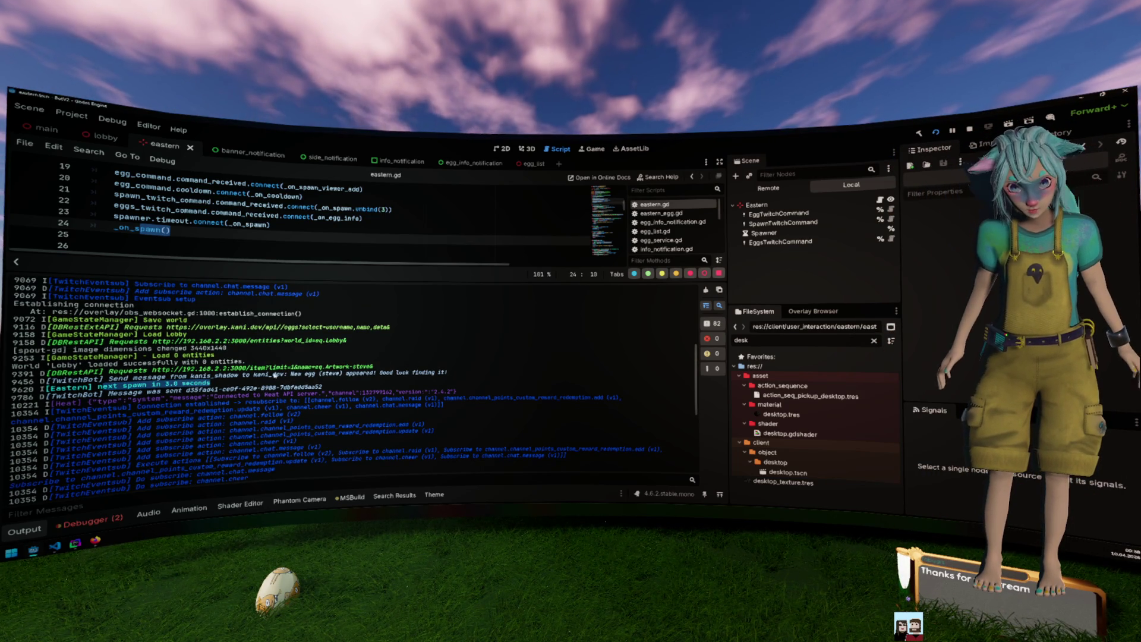
pyautogui.moveTo(392, 312); pyautogui.dragTo(392, 383)
pyautogui.scroll(-2, 357, 267)
# Set const _3_MIN to 180 and const _10_MIN to 600, then save and run with F5.
pyautogui.doubleClick(407, 277)
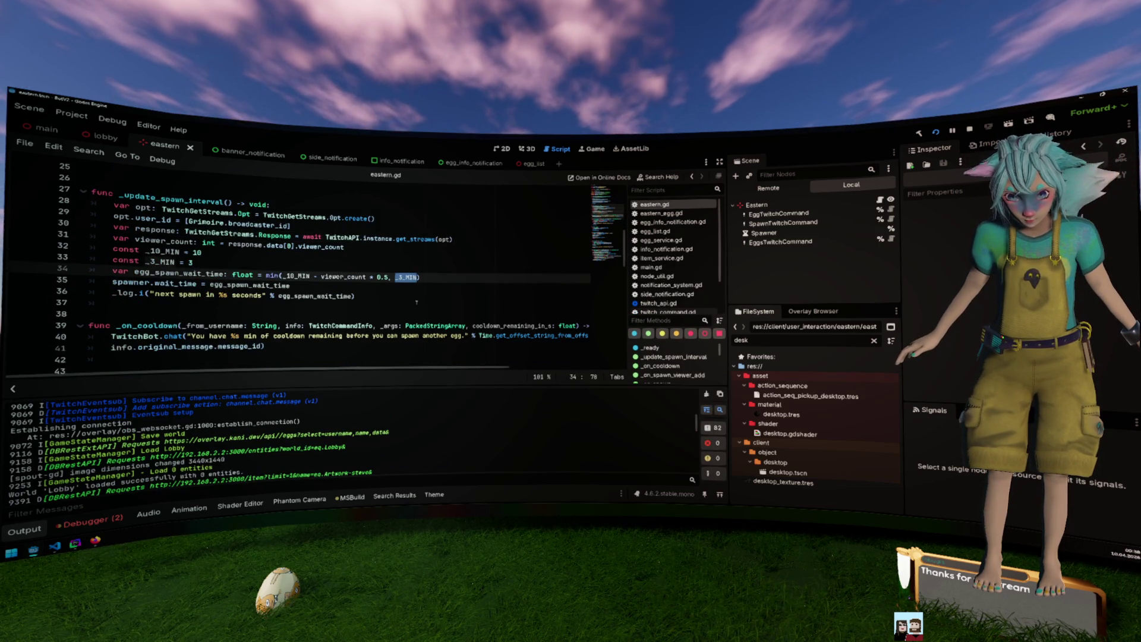
pyautogui.scroll(2, 416, 299)
pyautogui.click(305, 299)
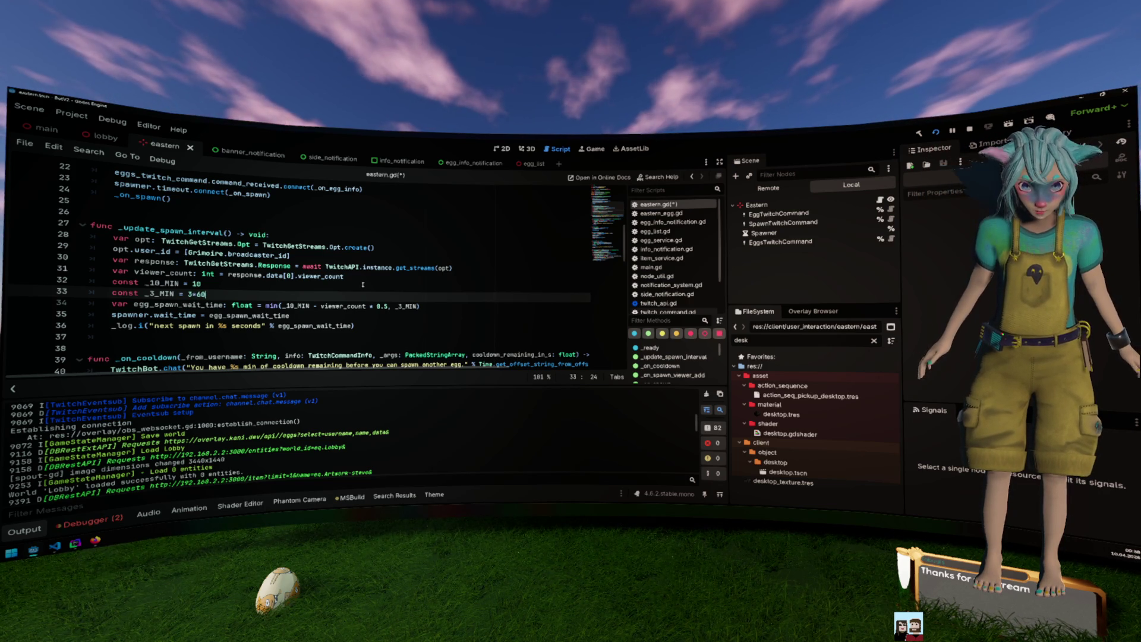
pyautogui.press('Left')
pyautogui.press('BackSpace')
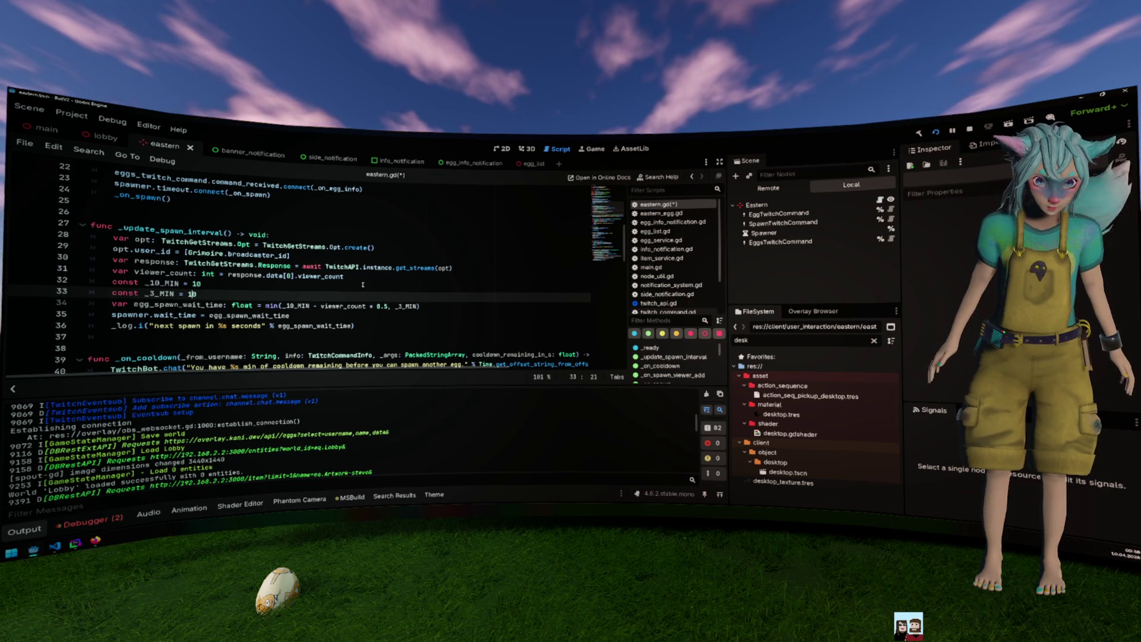
pyautogui.write('8')
pyautogui.press('Up')
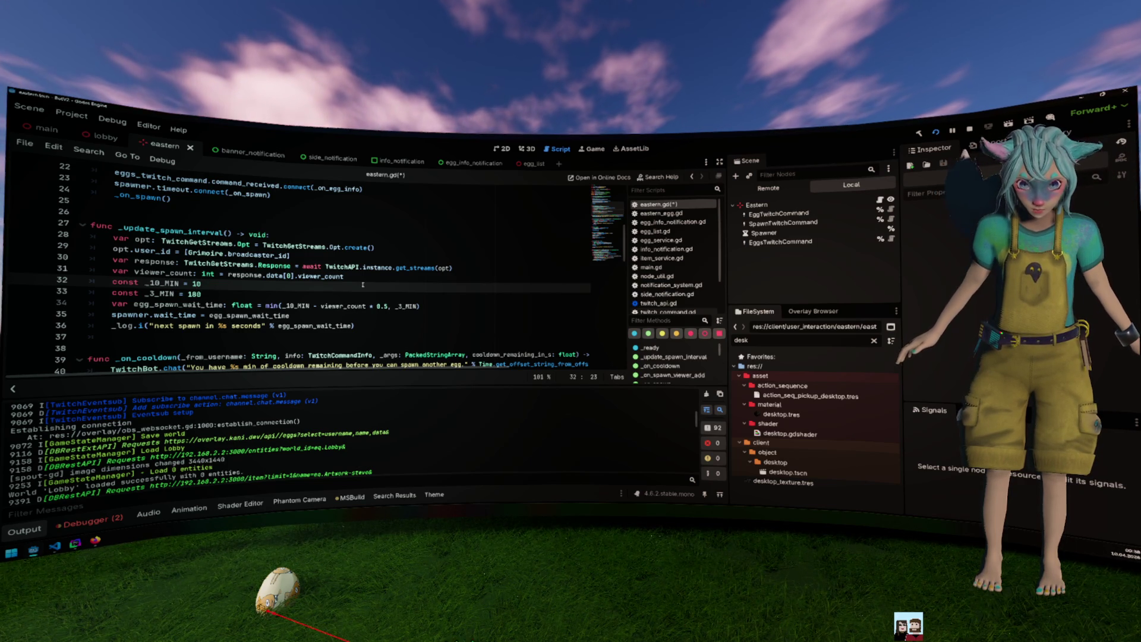
pyautogui.press('BackSpace')
pyautogui.press('BackSpace')
pyautogui.write('600')
pyautogui.hotkey('ctrl', 's')
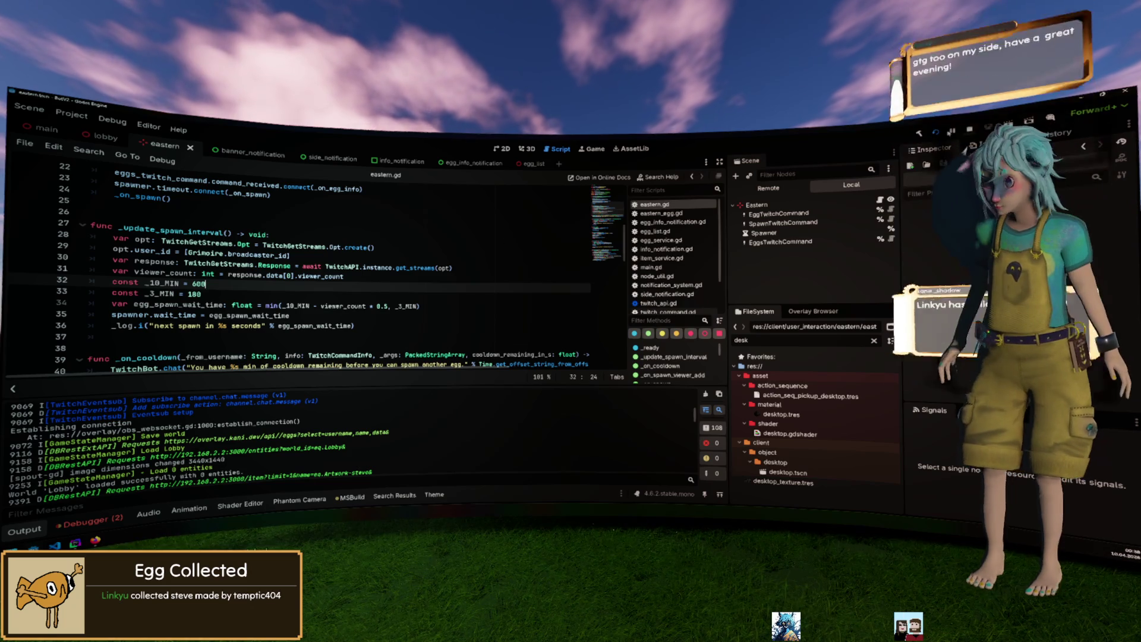
pyautogui.press('F5')
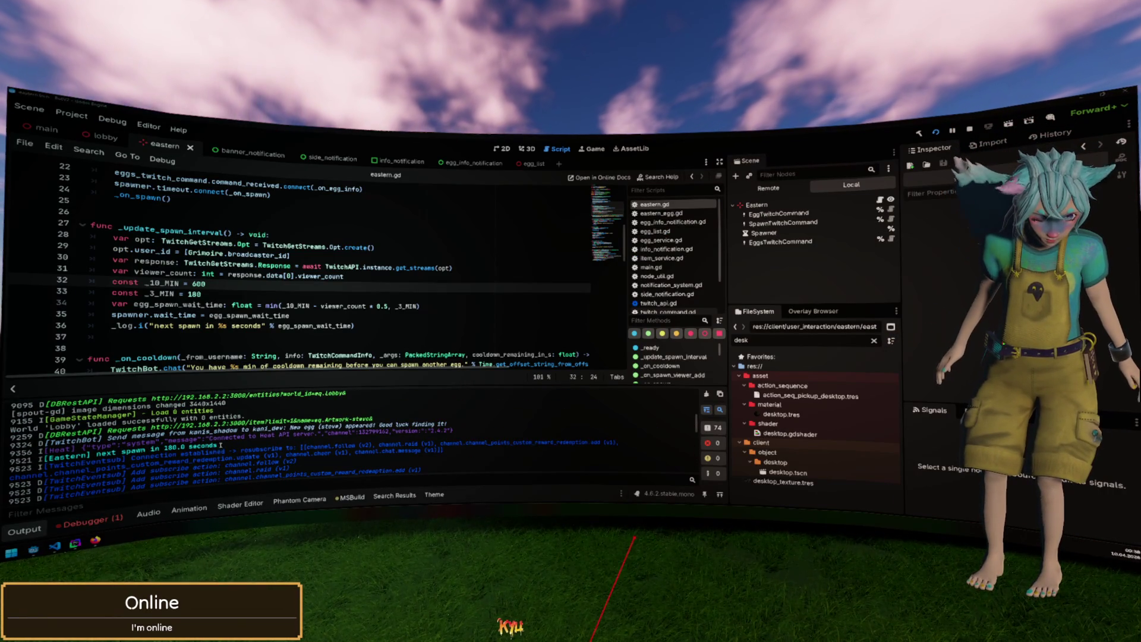
# Select the '[Eastern] next spawn in 180.0 seconds' entry in the Output log.
pyautogui.moveTo(217, 448); pyautogui.dragTo(150, 447)
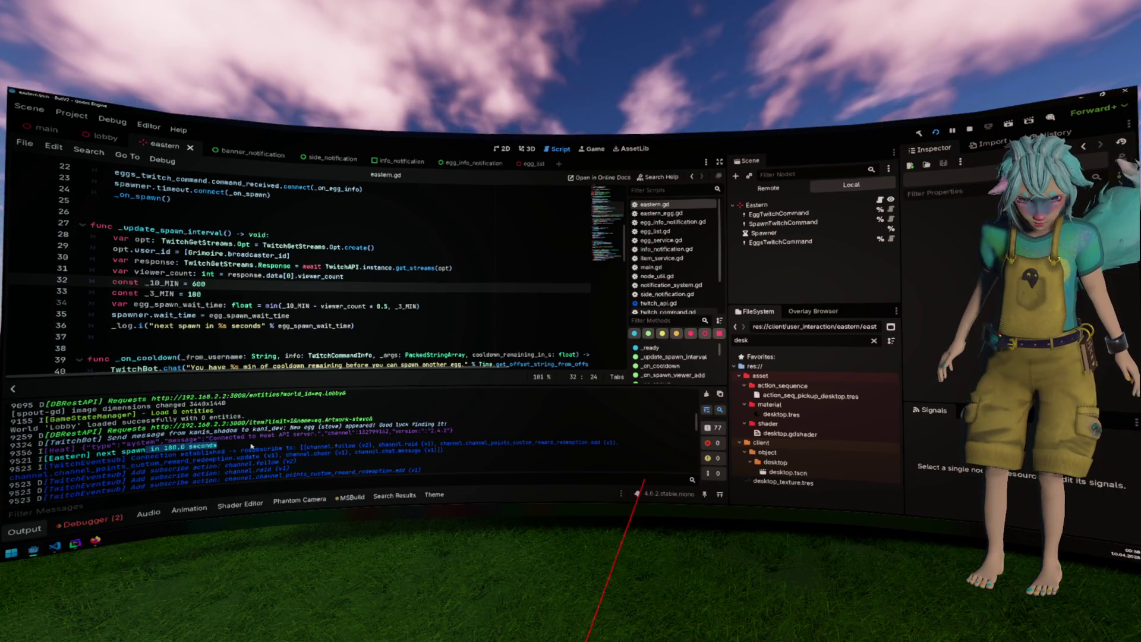
pyautogui.click(301, 320)
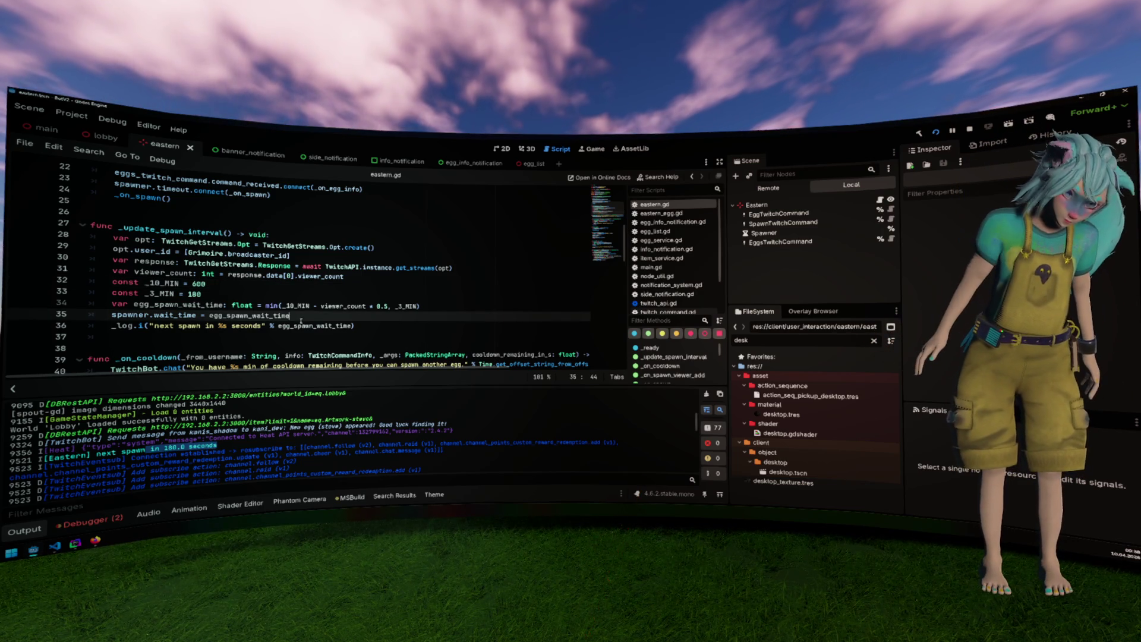
# Wrap 'viewer_count * 0.5' in parentheses, append '* 60' in the wait formula, and save.
pyautogui.doubleClick(343, 306)
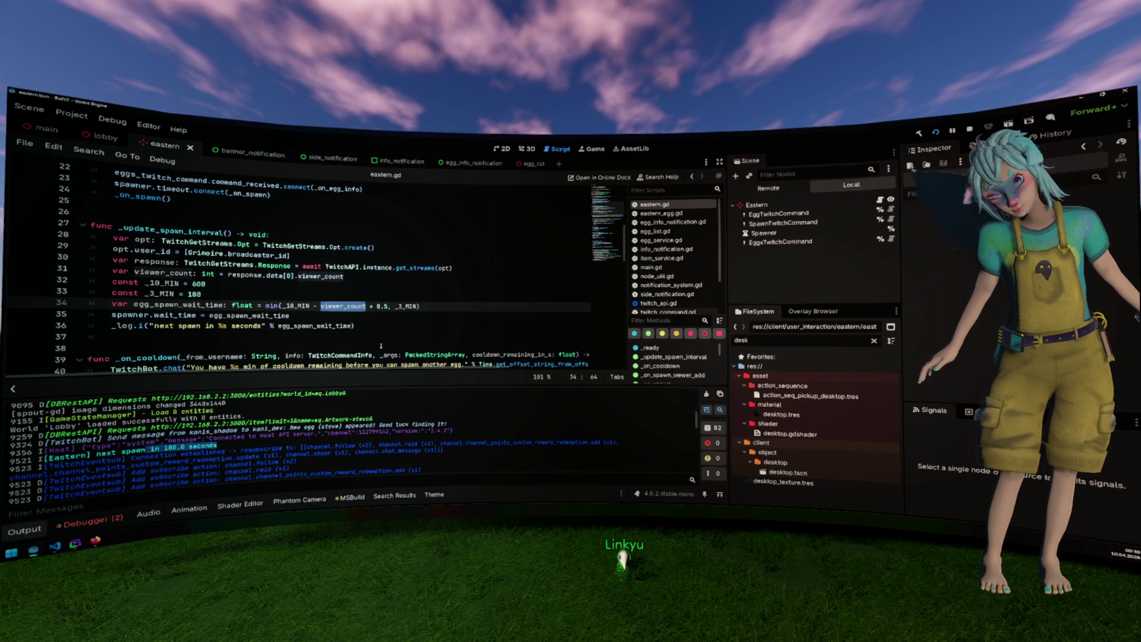
pyautogui.moveTo(227, 284); pyautogui.dragTo(128, 282)
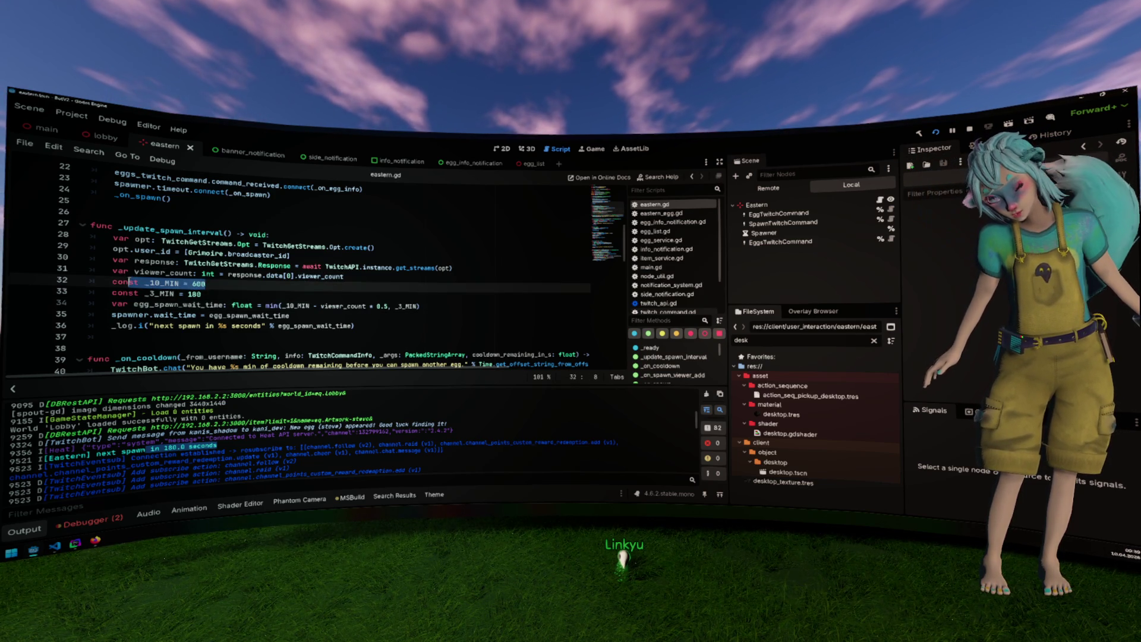
pyautogui.doubleClick(297, 305)
pyautogui.click(321, 306)
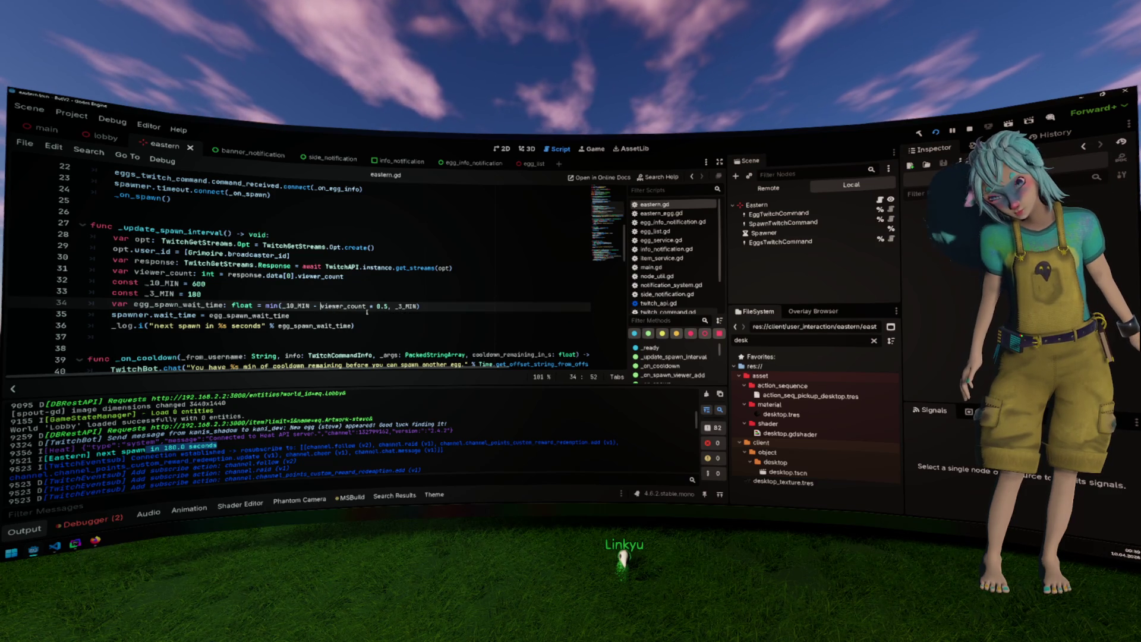
pyautogui.write('(')
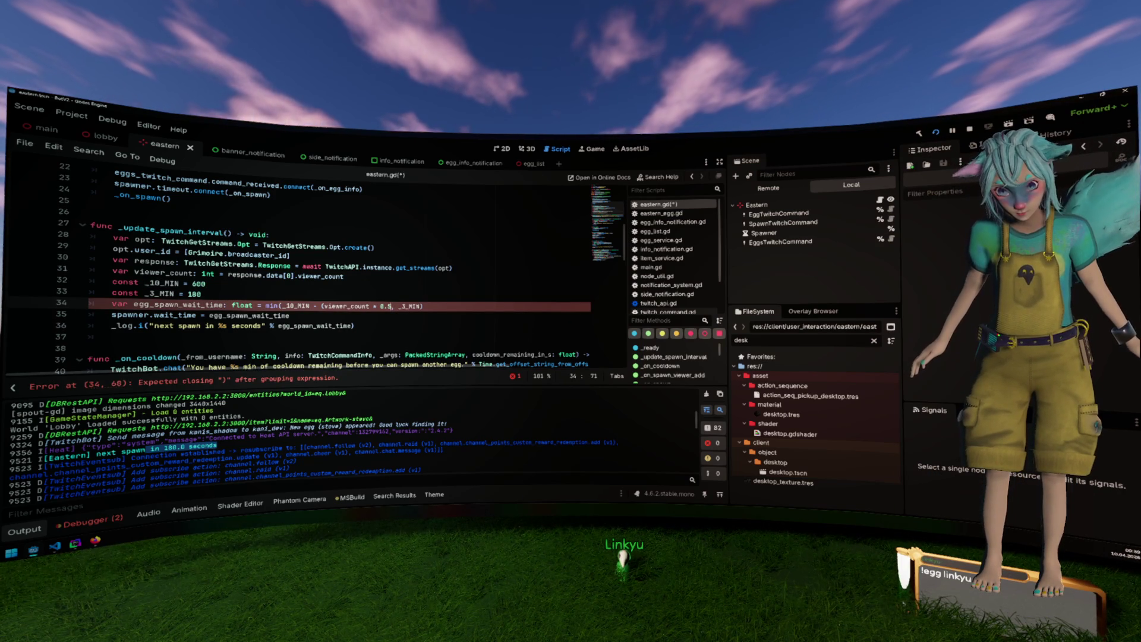
pyautogui.click(390, 306)
pyautogui.write(') * 60')
pyautogui.hotkey('ctrl', 's')
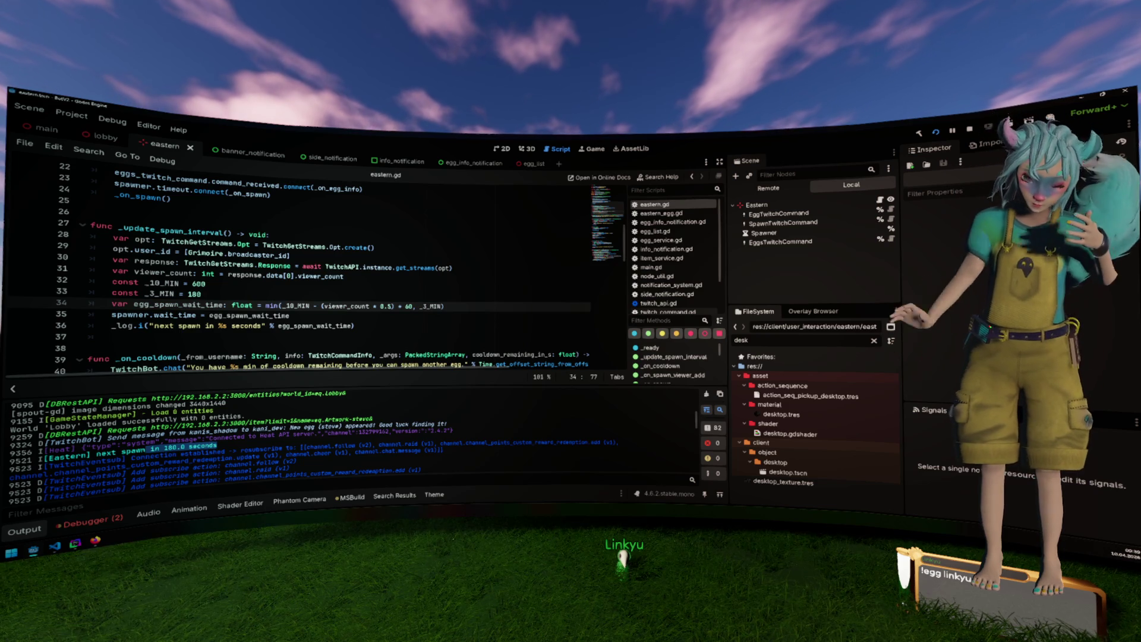
pyautogui.click(441, 299)
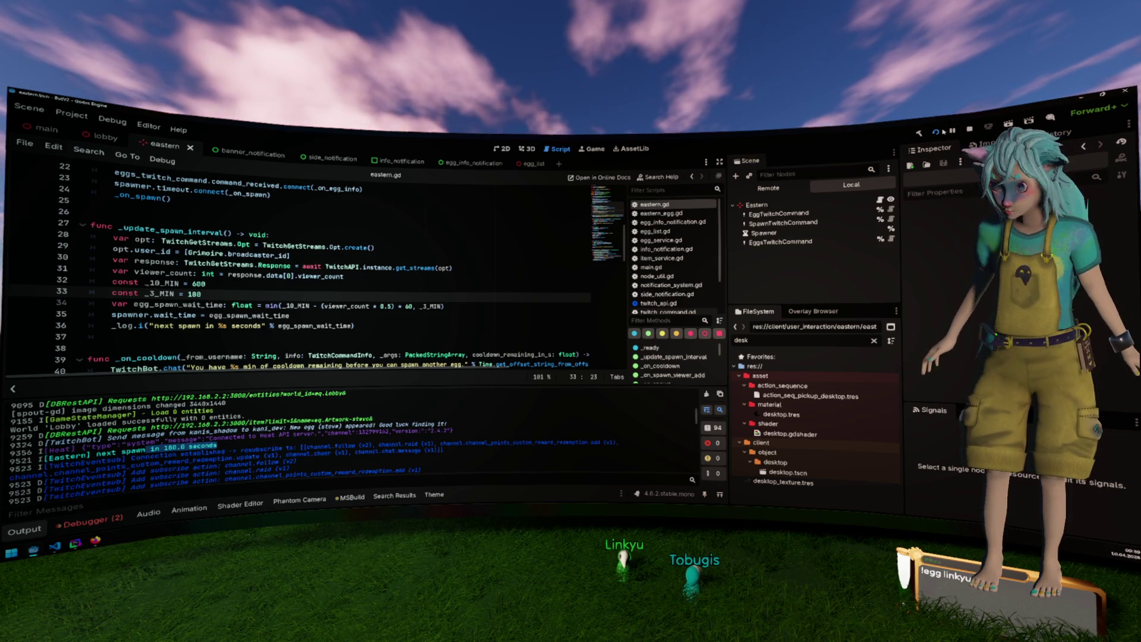
# Run the project and scroll the Output log to the 'next spawn in 180.0 seconds' line.
pyautogui.click(936, 132)
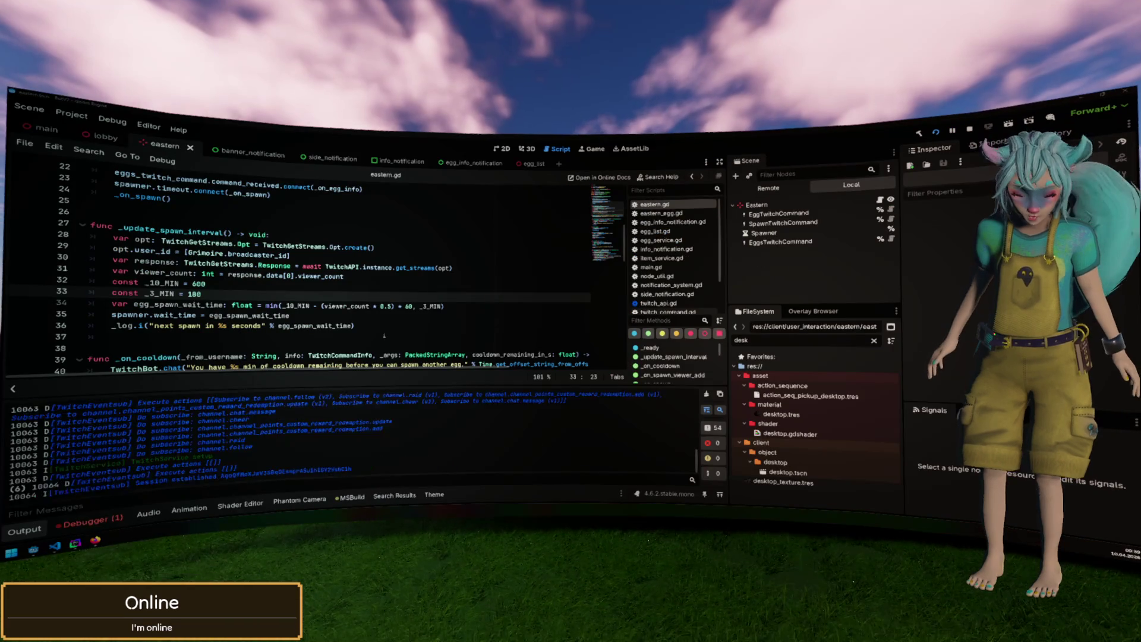
pyautogui.scroll(5, 343, 438)
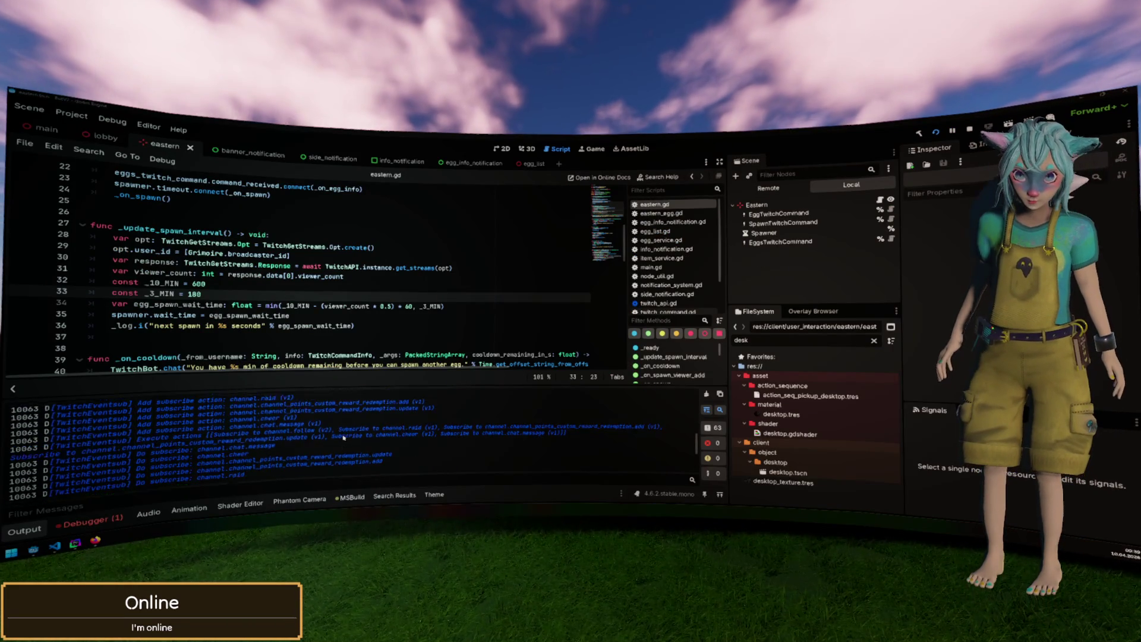
pyautogui.scroll(-2, 357, 285)
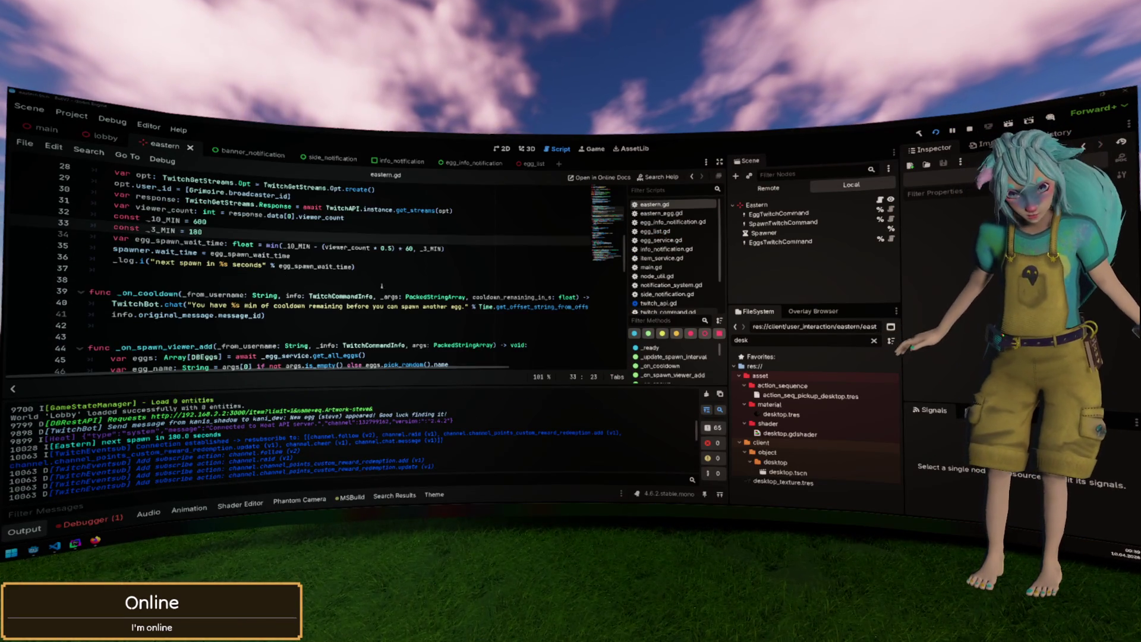
pyautogui.click(383, 279)
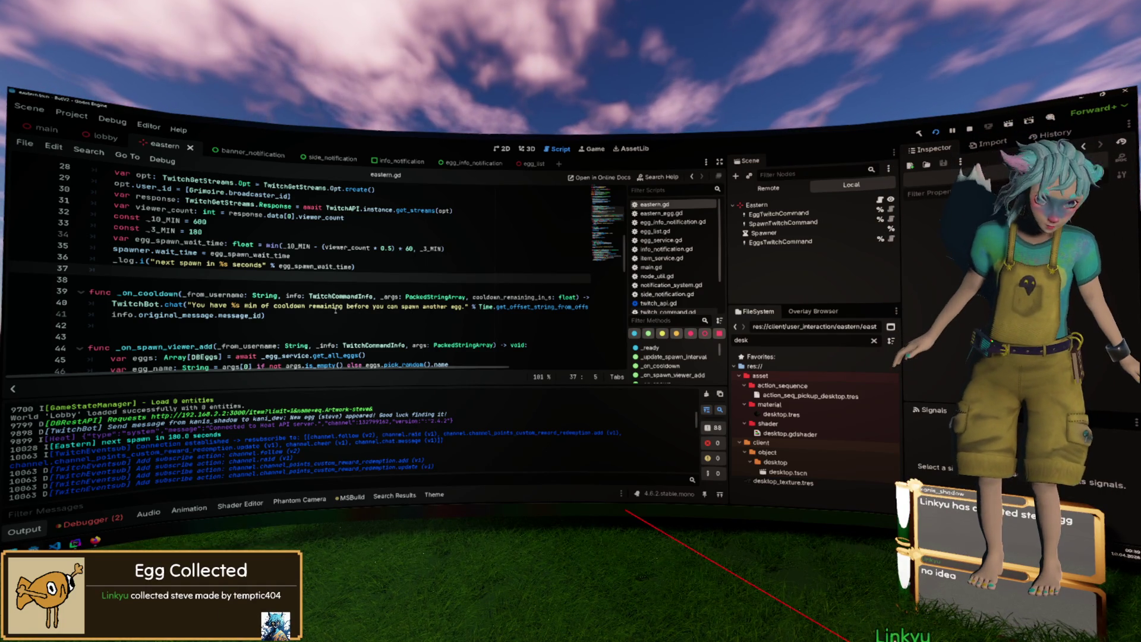
pyautogui.click(323, 294)
pyautogui.scroll(1, 337, 306)
pyautogui.scroll(1, 337, 307)
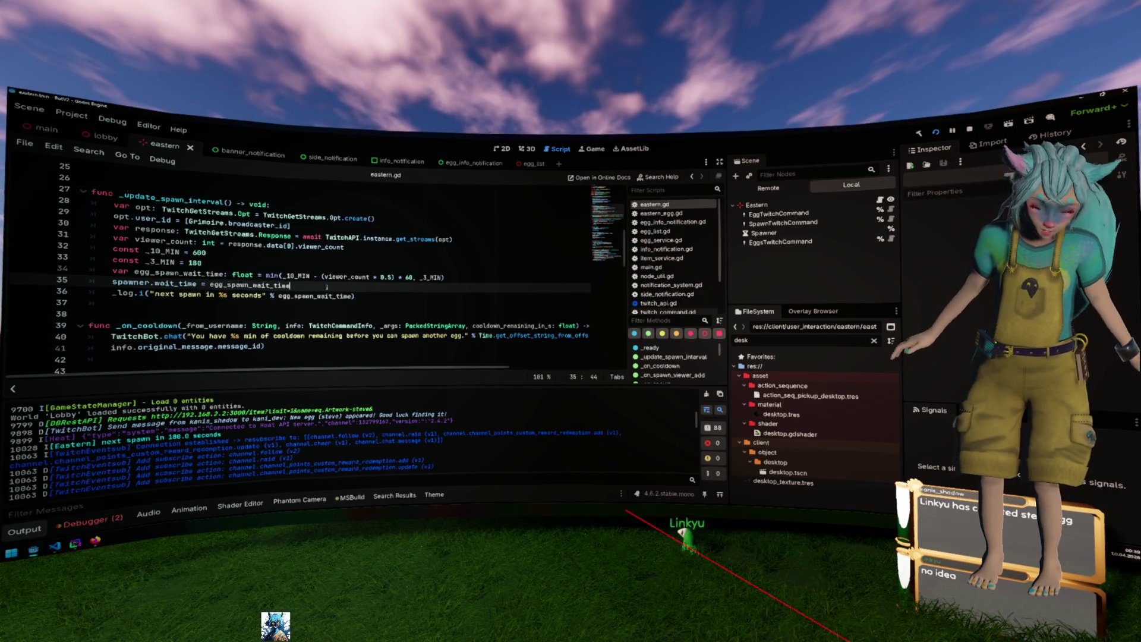
pyautogui.doubleClick(296, 276)
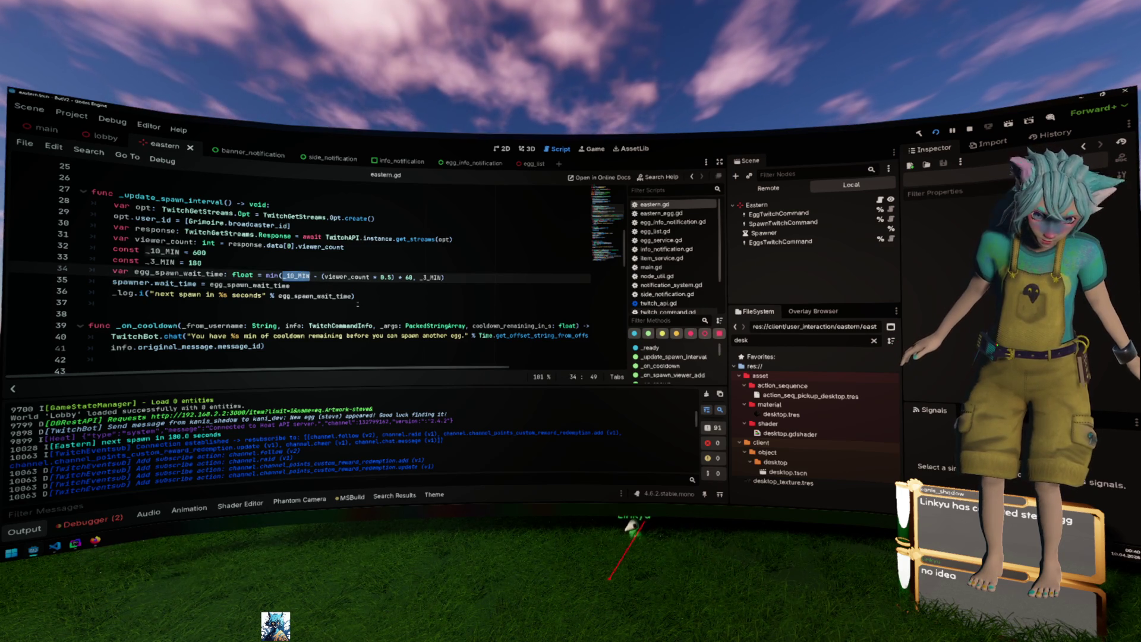
pyautogui.doubleClick(347, 277)
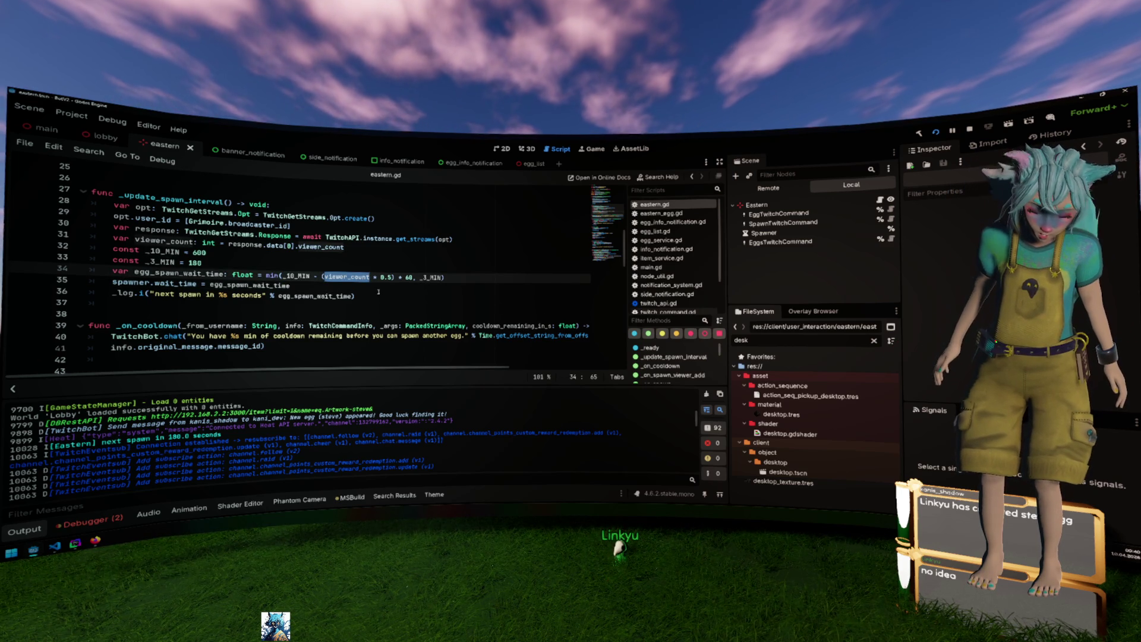
pyautogui.doubleClick(386, 277)
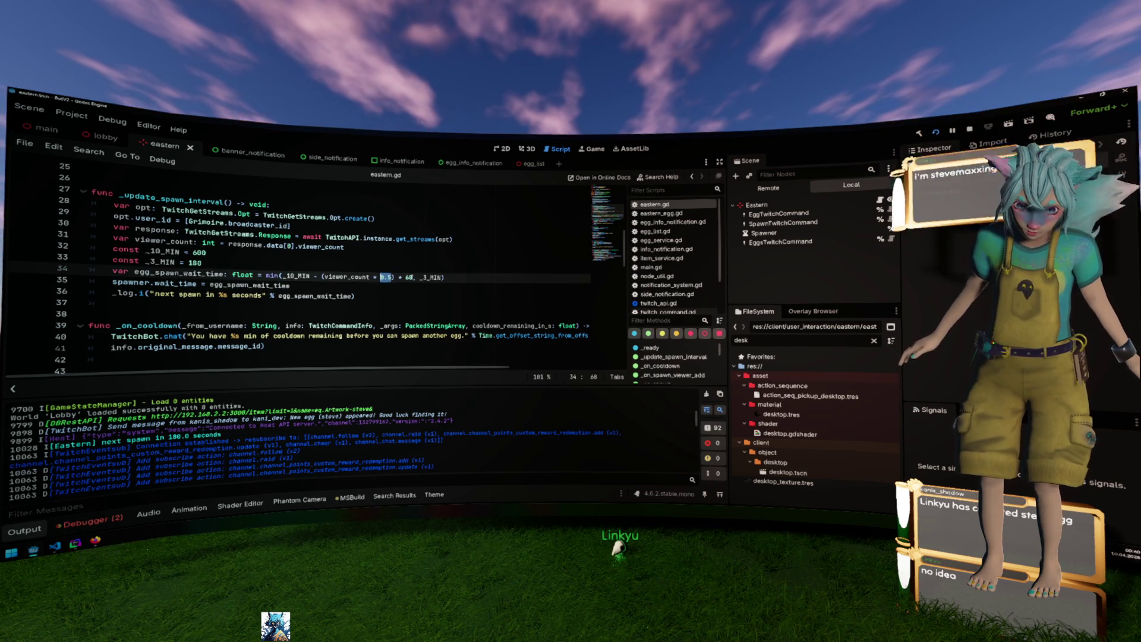
pyautogui.moveTo(412, 277); pyautogui.dragTo(205, 262)
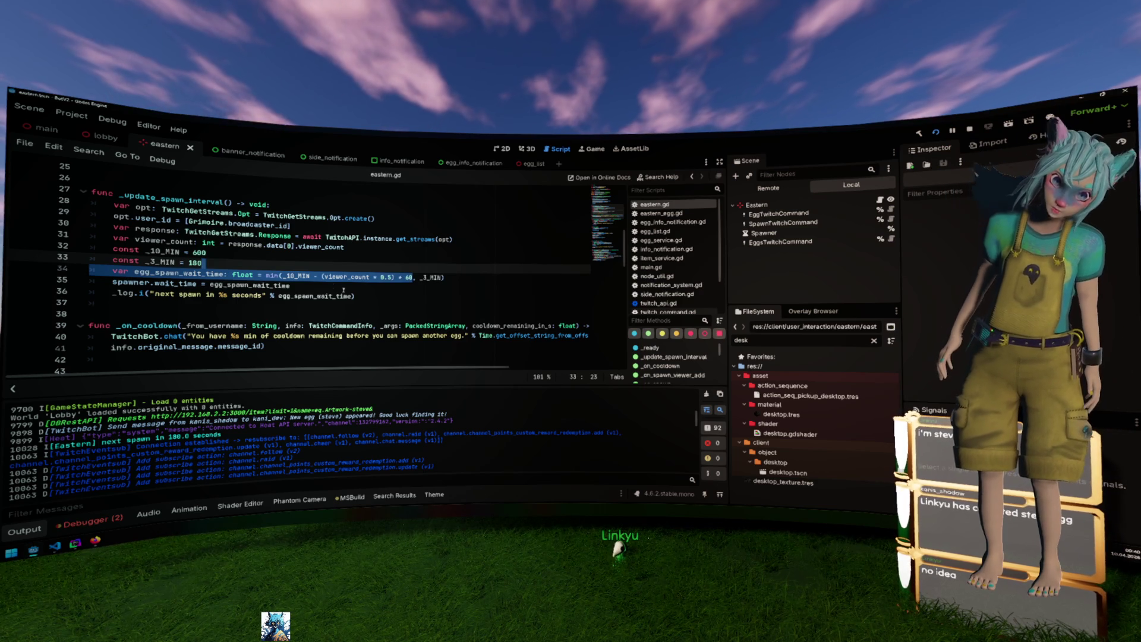
pyautogui.click(301, 277)
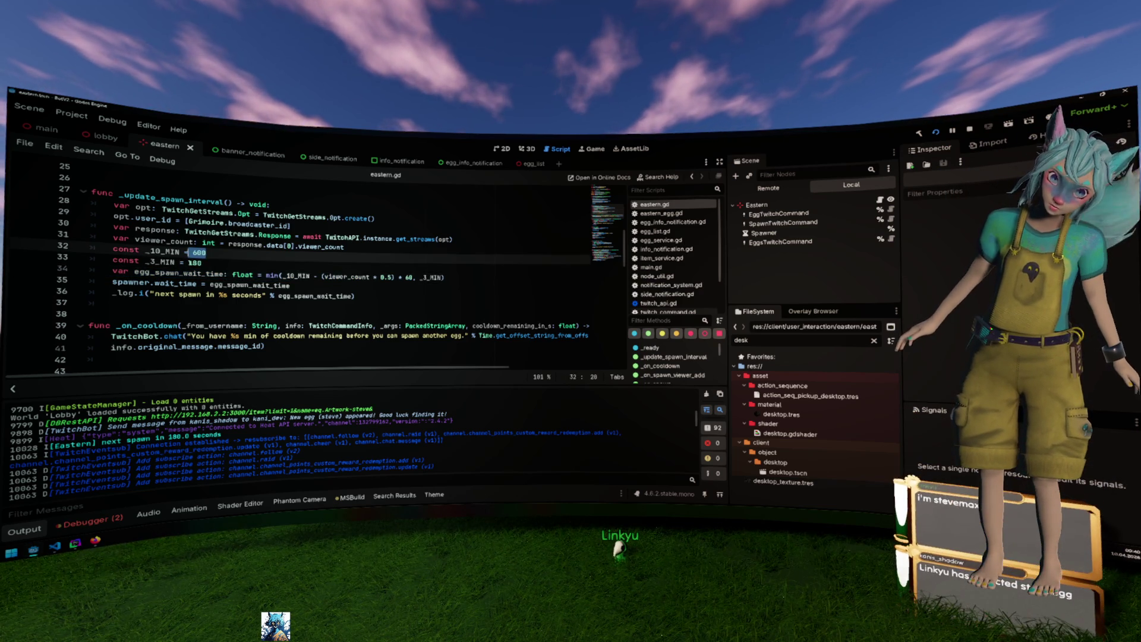
pyautogui.doubleClick(431, 277)
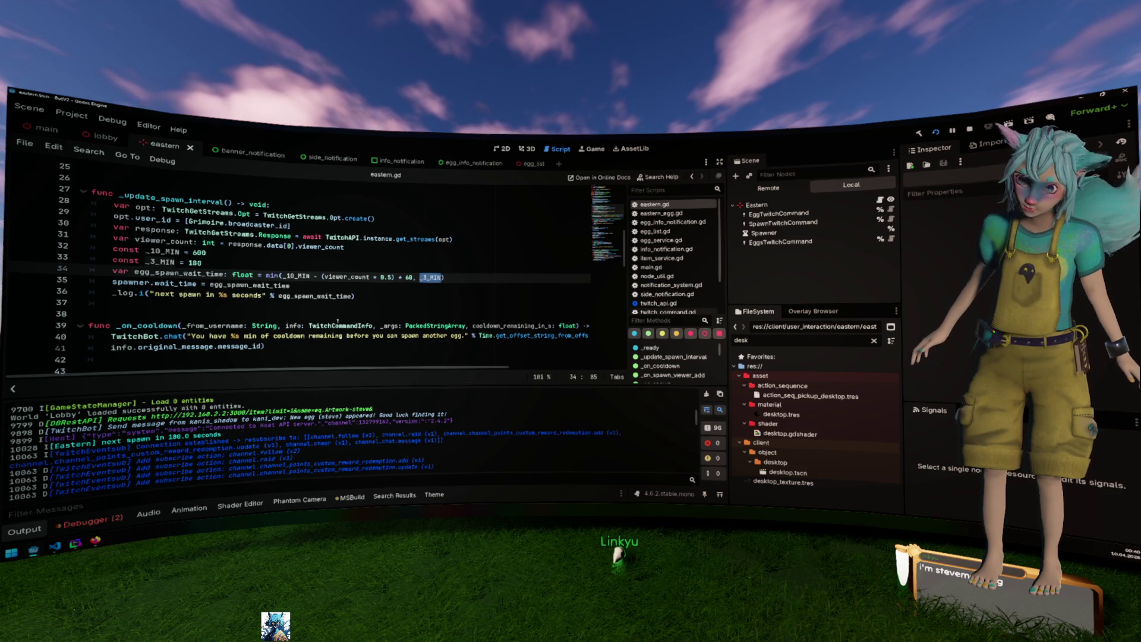
pyautogui.click(347, 276)
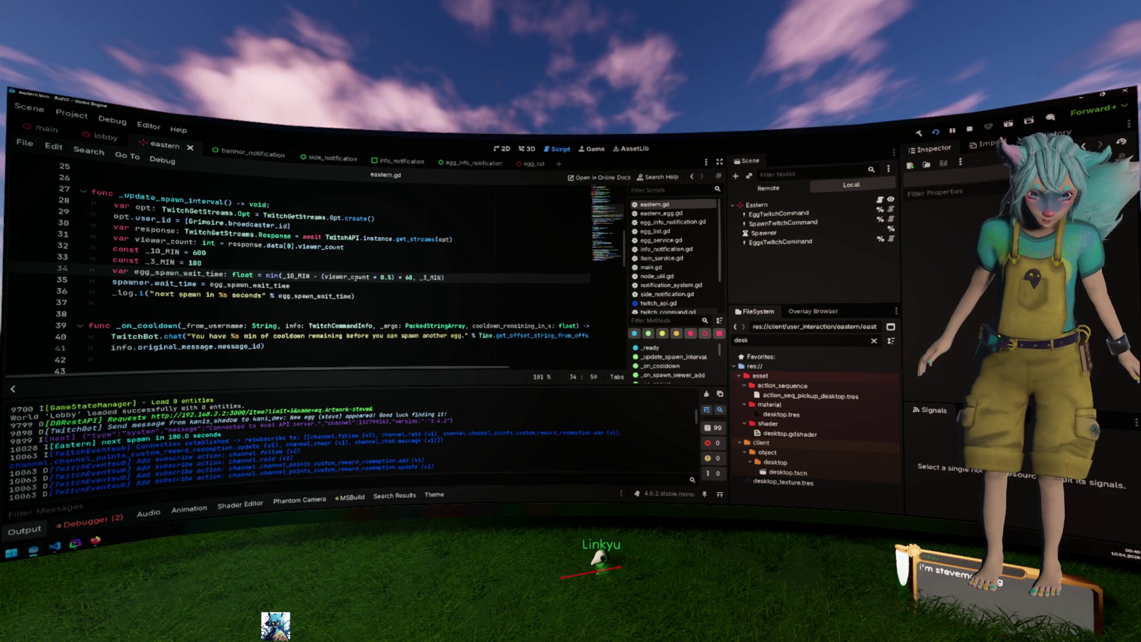
pyautogui.doubleClick(348, 277)
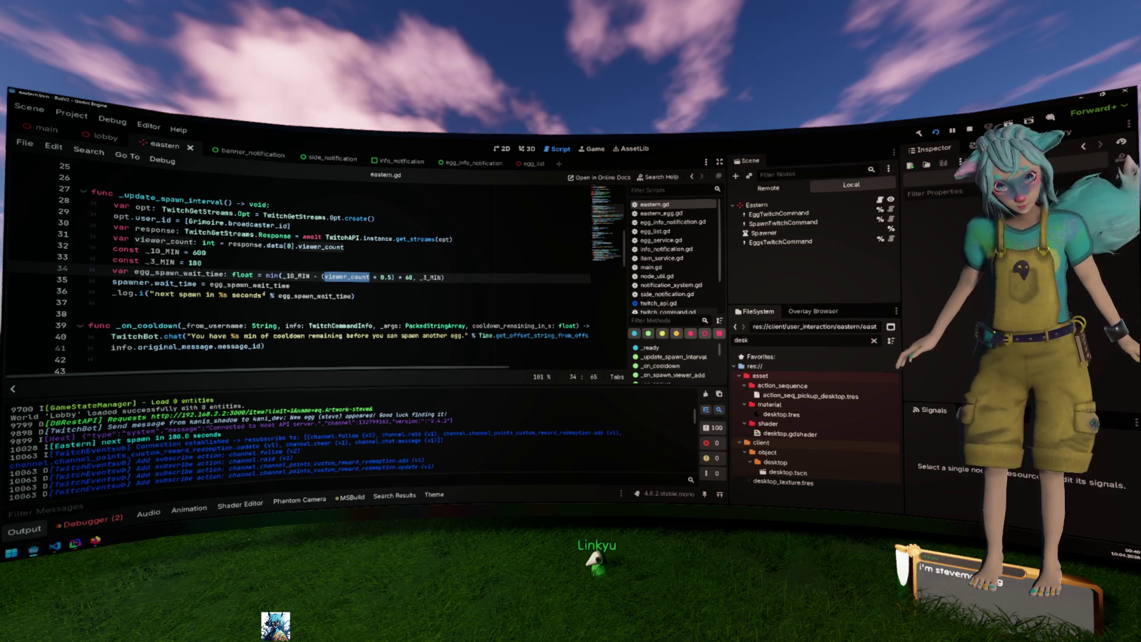
pyautogui.click(266, 295)
# Add 'viewer = %s' with viewer_count to the next-spawn log message and save eastern.gd.
pyautogui.write('viewer ')
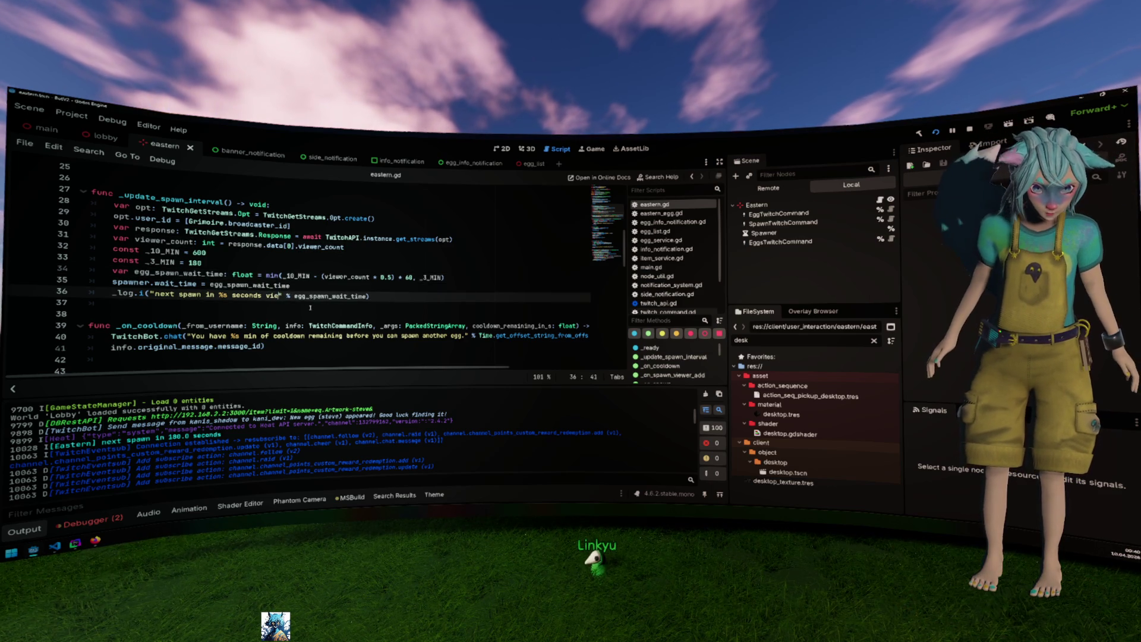
pyautogui.write('%s')
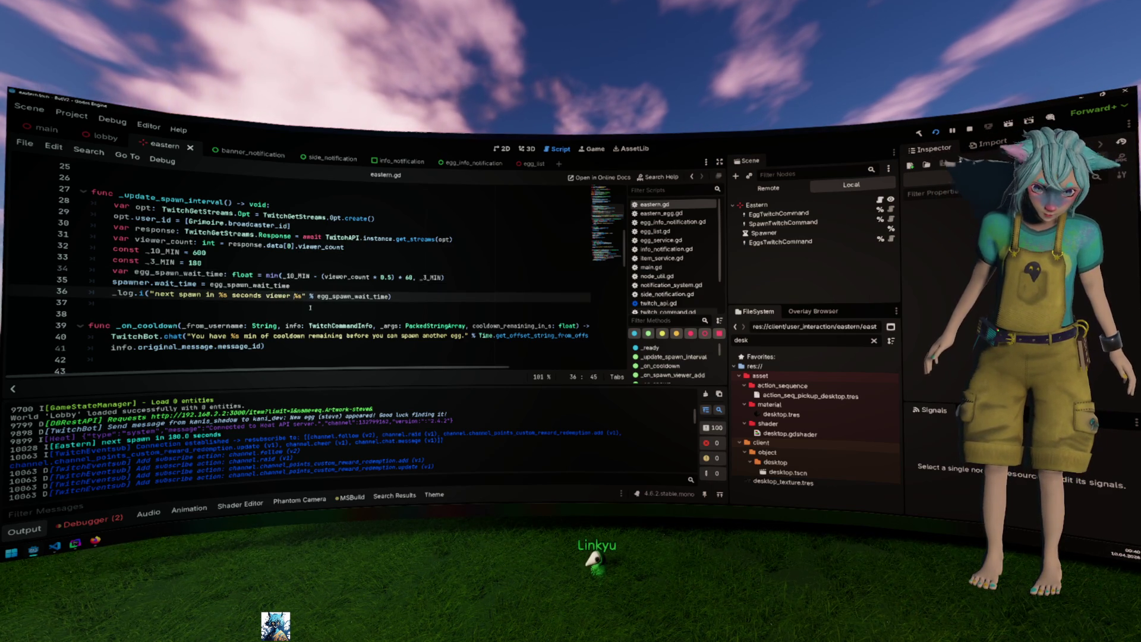
pyautogui.write('= ')
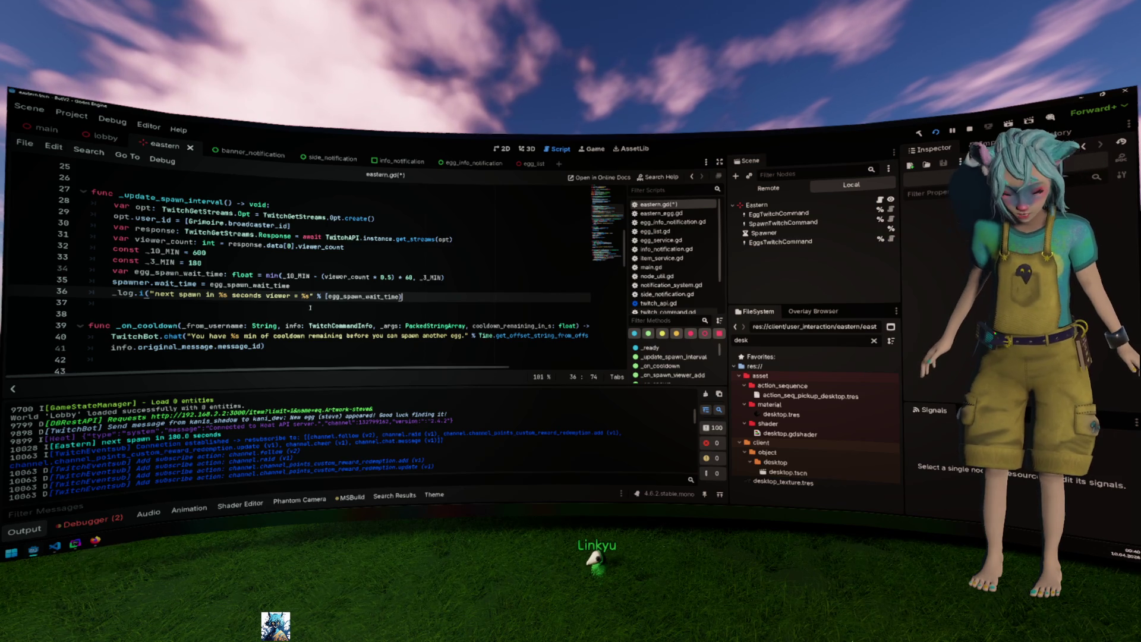
pyautogui.write('viewer_count')
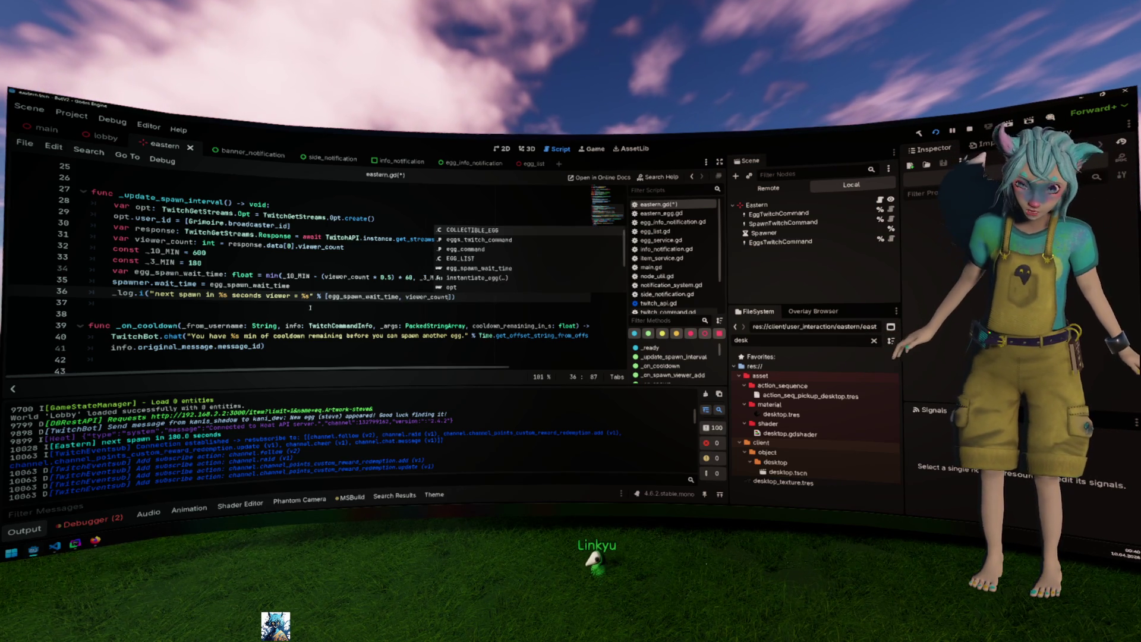
pyautogui.press('Escape')
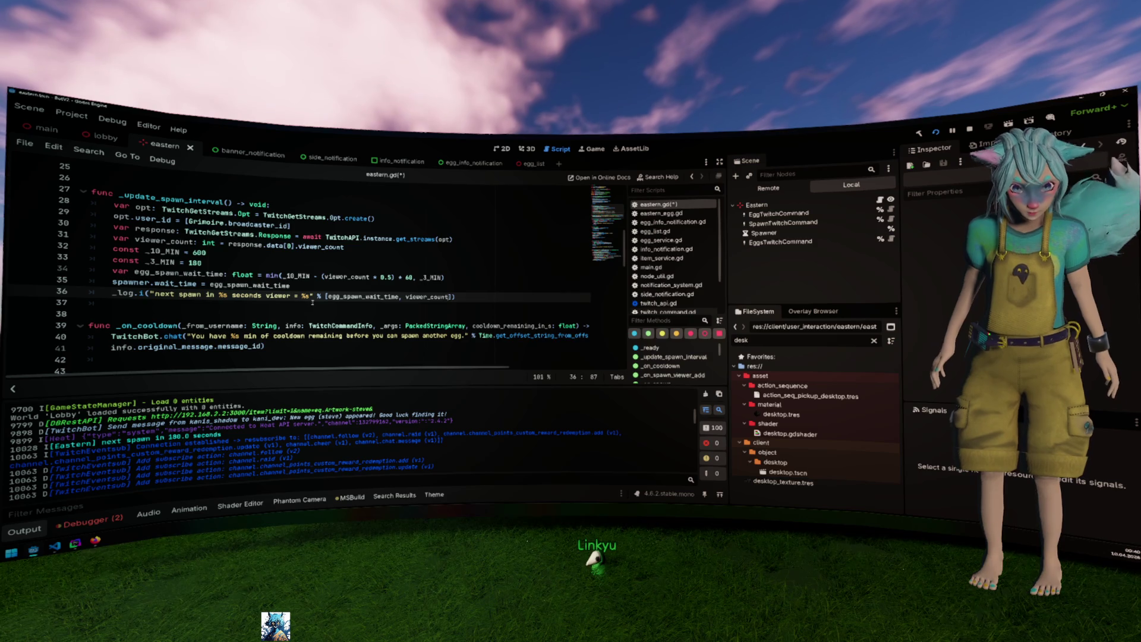
pyautogui.click(312, 302)
pyautogui.hotkey('ctrl', 's')
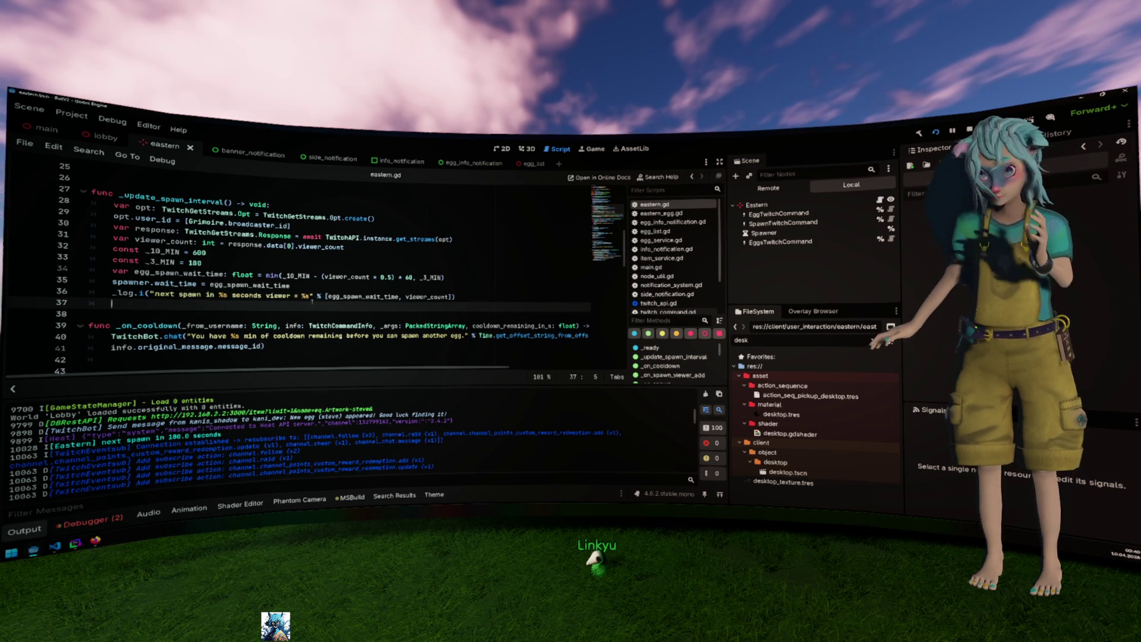
# Replace min with max in the wait-time formula, then rebuild the .NET project with F5.
pyautogui.doubleClick(303, 277)
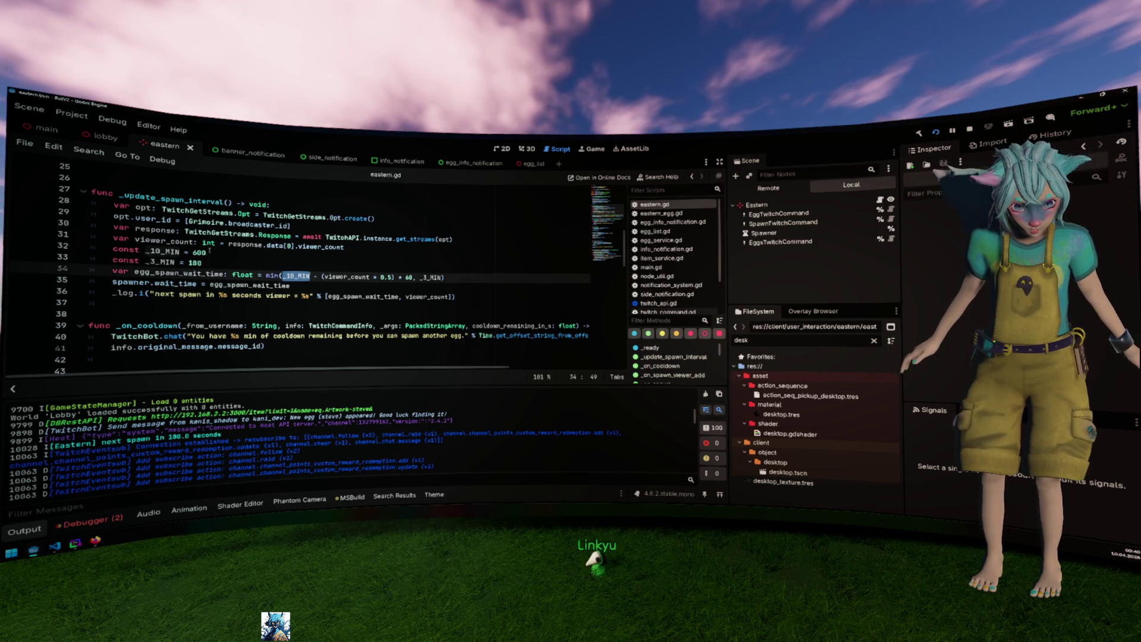
pyautogui.doubleClick(349, 278)
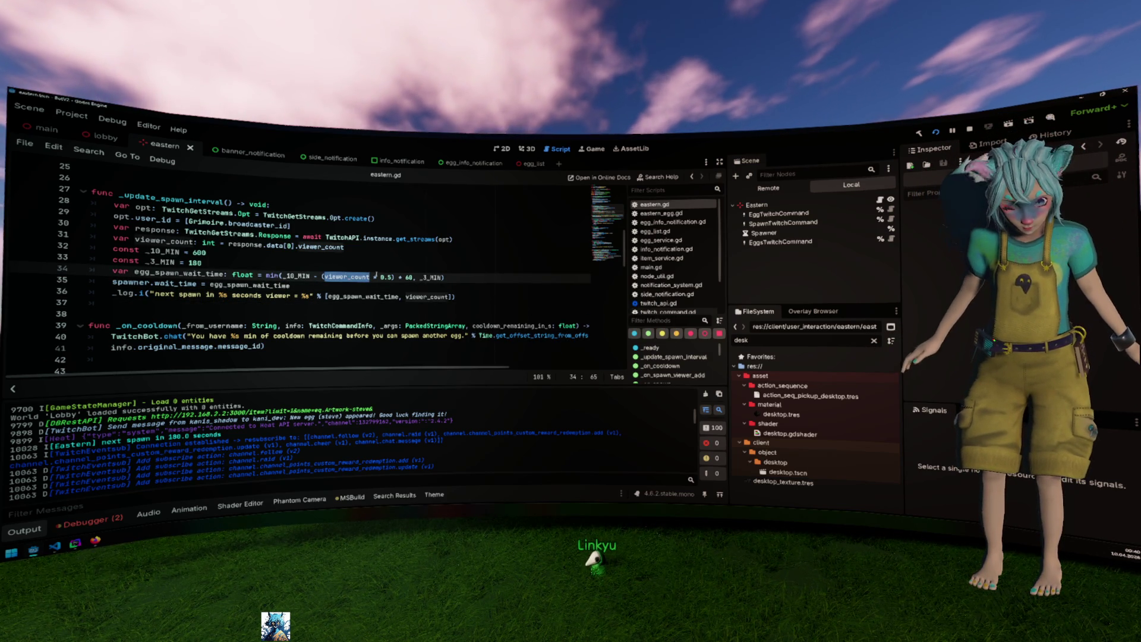
pyautogui.write('(')
pyautogui.click(382, 277)
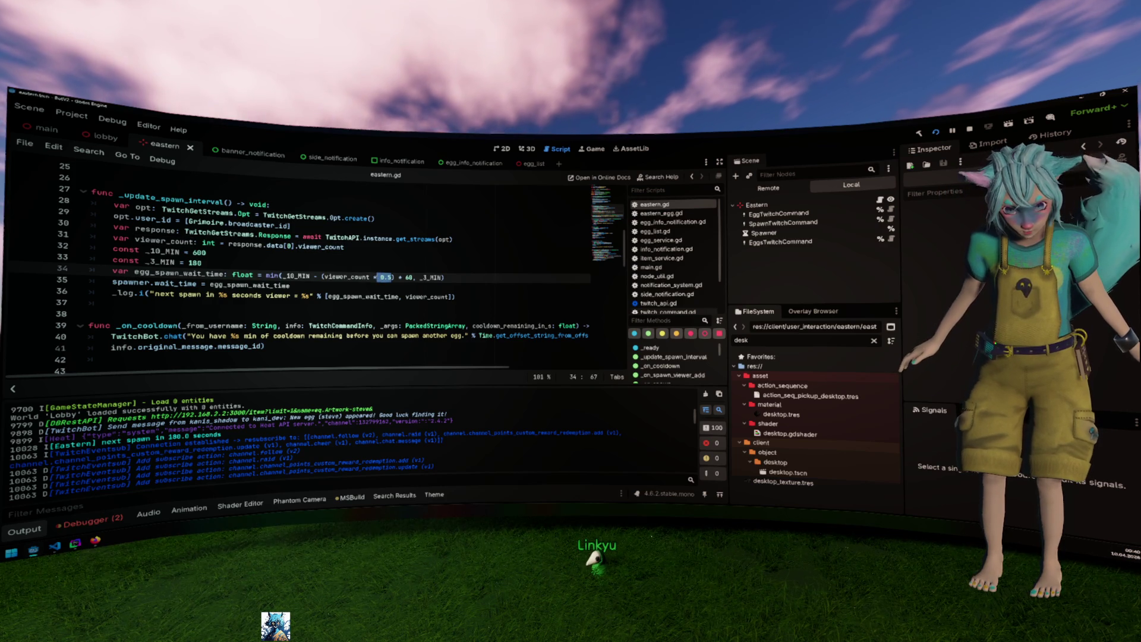
pyautogui.doubleClick(346, 277)
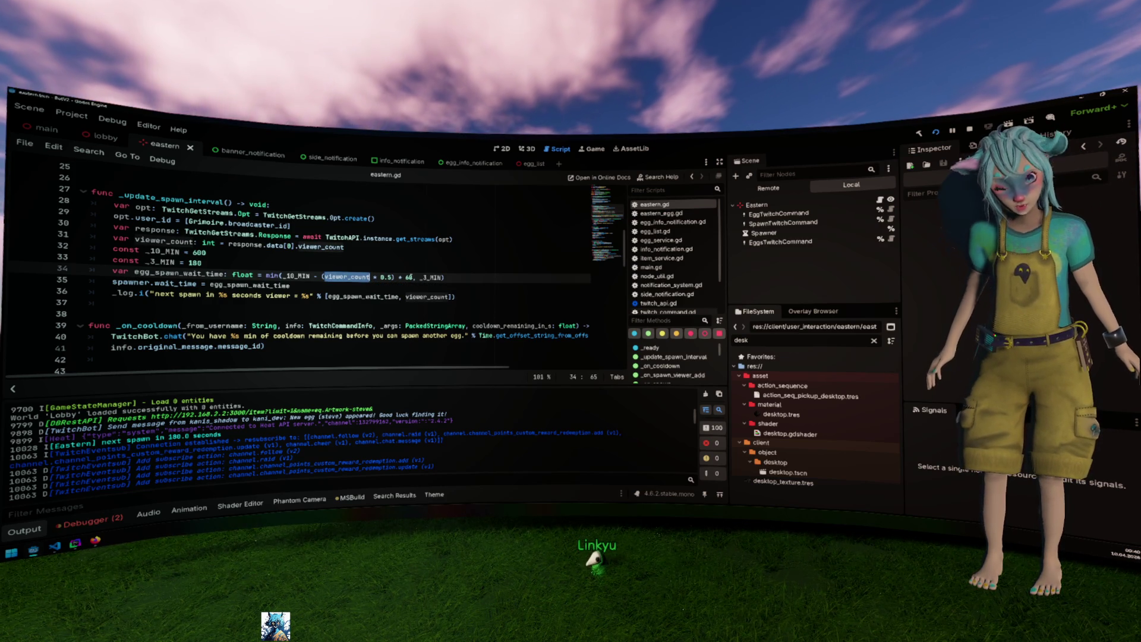
pyautogui.moveTo(414, 277); pyautogui.dragTo(321, 277)
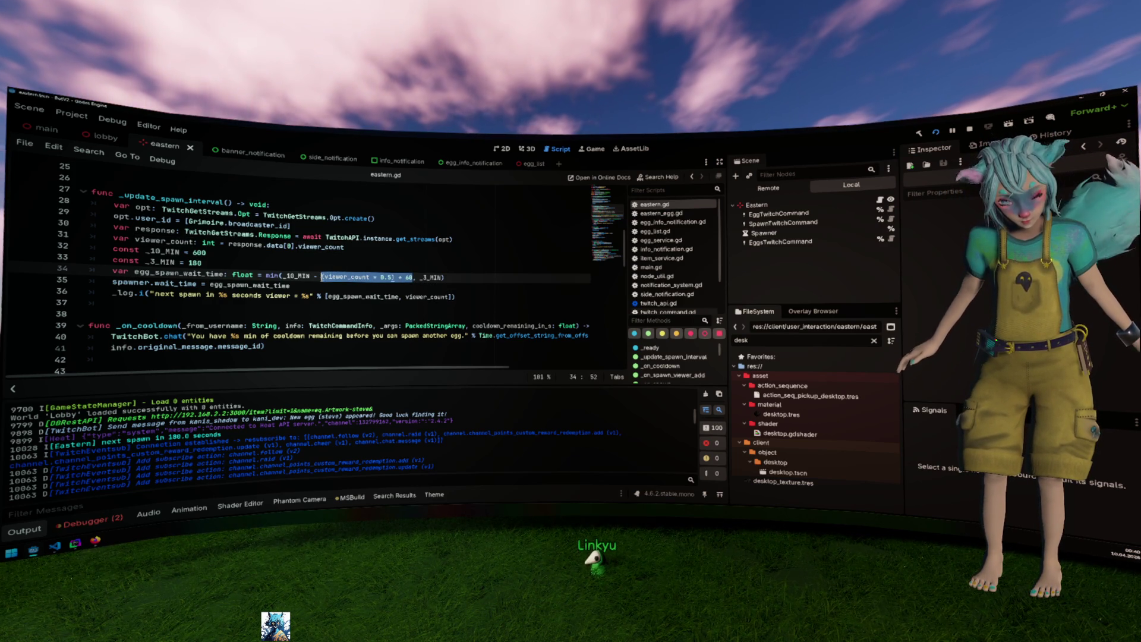
pyautogui.doubleClick(295, 276)
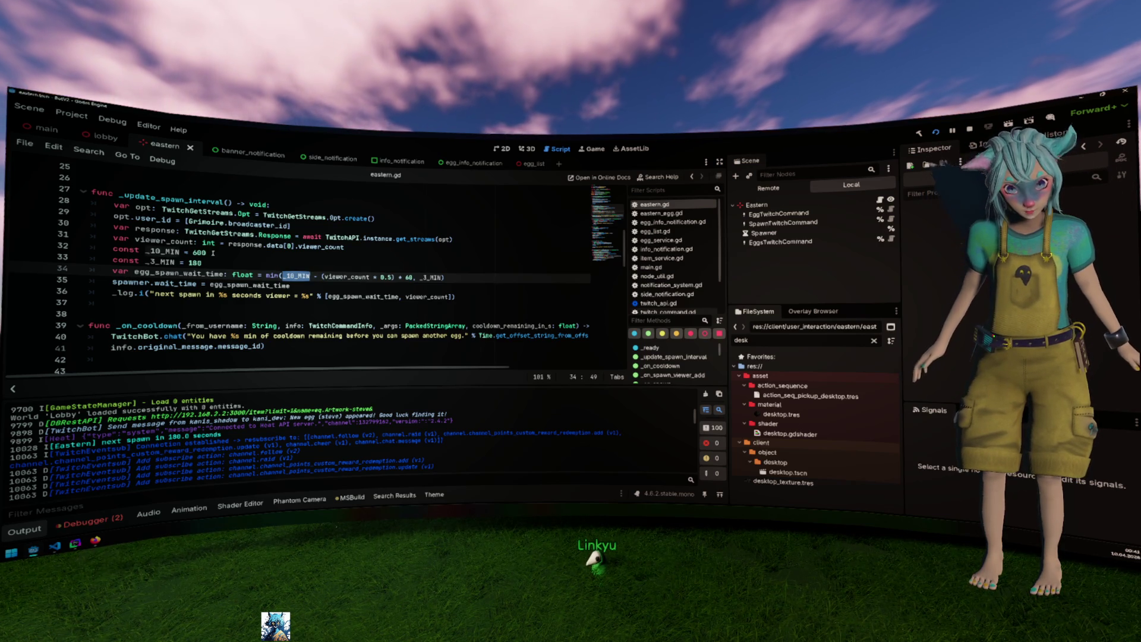
pyautogui.doubleClick(272, 275)
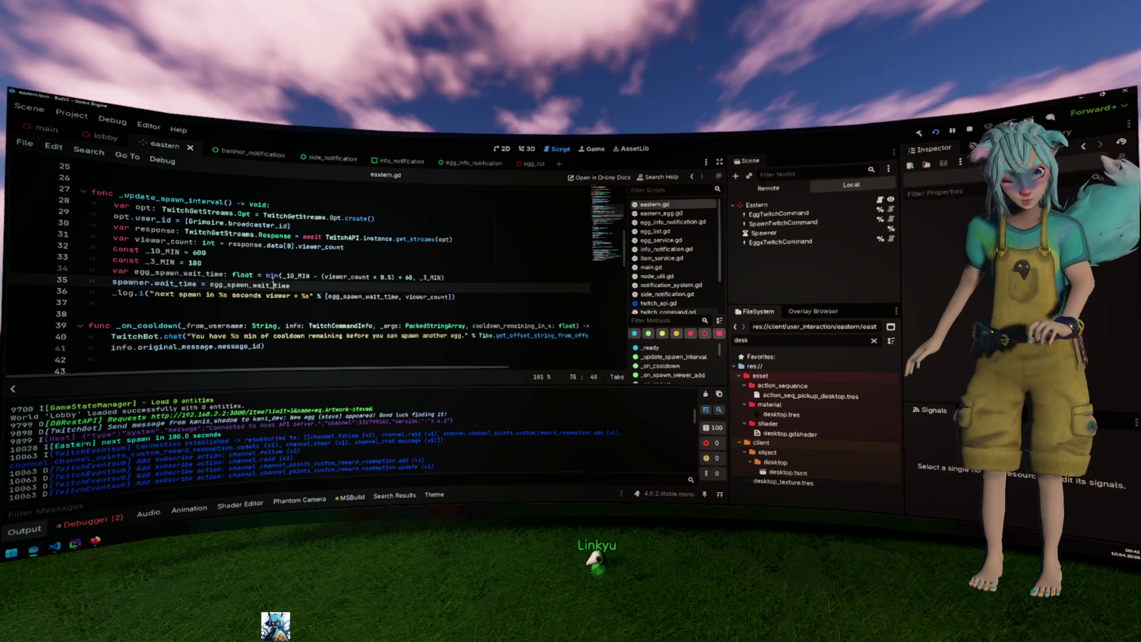
pyautogui.write('max')
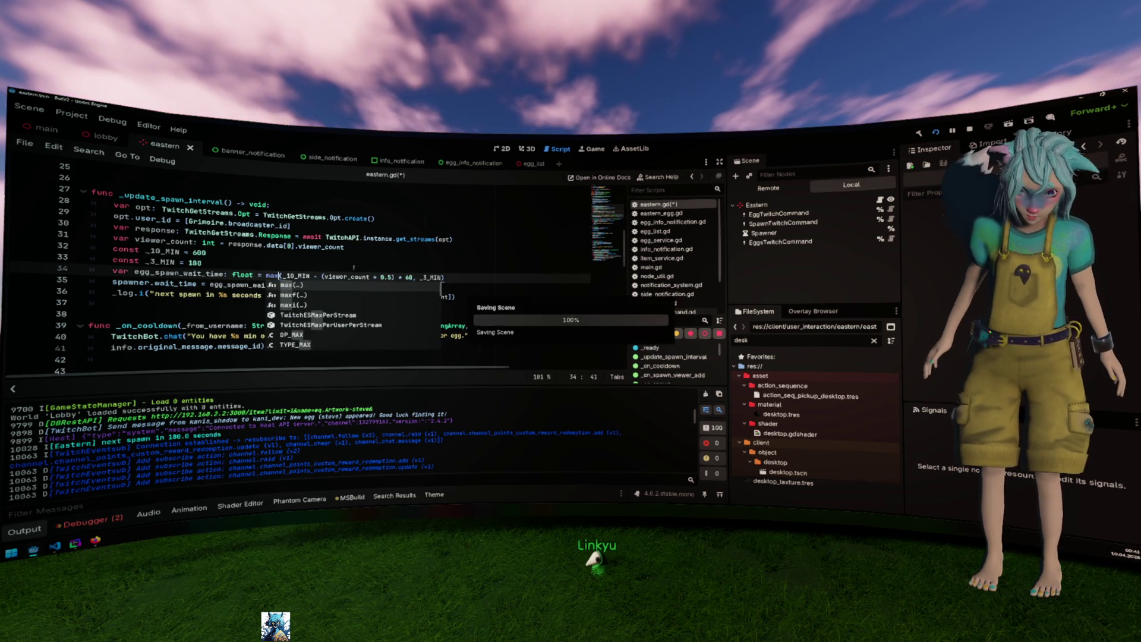
pyautogui.press('Up')
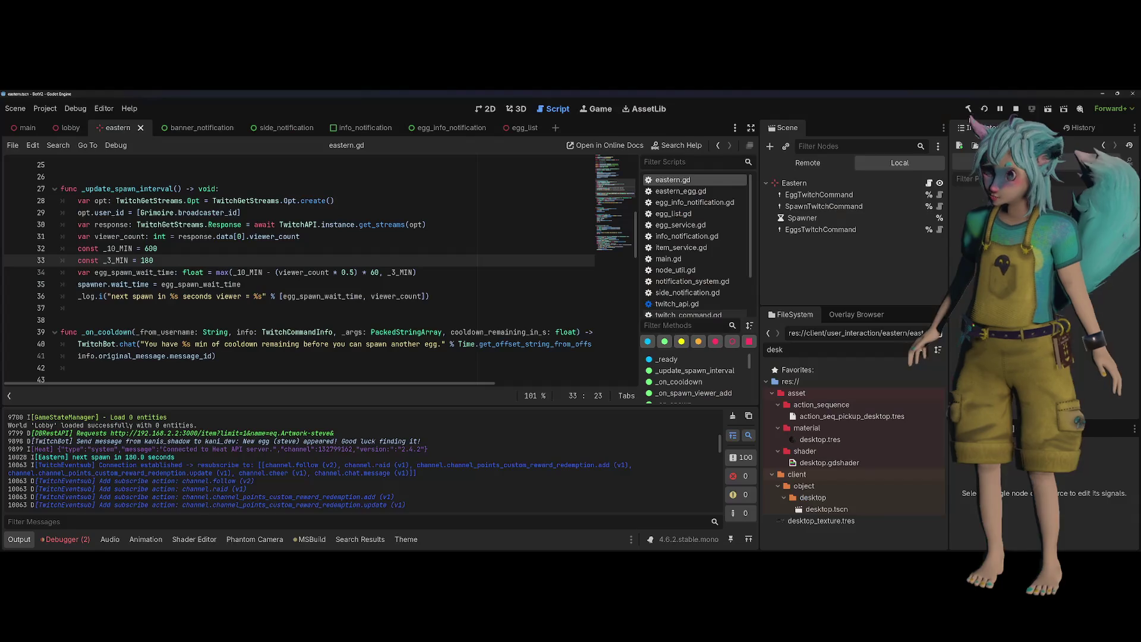
pyautogui.press('F5')
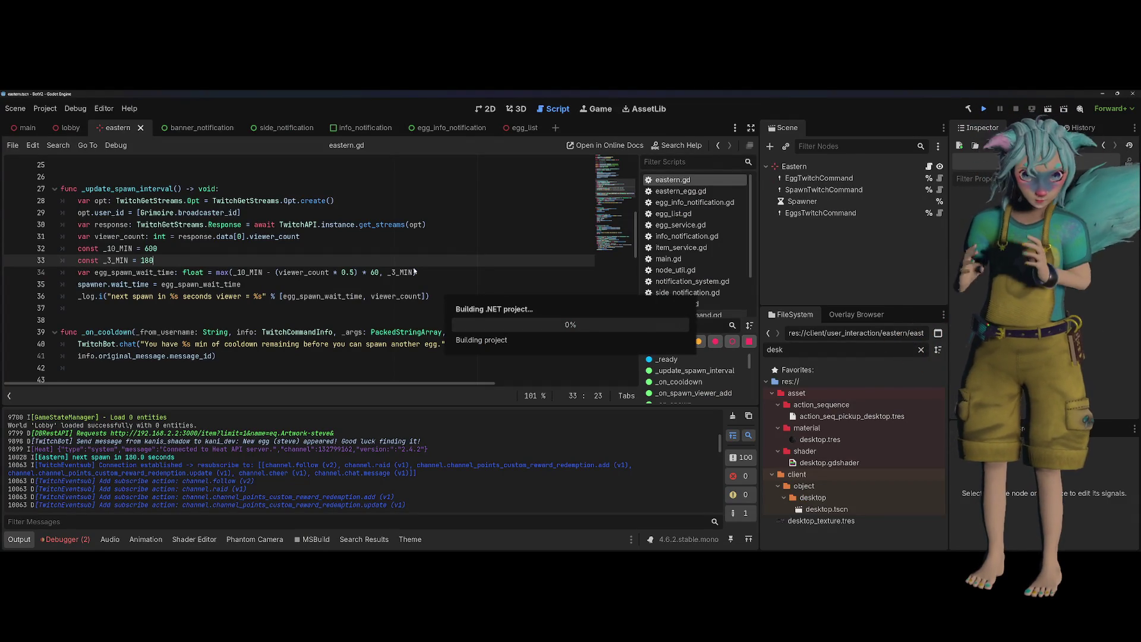